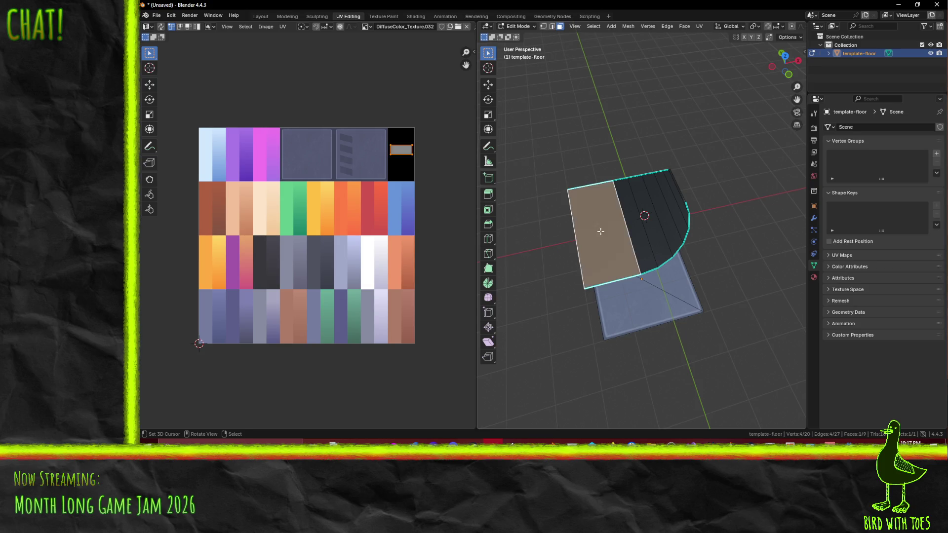
Step: Select the curved cap faces and the adjoining strip faces of the mesh
left_click(643, 215, "shift")
left_click(641, 214, "shift")
left_click(643, 211, "shift")
left_click(652, 207, "shift")
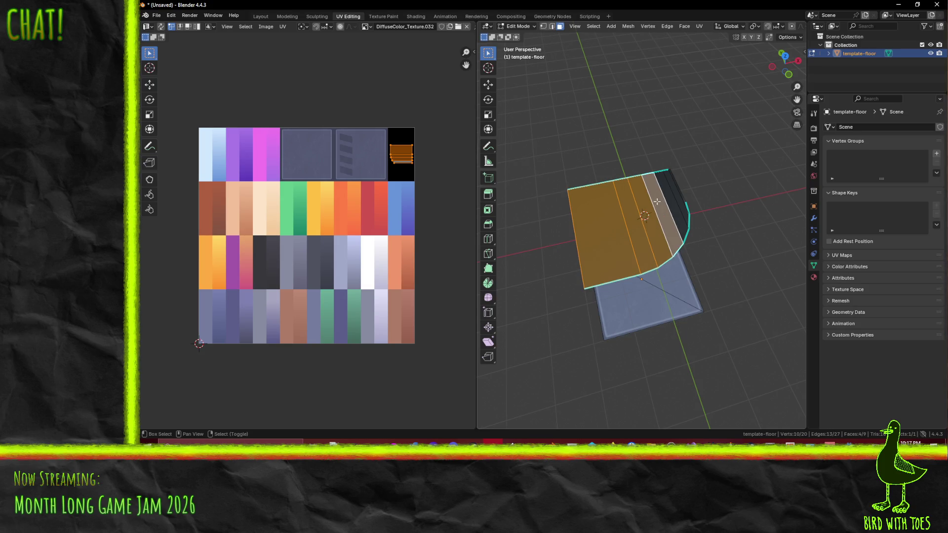
left_click(660, 202, "shift")
left_click(664, 197, "shift")
left_click(672, 195, "shift")
Step: Scale the selected UV island to 0.5 inside the texture's black corner
left_click_drag(708, 209, 716, 212)
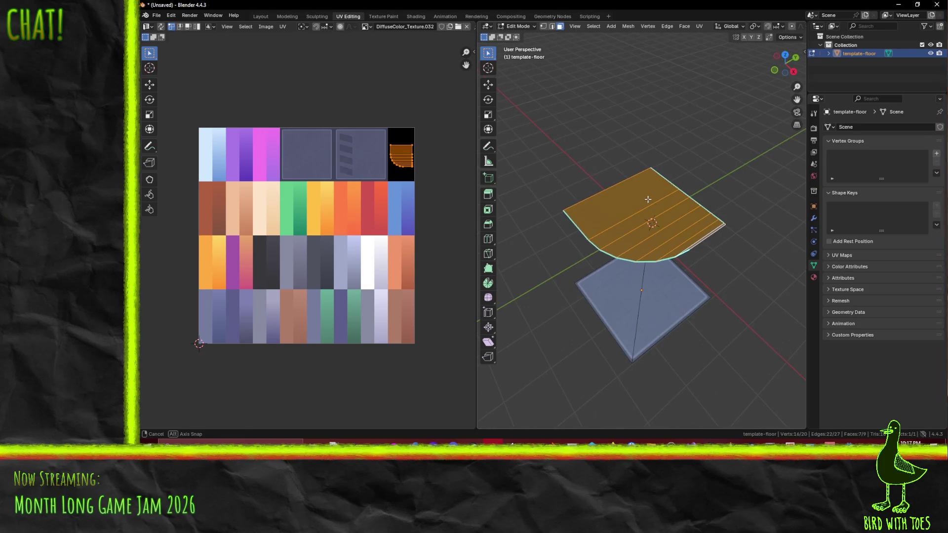
scroll(430, 181, "up", 6)
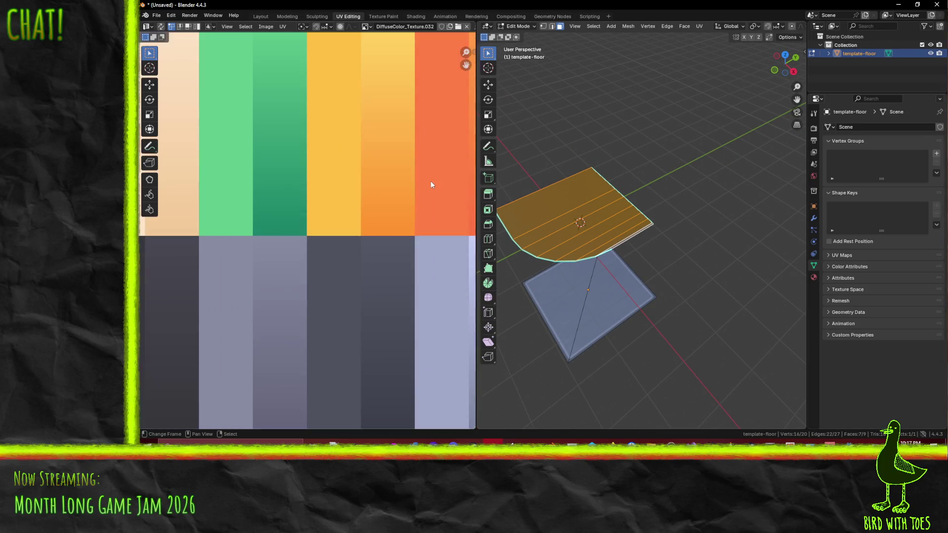
scroll(431, 181, "down", 4)
scroll(310, 222, "down", 1)
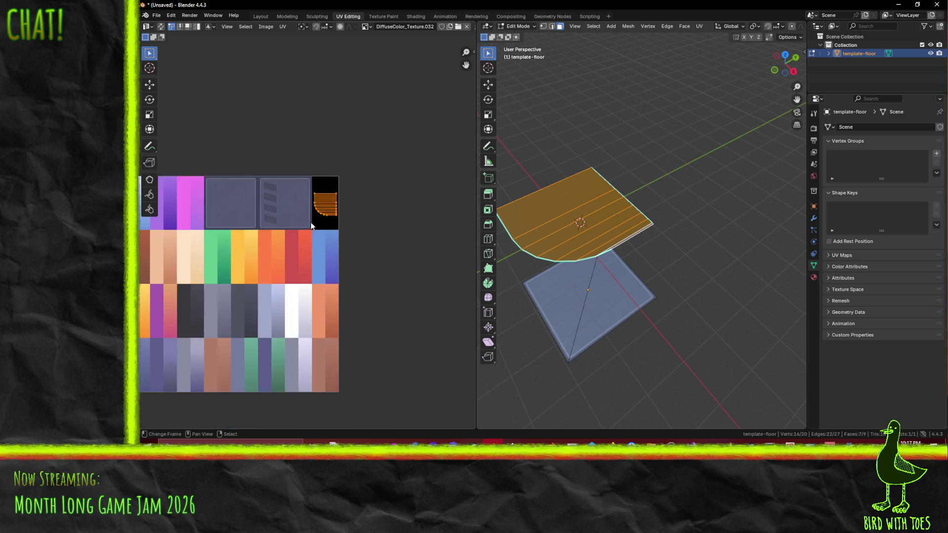
scroll(342, 223, "up", 2)
key("s")
left_click(372, 191)
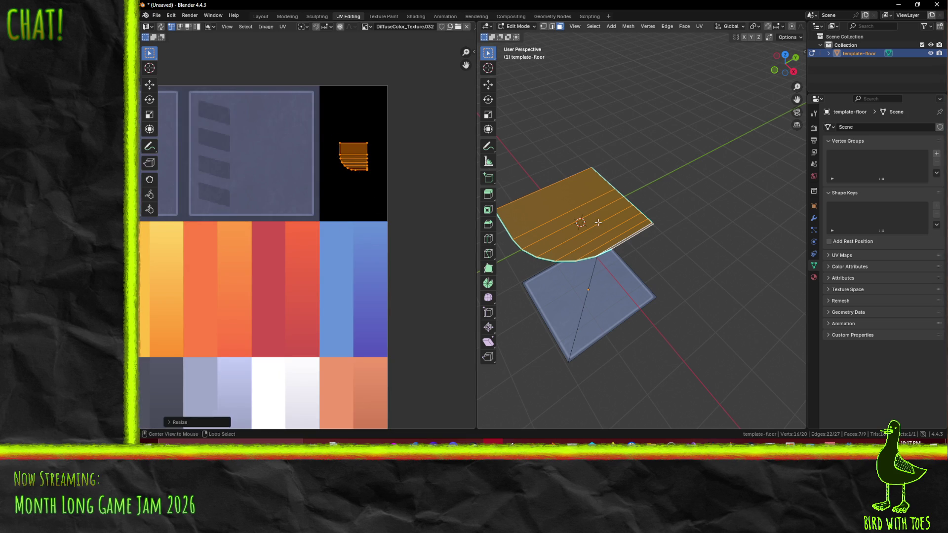
Step: Deselect all geometry and check where a face's UV island sits
key("alt+a")
mouse_move(642, 158)
left_mouse_down()
mouse_move(665, 150)
mouse_move(674, 163)
left_mouse_up()
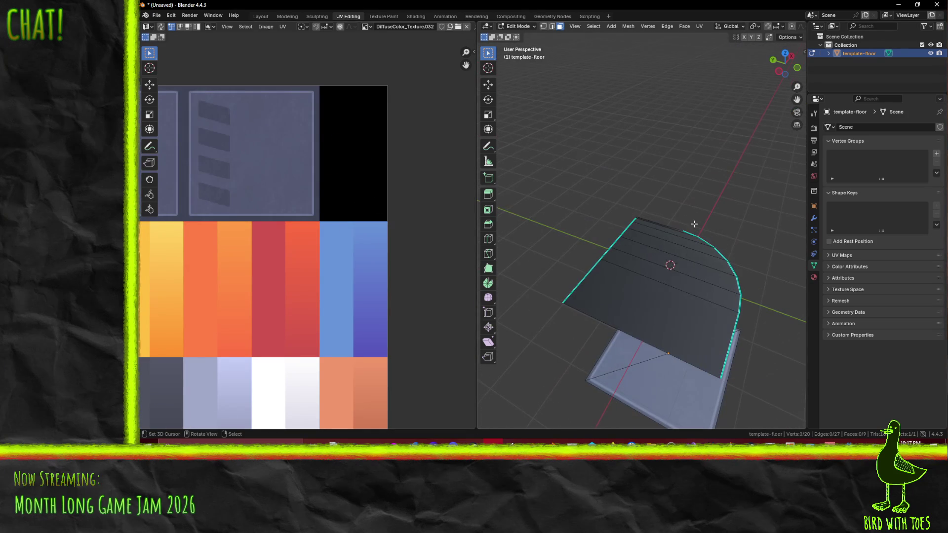
left_click(647, 316)
key("ctrl+z")
left_click(157, 15)
Step: Start an FBX export, then cancel the file browser without exporting
left_click(157, 15)
left_click(161, 16)
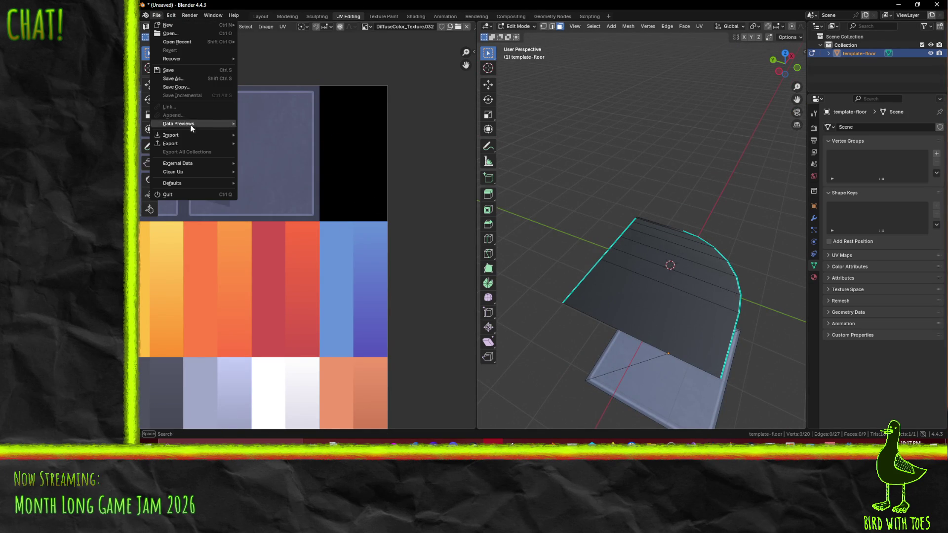
mouse_move(197, 144)
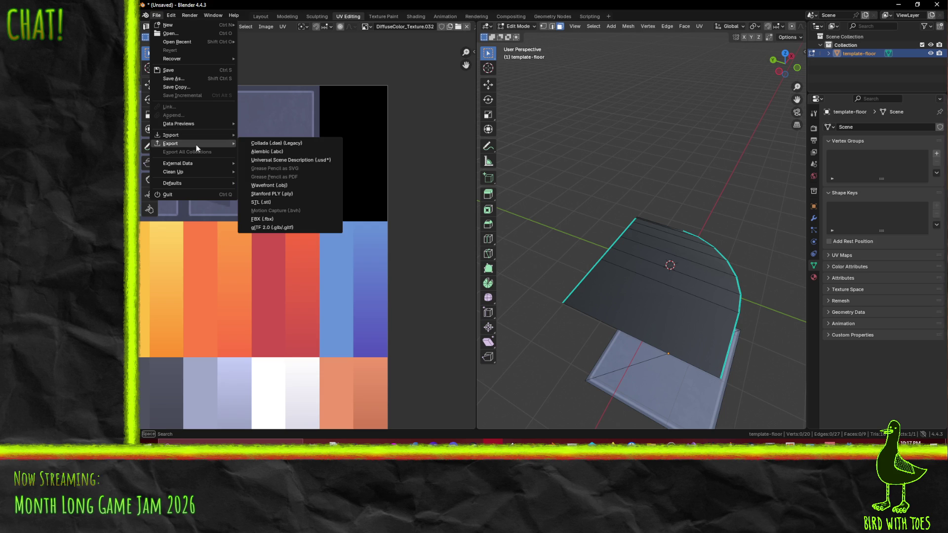
left_click(291, 218)
left_click(735, 373)
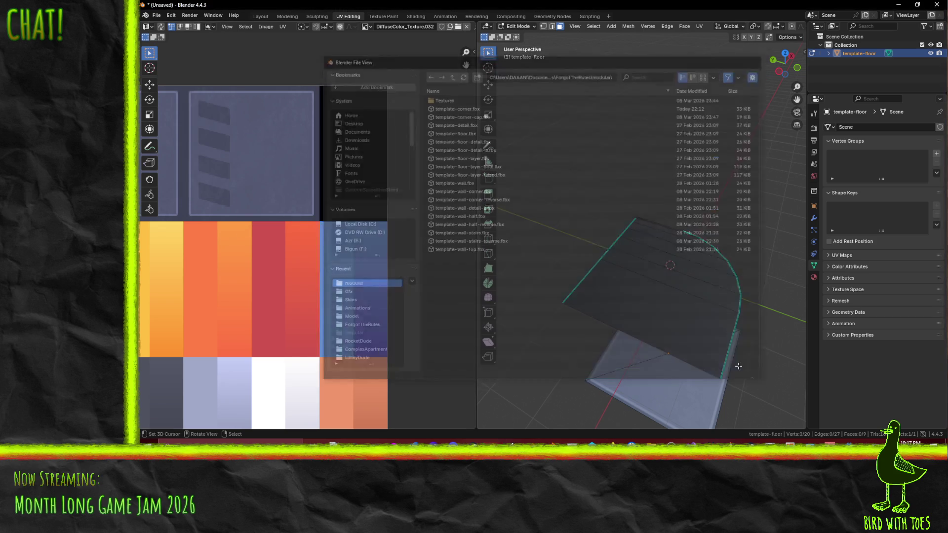
Step: In Front Orthographic view, select all the template-floor geometry and move it 4 m up
scroll(678, 295, "down", 5)
key("Tab")
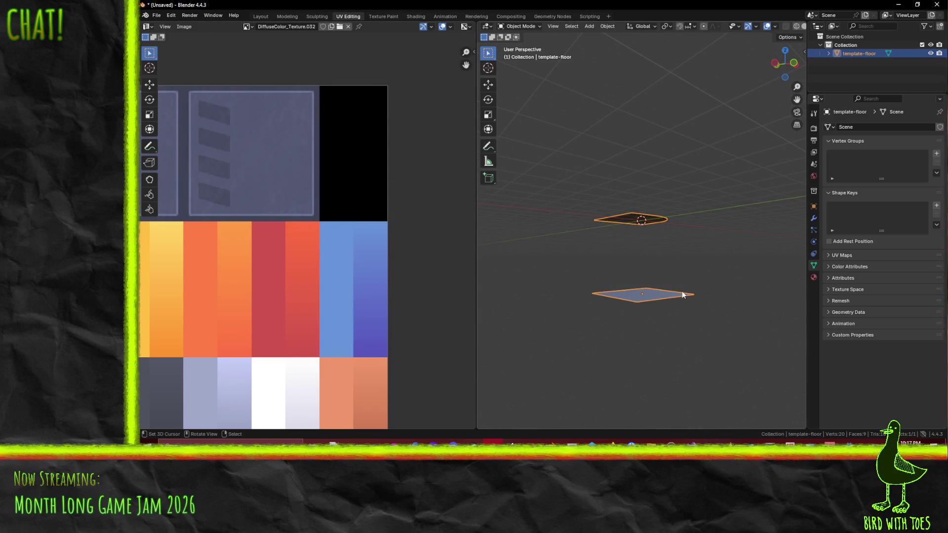
key("KP_1")
key("Tab")
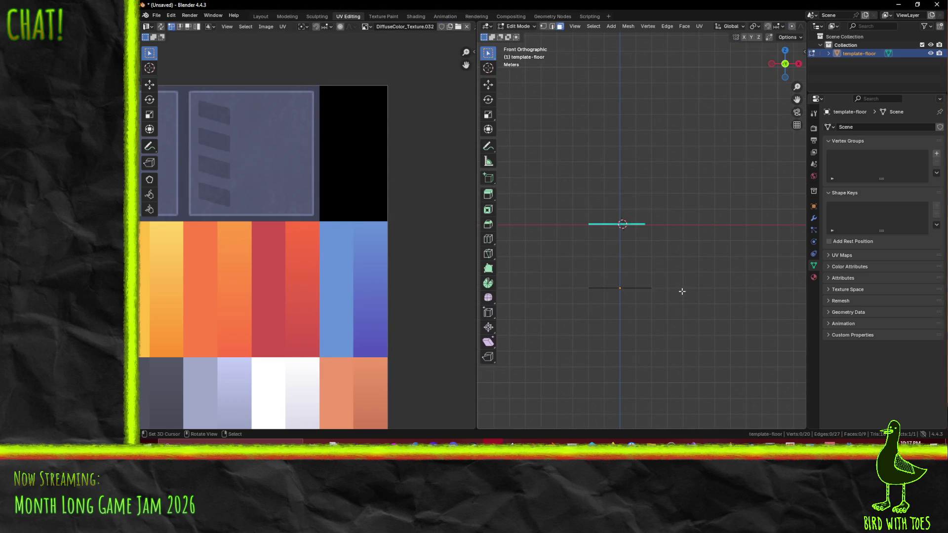
key("a")
key("g")
left_click(633, 307)
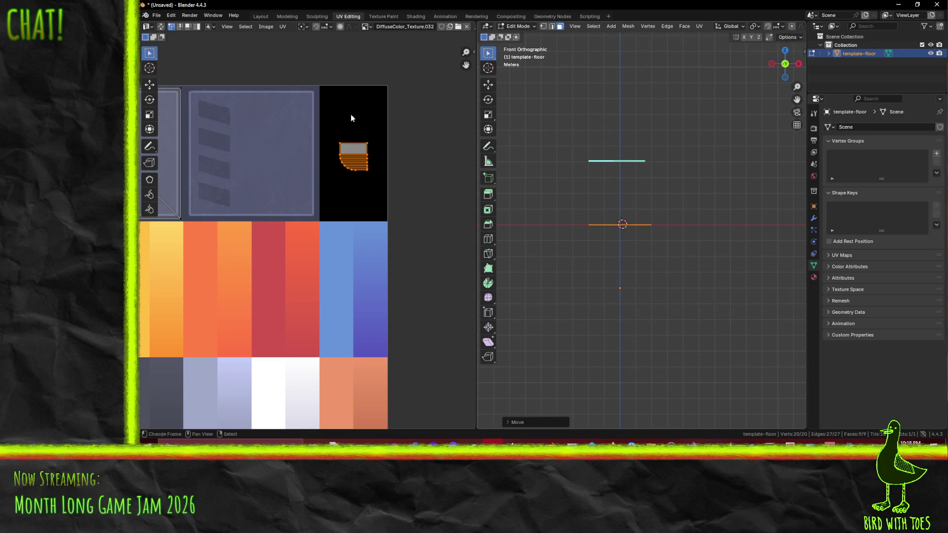
Step: Export the mesh as template-corner-inside-cap.fbx into the modular folder
left_click(157, 15)
mouse_move(190, 143)
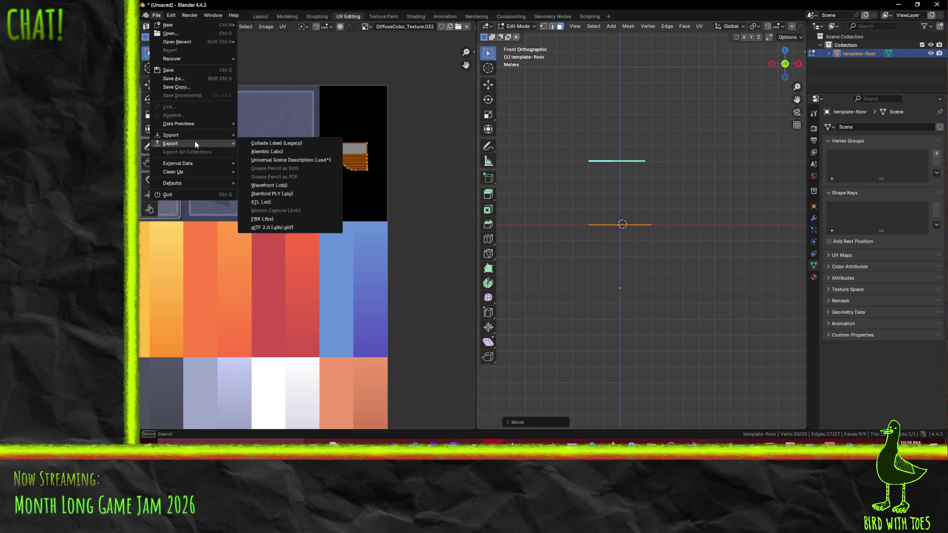
left_click(303, 219)
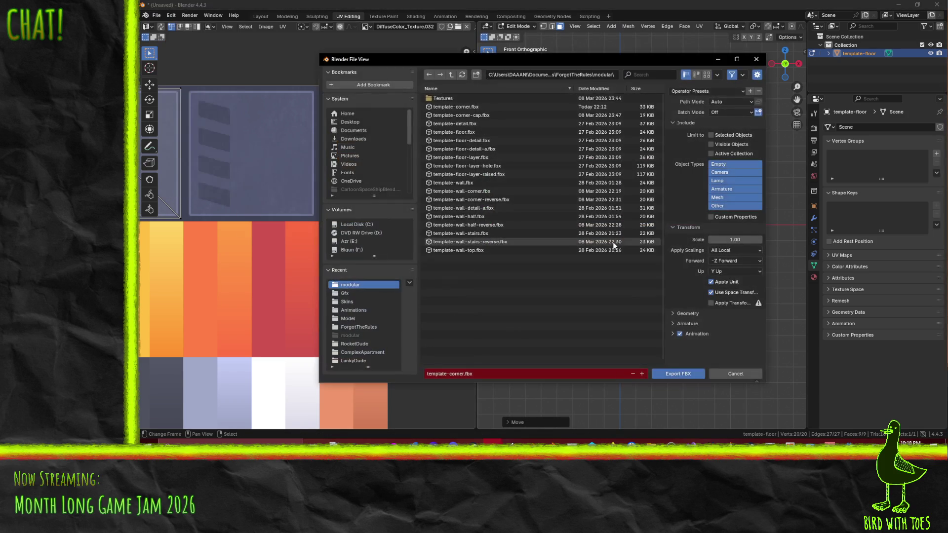
left_click(478, 375)
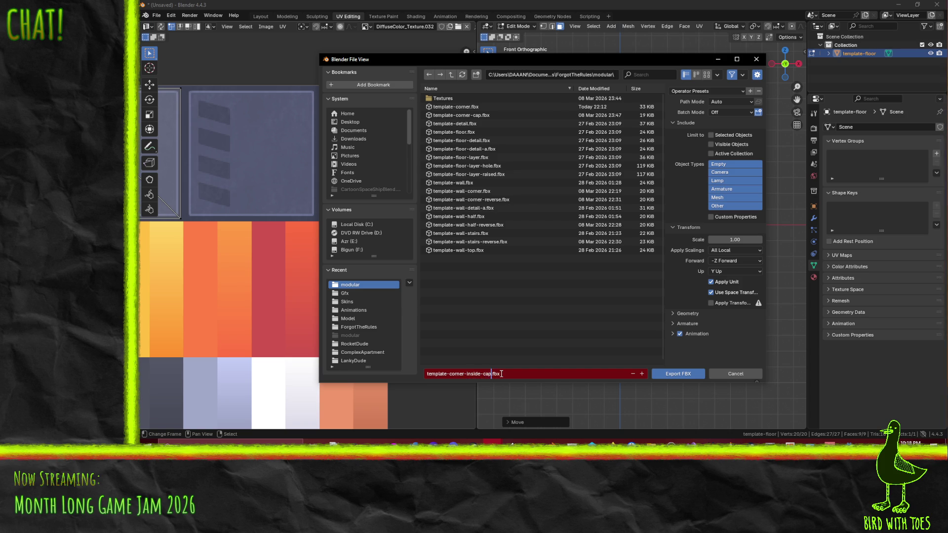
left_click(666, 376)
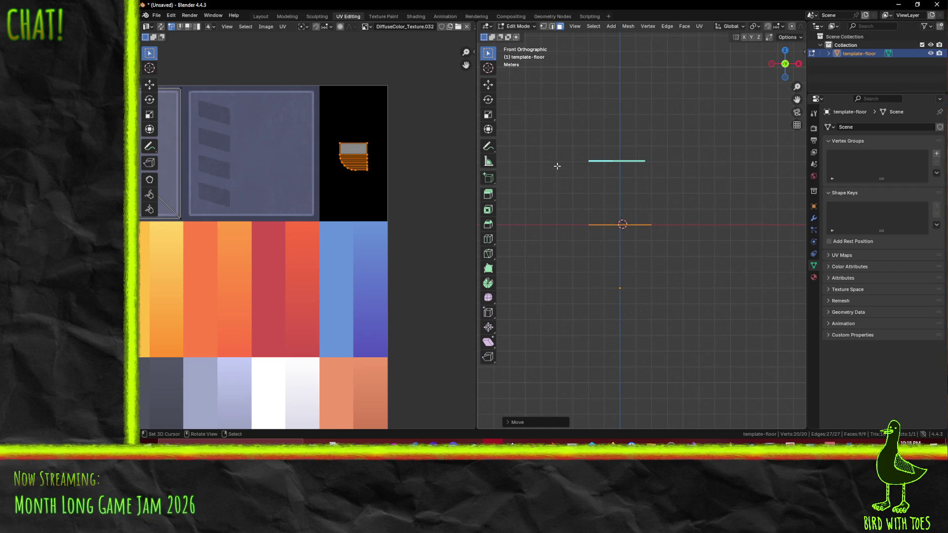
key("ctrl+n")
Step: Start a new General scene without saving and delete the default cube
left_click(737, 120)
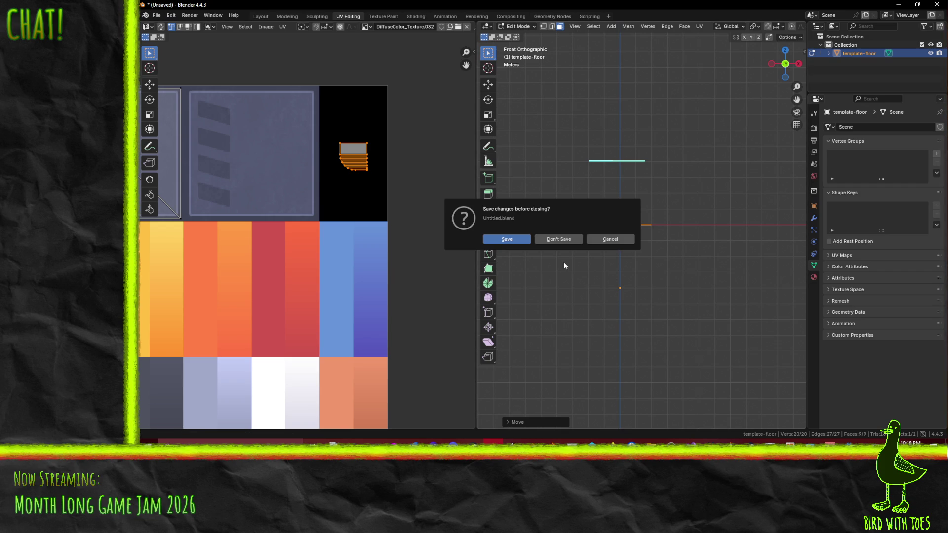
left_click(537, 239)
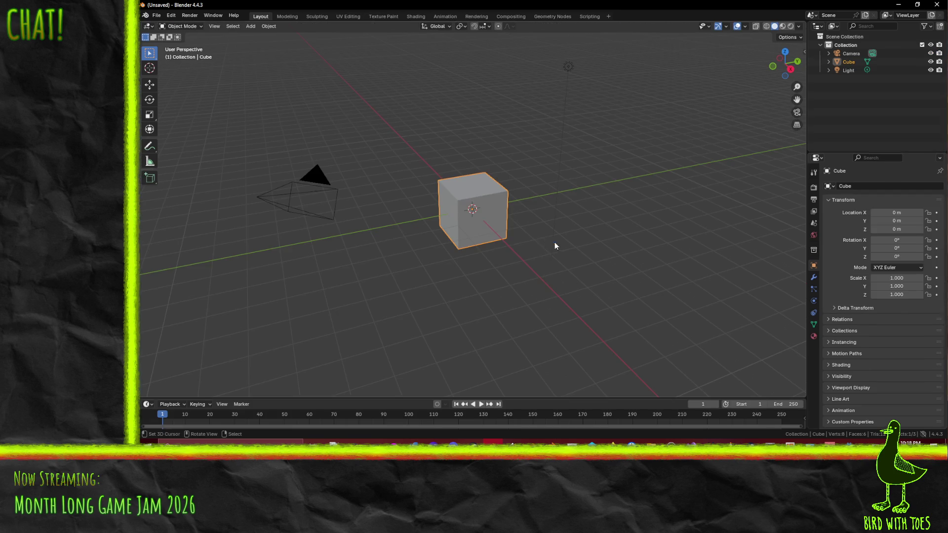
key("x")
left_click(565, 186)
Step: Delete the default camera and light from the new scene
right_click(856, 59)
key("Escape")
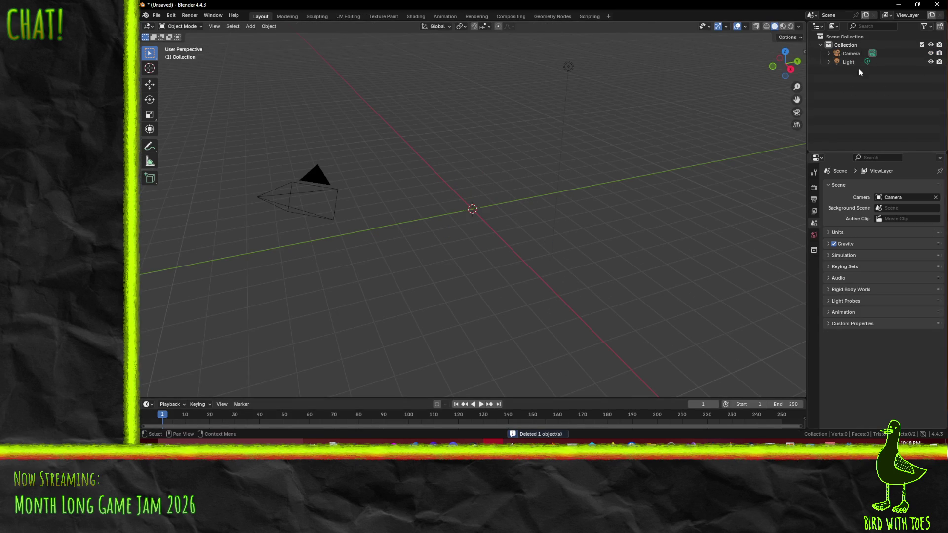
left_click(845, 60)
key("a")
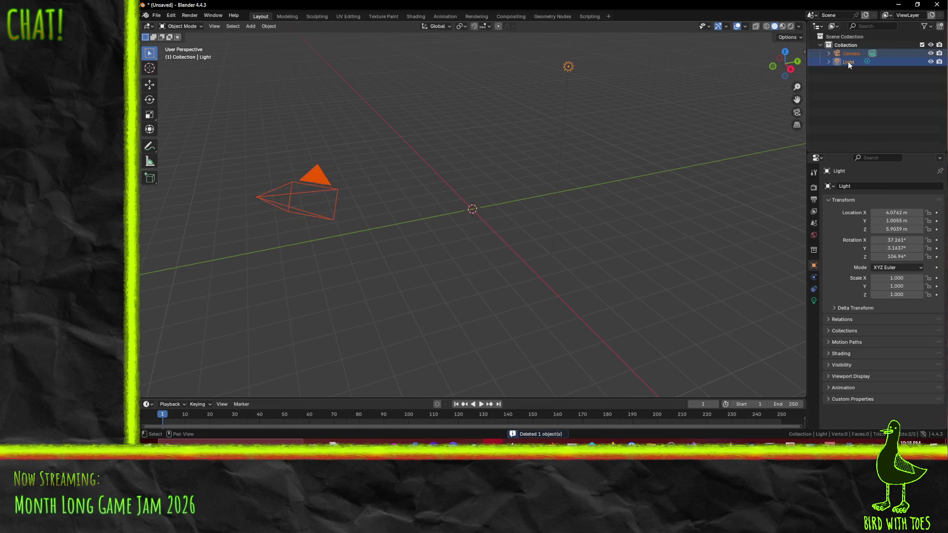
key("x")
left_click(579, 174)
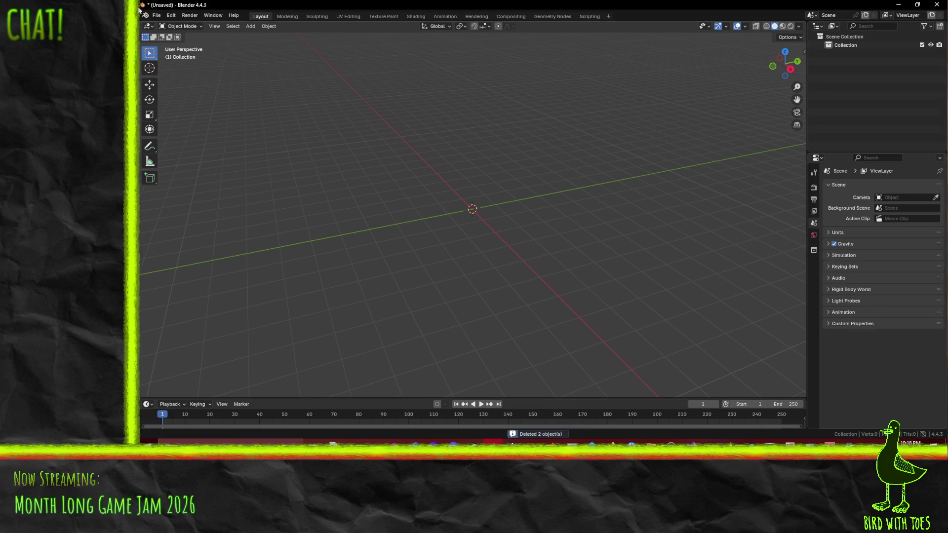
left_click(156, 16)
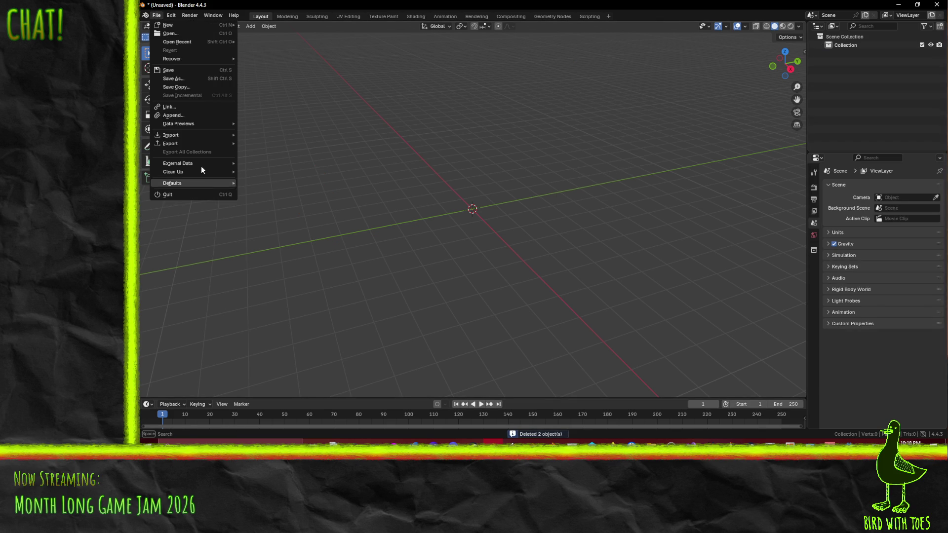
Step: Import template-corner.fbx from the ForgotTheRules/modular folder
mouse_move(203, 146)
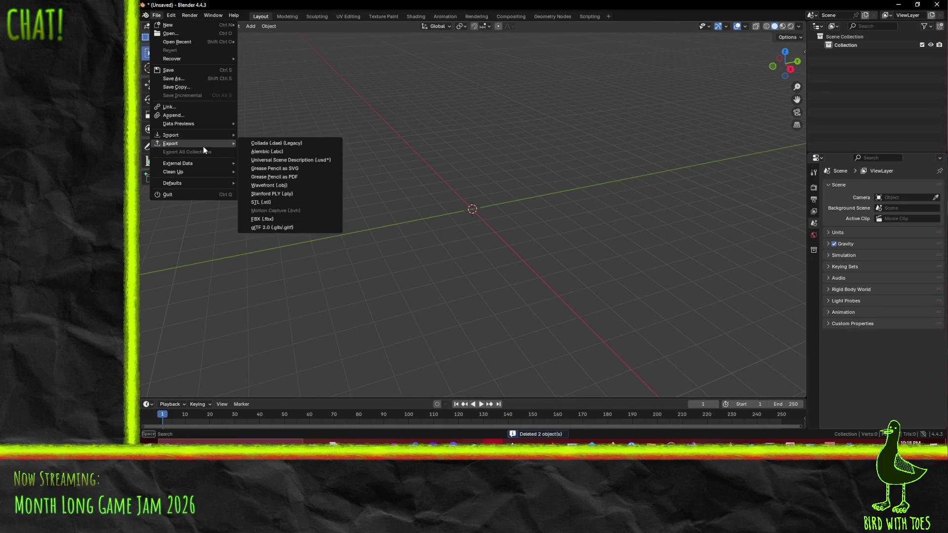
mouse_move(184, 135)
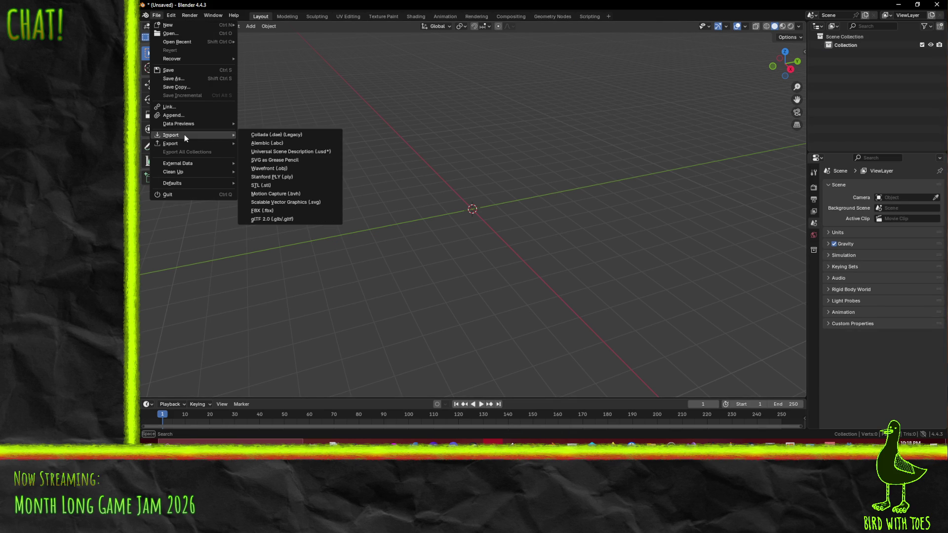
left_click(298, 214)
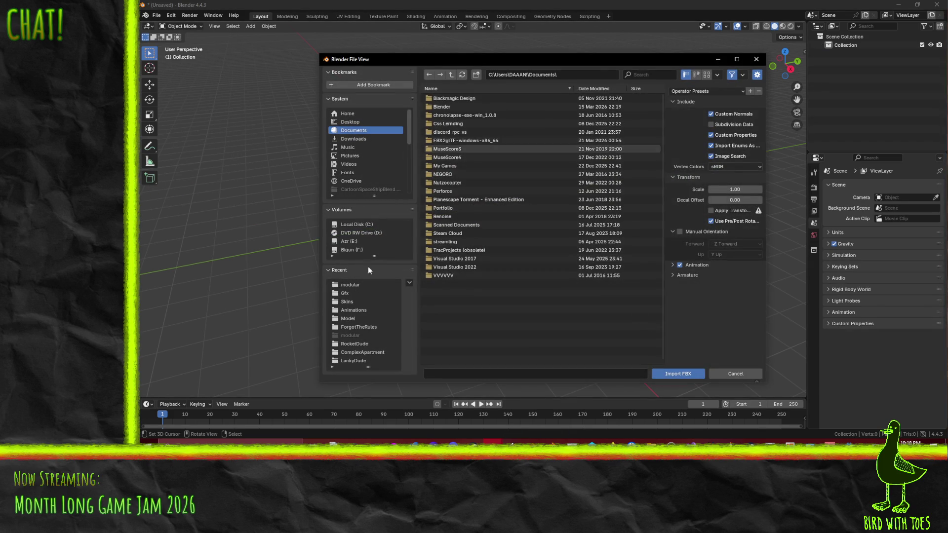
left_click(378, 327)
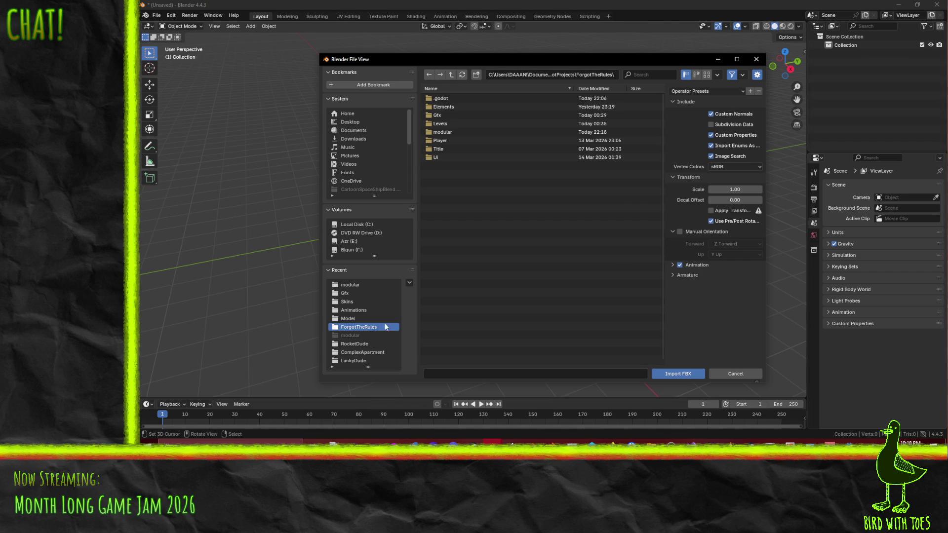
left_click(453, 132)
double_click(502, 108)
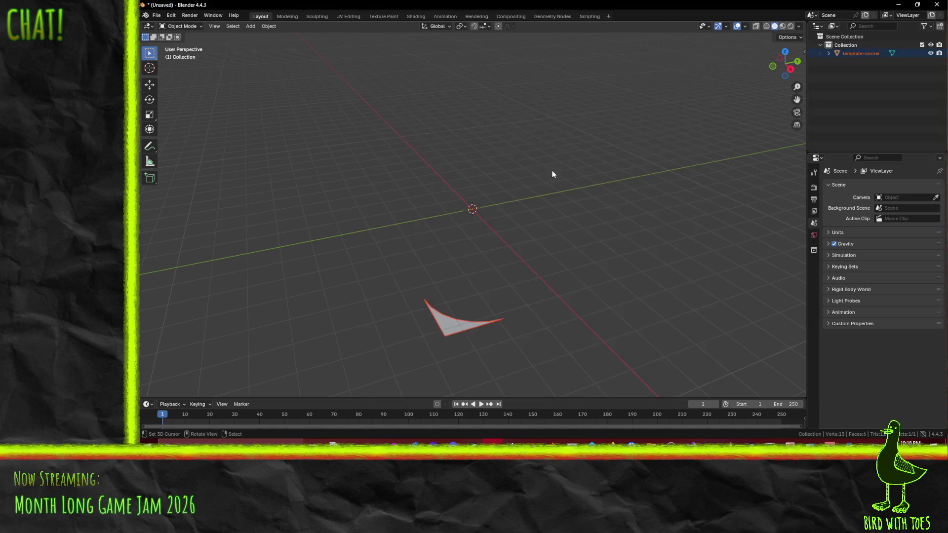
Step: Check the imported corner mesh from front and side views and make it active
key("KP_1")
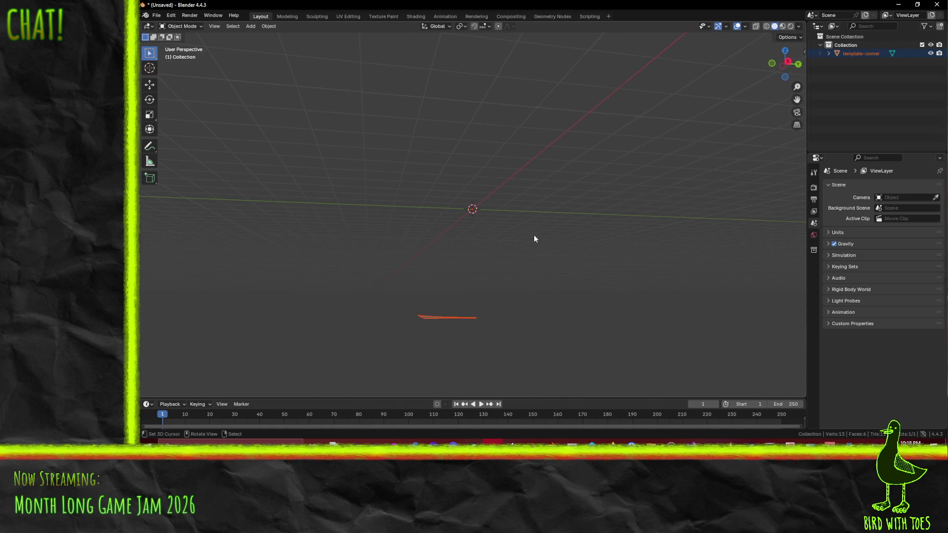
key("KP_3")
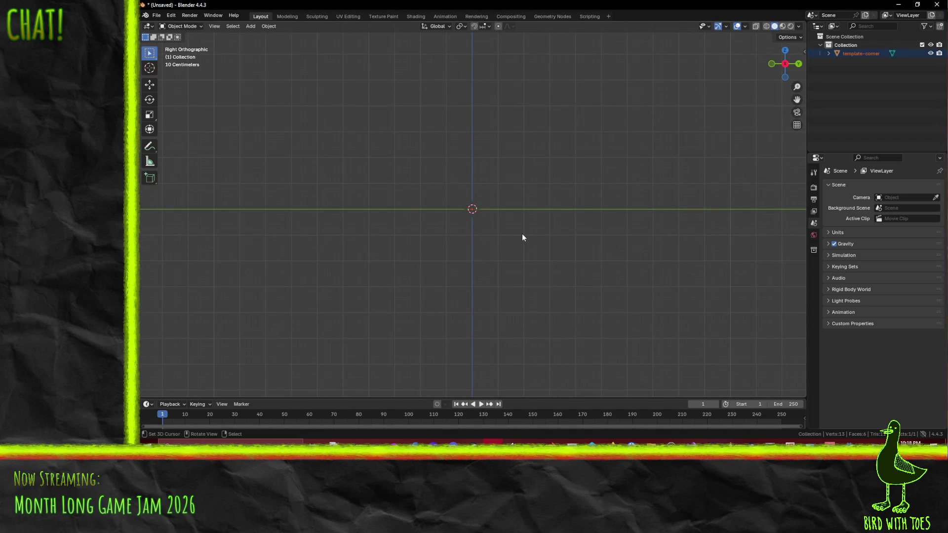
mouse_move(523, 233)
left_mouse_down()
mouse_move(455, 256)
mouse_move(496, 294)
left_mouse_up()
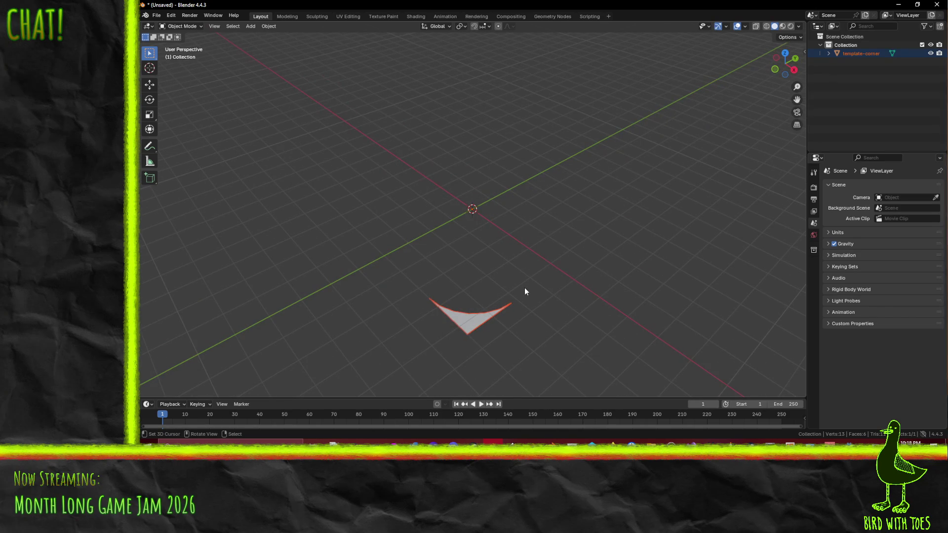
left_click(488, 322)
Step: Move the template-corner geometry straight up in Front view, then return to Object Mode
key("Tab")
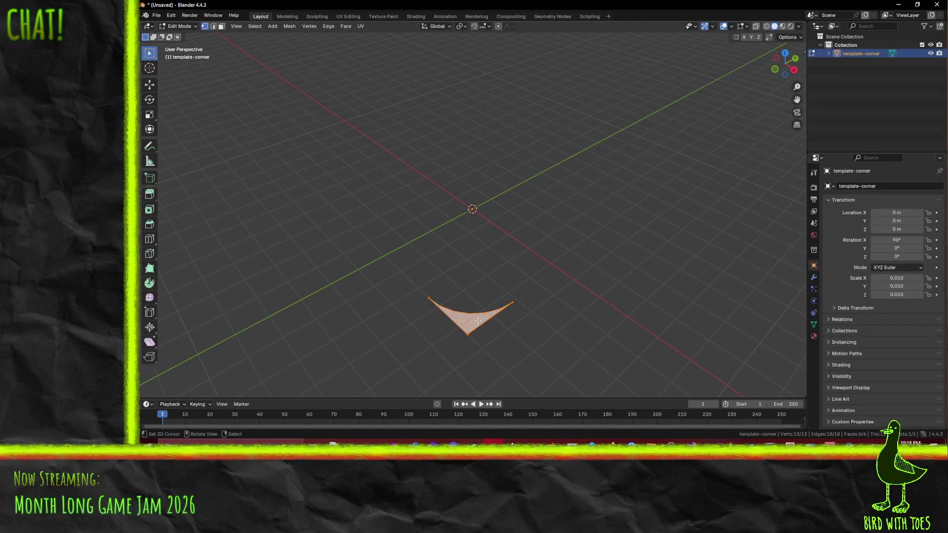
key("KP_1")
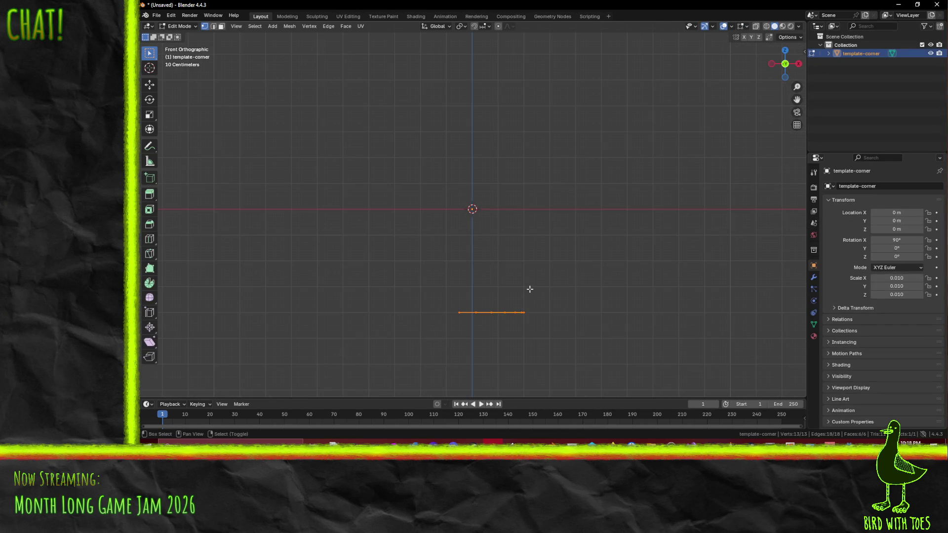
scroll(481, 277, "down", 5)
scroll(487, 289, "up", 3)
key("g")
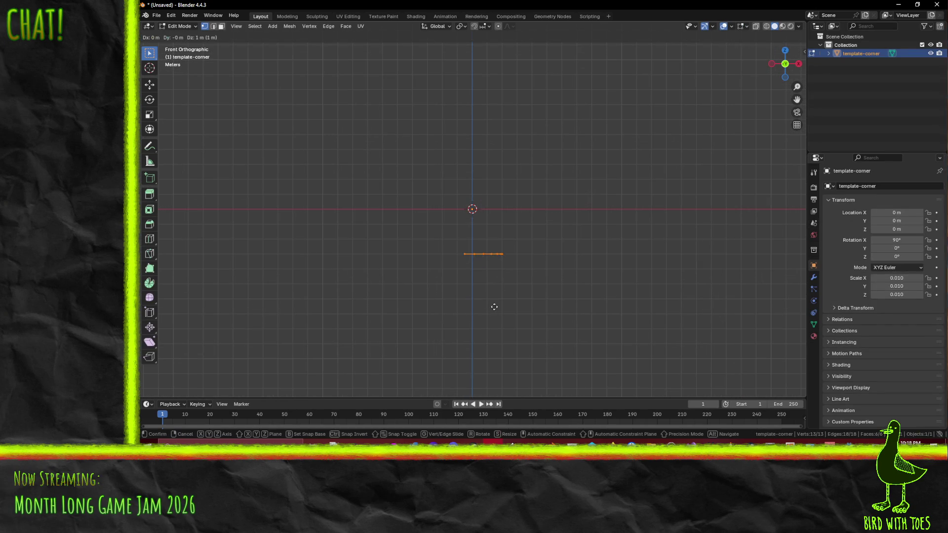
left_click(501, 210)
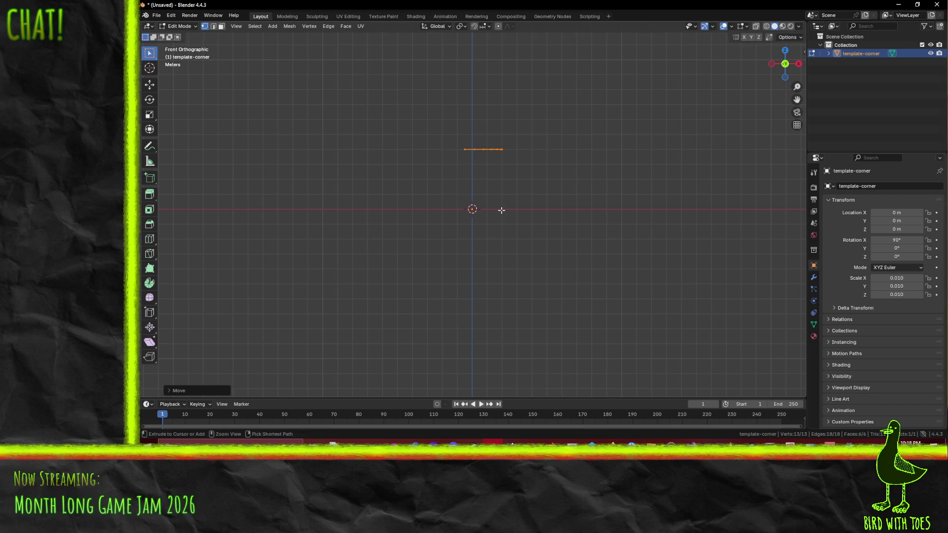
left_click(513, 215)
key("Tab")
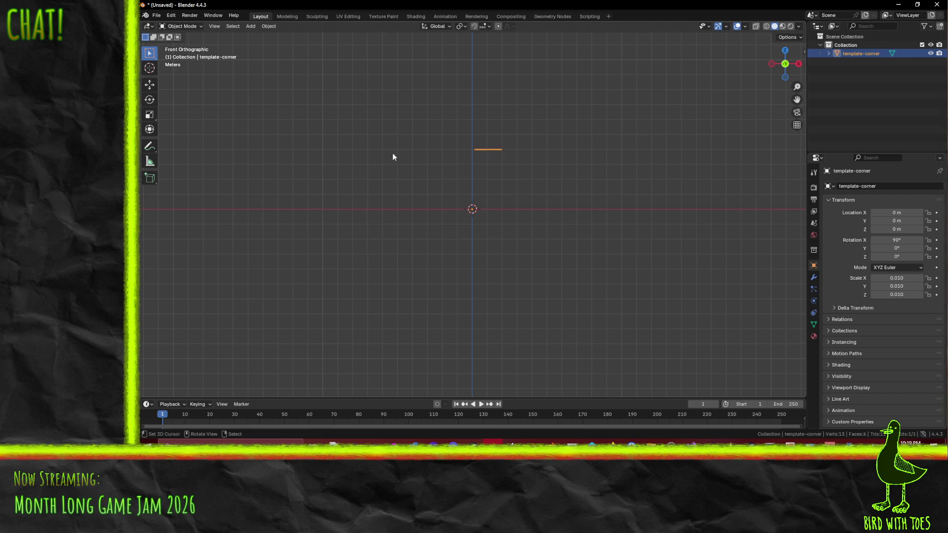
key("F3")
key("Escape")
Step: Import template-floor.fbx into the scene
left_click(156, 16)
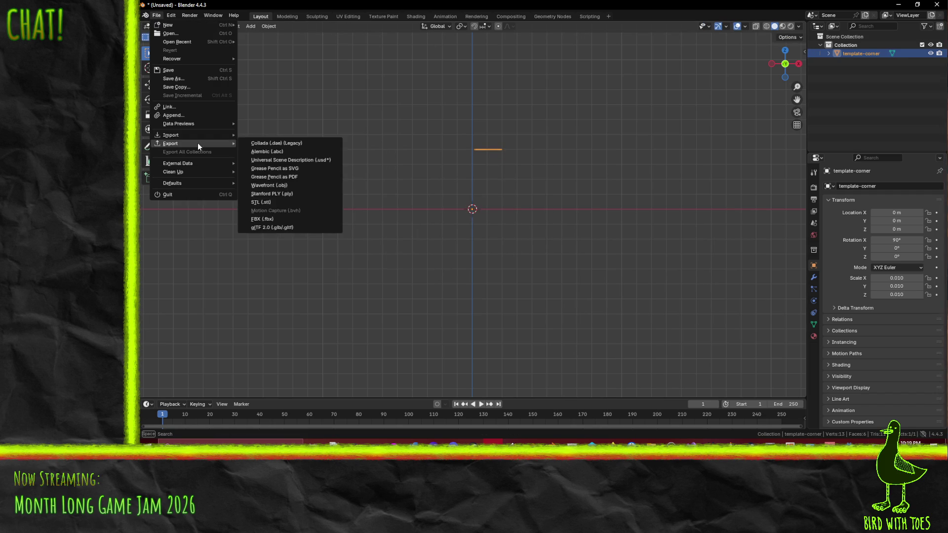
mouse_move(188, 134)
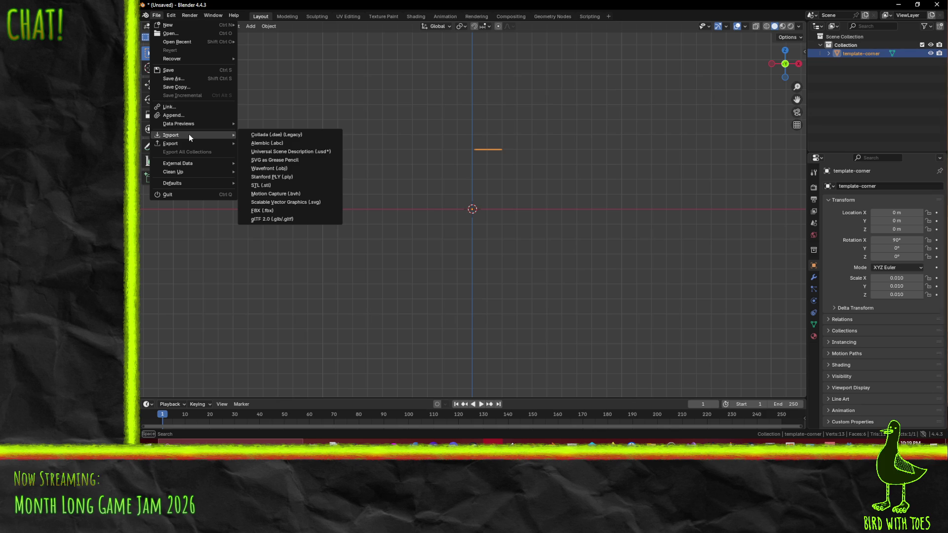
left_click(270, 212)
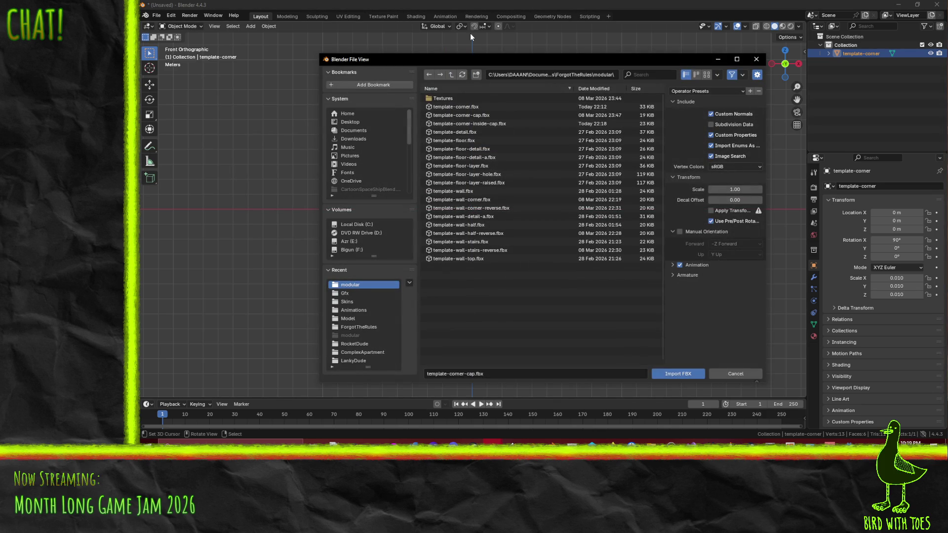
left_click(493, 115)
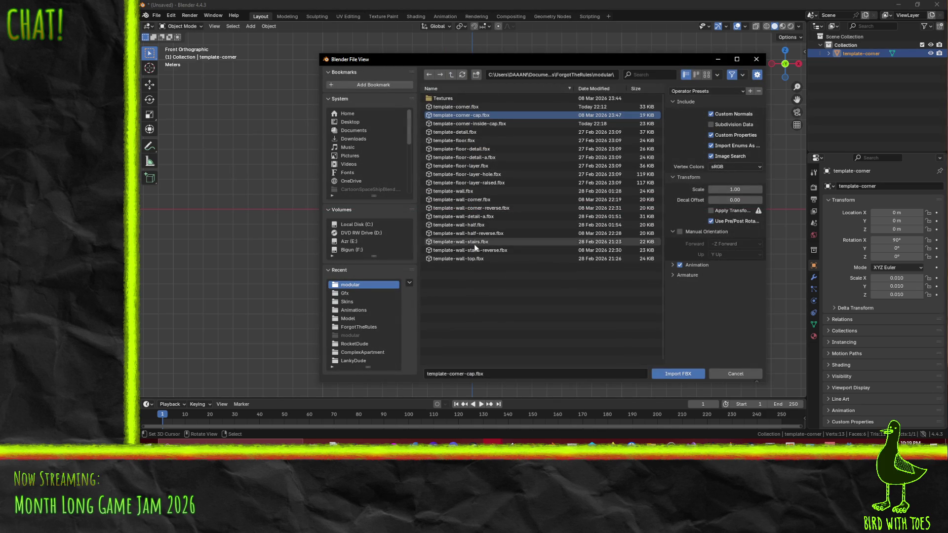
left_click(493, 168)
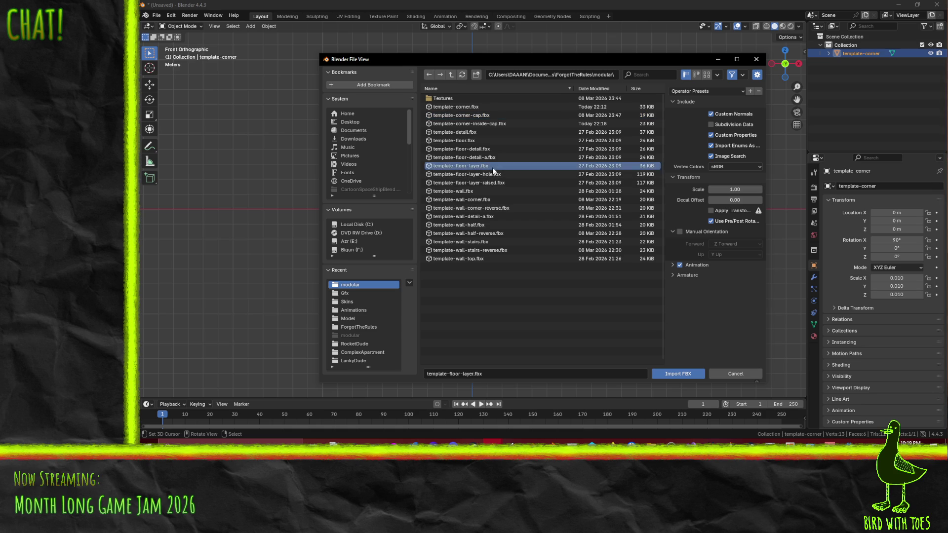
left_click(467, 140)
left_click(675, 374)
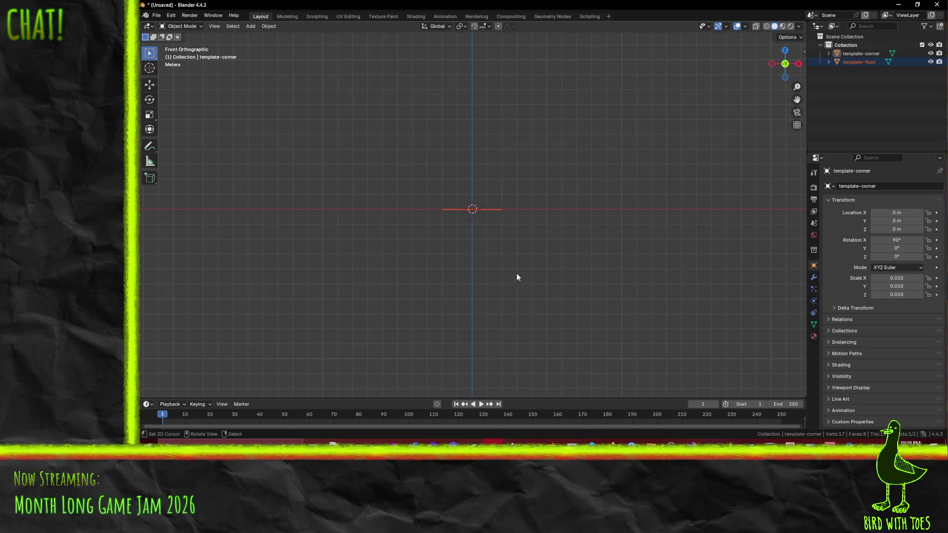
mouse_move(517, 274)
left_mouse_down()
mouse_move(527, 266)
mouse_move(544, 295)
mouse_move(609, 240)
mouse_move(565, 221)
mouse_move(731, 142)
left_mouse_up()
Step: Select the floor plane with template-corner and join them with Ctrl+J
right_click(862, 53)
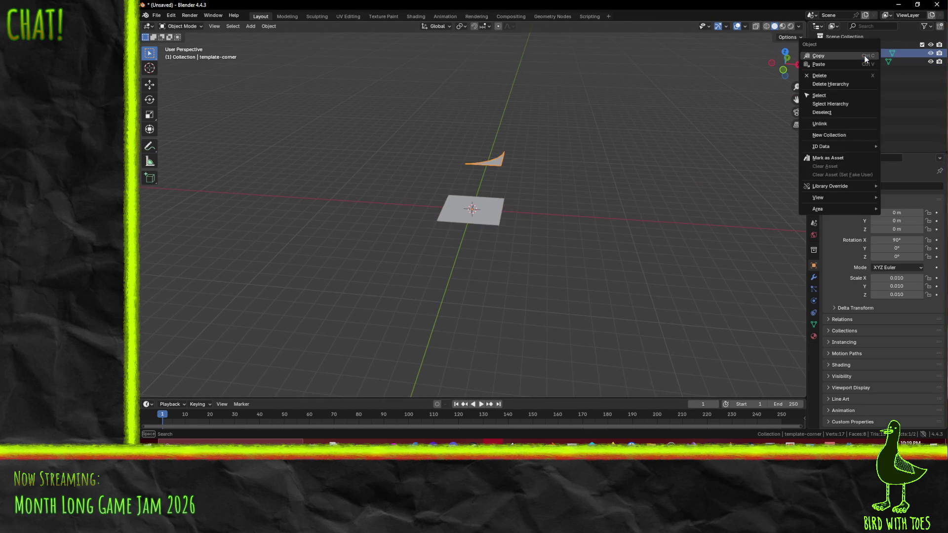
left_click(902, 101)
left_click(829, 54)
left_click(828, 70)
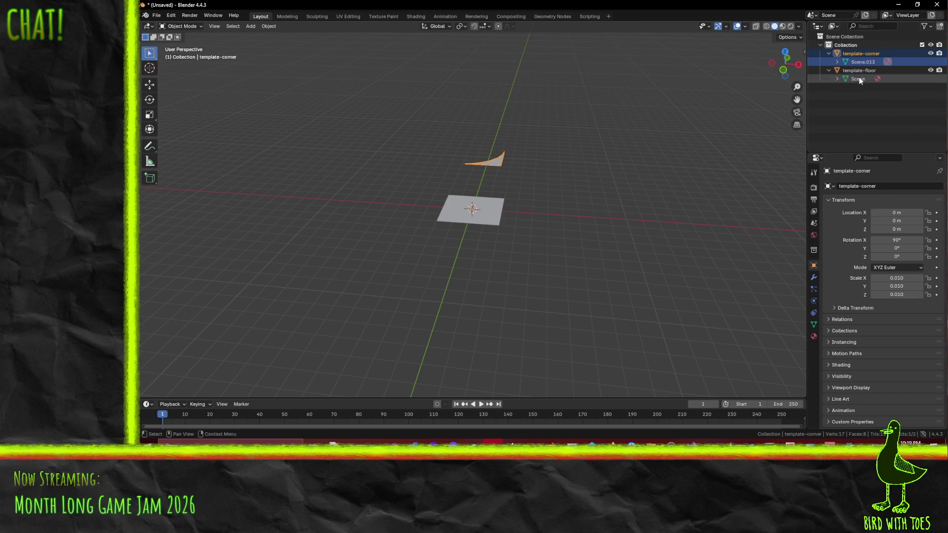
left_click(858, 78, "ctrl")
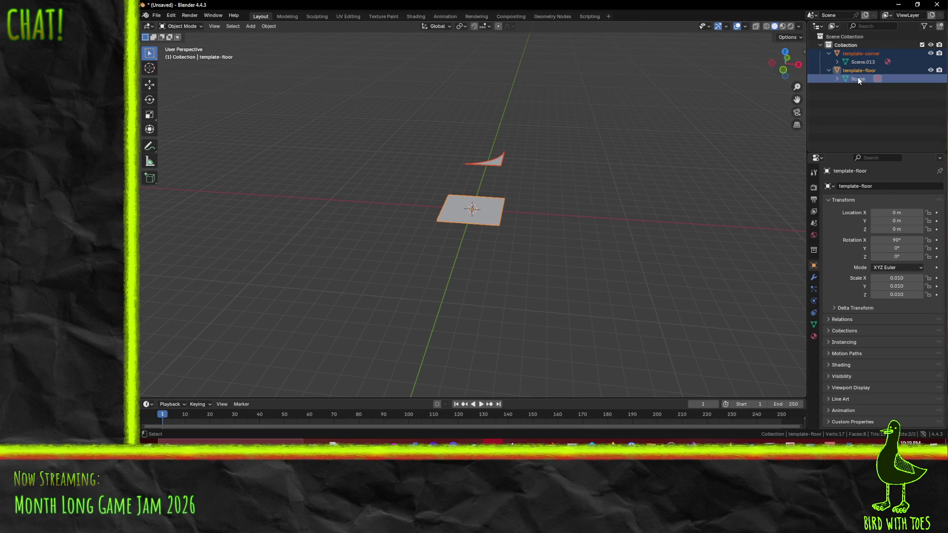
left_click(857, 77, "ctrl")
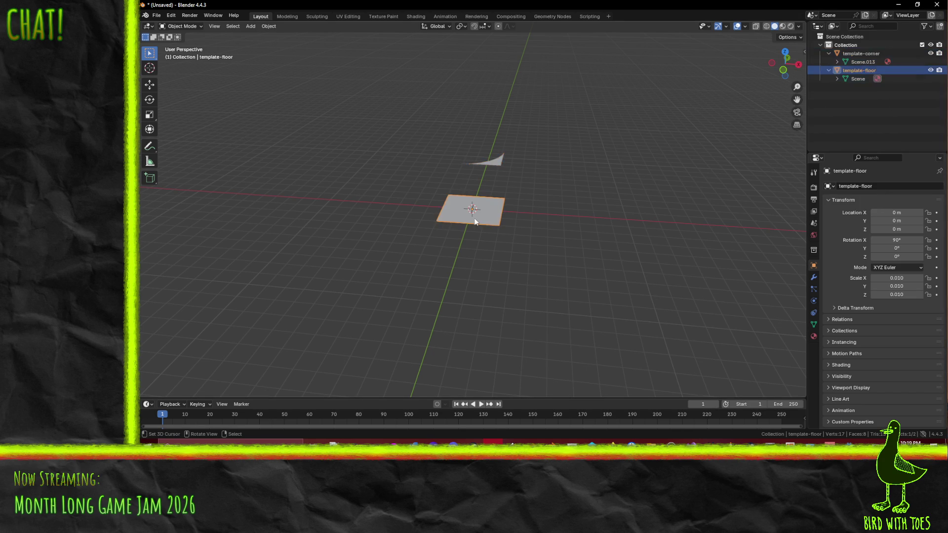
left_click(498, 166, "shift")
key("ctrl+j")
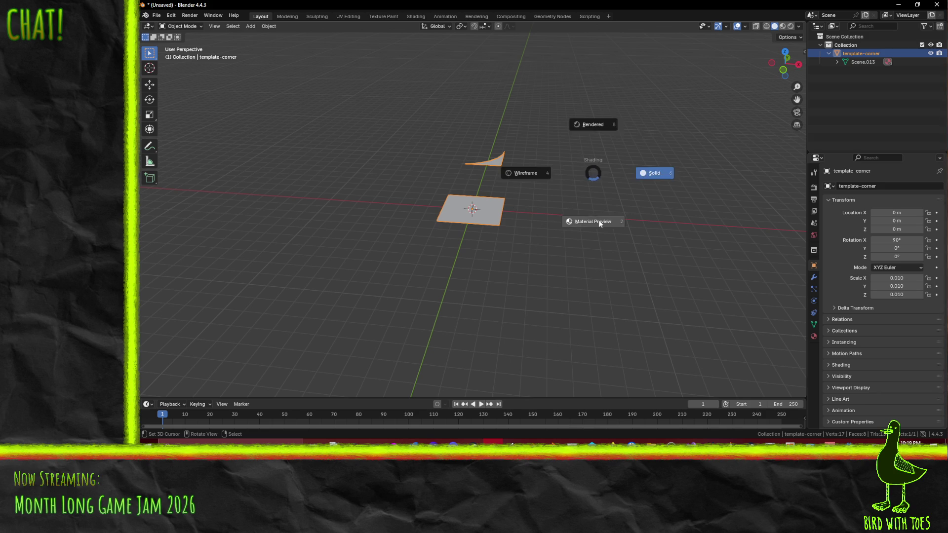
key("Tab")
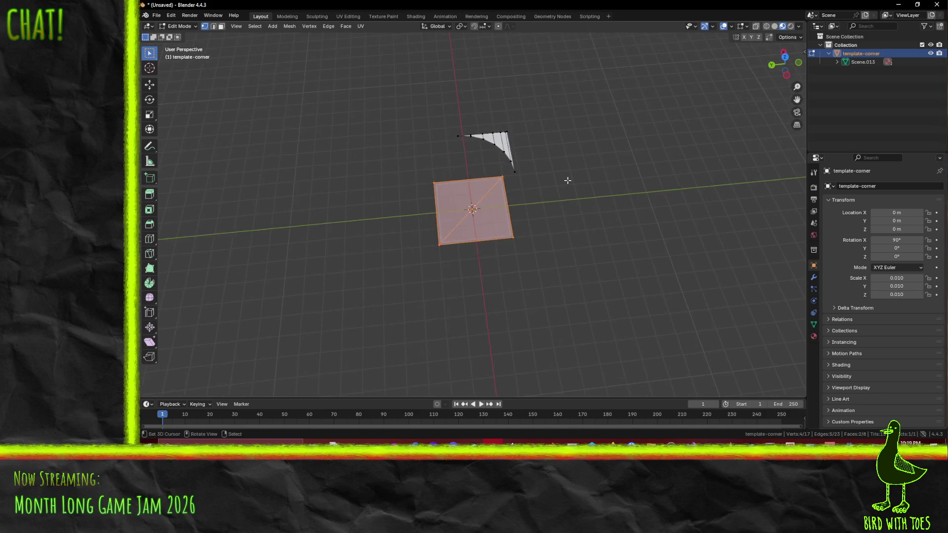
Step: In face select mode, select the four faces of the corner curve
scroll(567, 201, "up", 3)
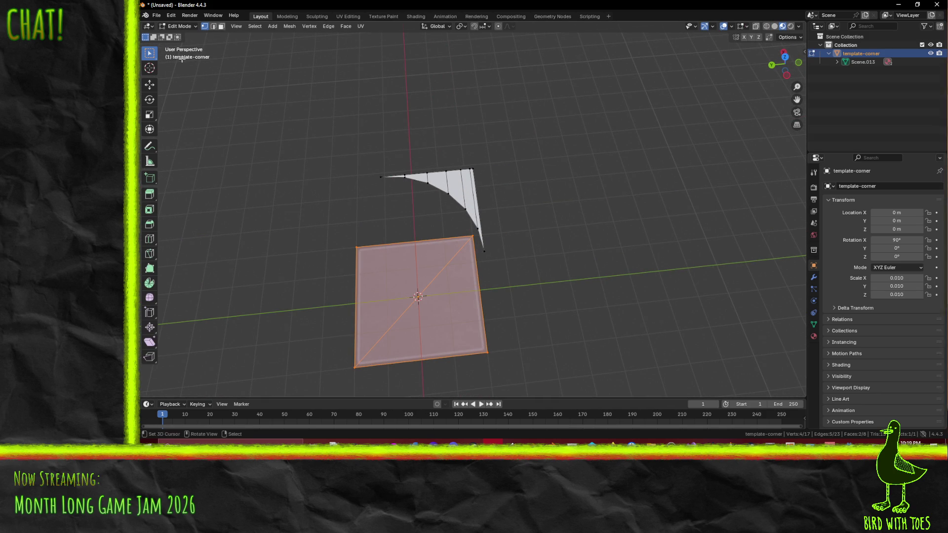
key("3")
left_click(408, 174)
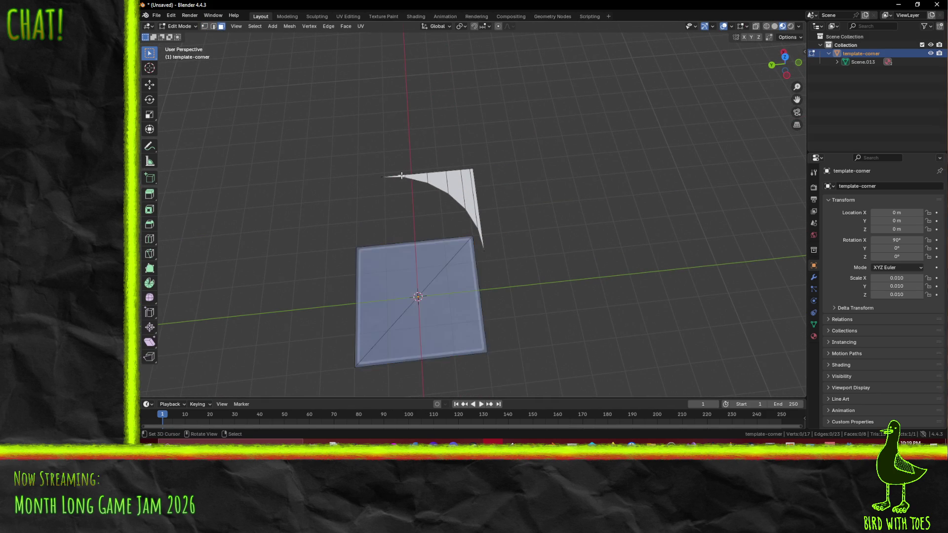
left_click(455, 183, "shift")
left_click(466, 187, "shift")
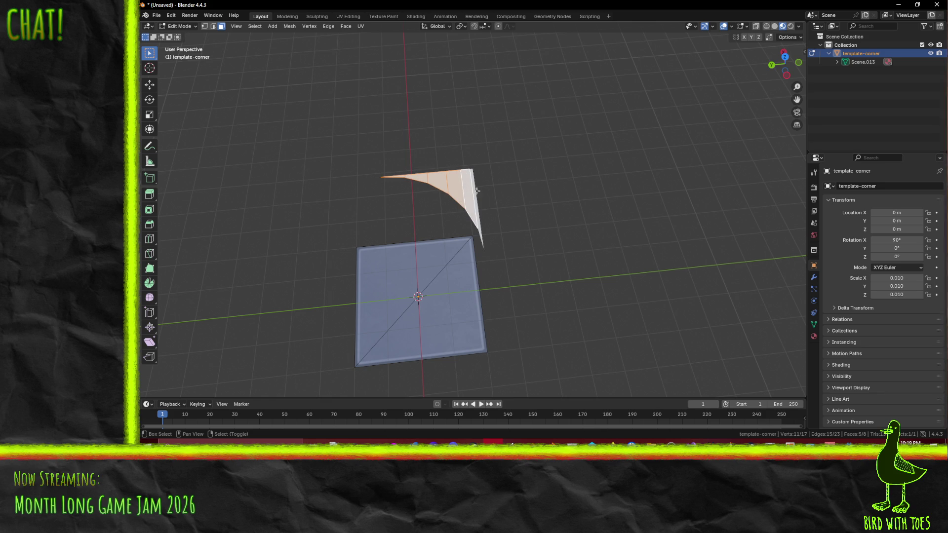
left_click(475, 194, "shift")
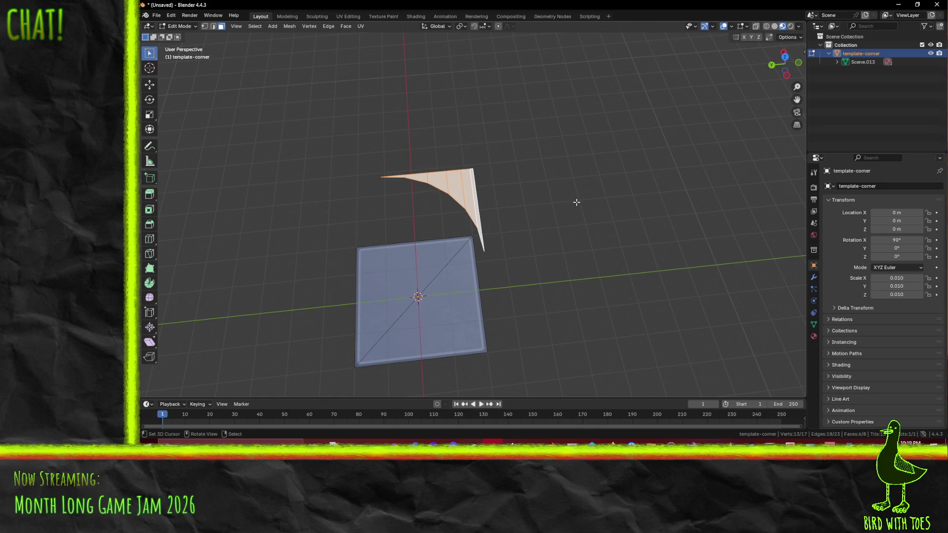
key("z")
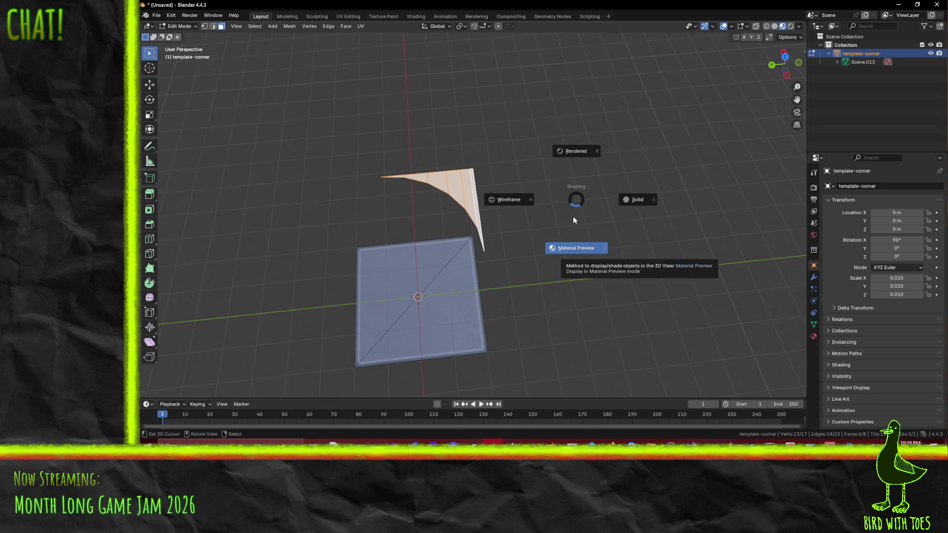
Step: In UV Editing, unwrap the curve faces conformally, shrink the island and move it into the black tile
key("F3")
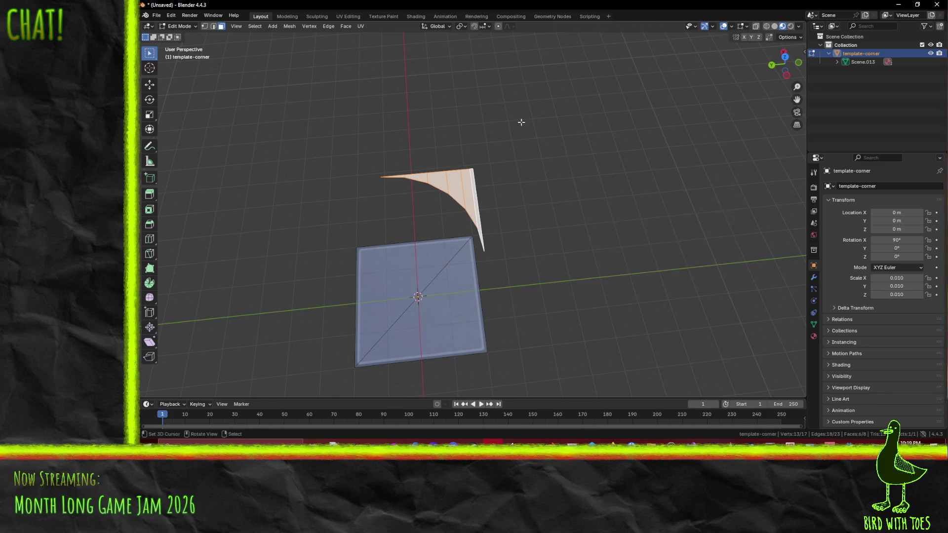
left_click(348, 17)
key("F3")
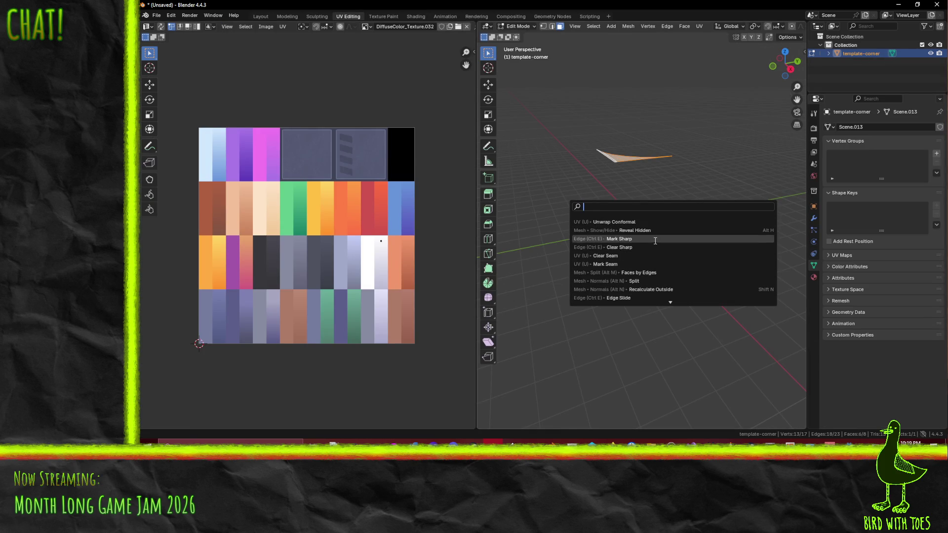
left_click(657, 221)
key("s")
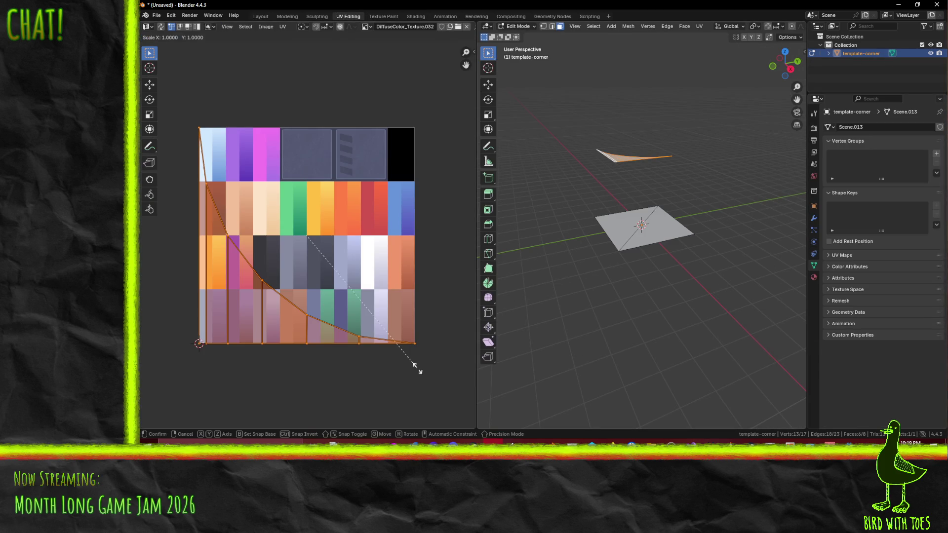
left_click(314, 253)
key("g")
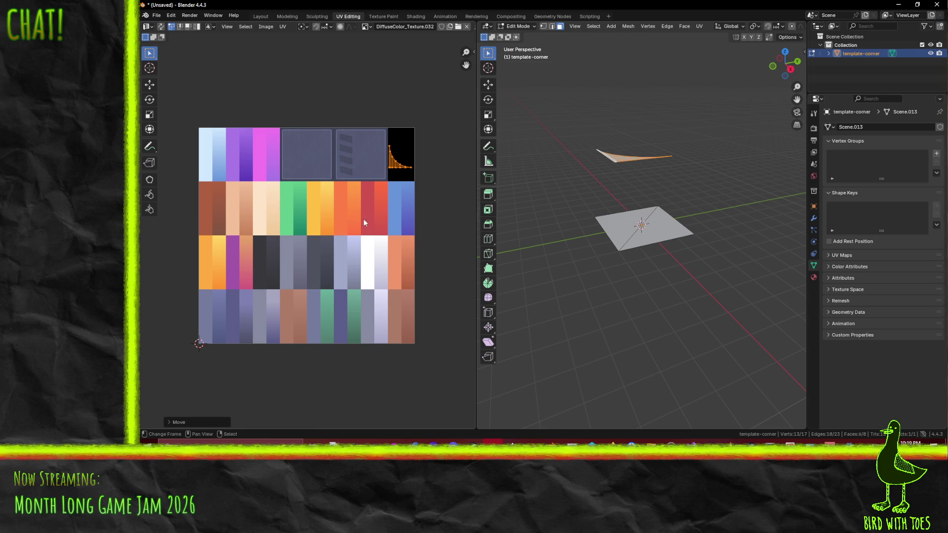
left_click(407, 253)
Step: Switch the viewport to Material Preview and deselect all geometry
left_click_drag(517, 252, 627, 280)
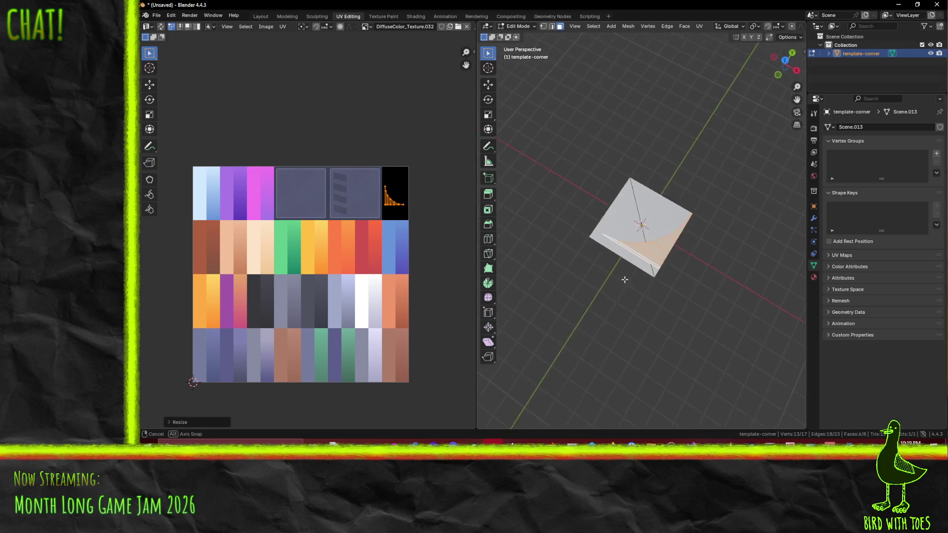
key("z")
left_click(627, 327)
left_click(645, 294)
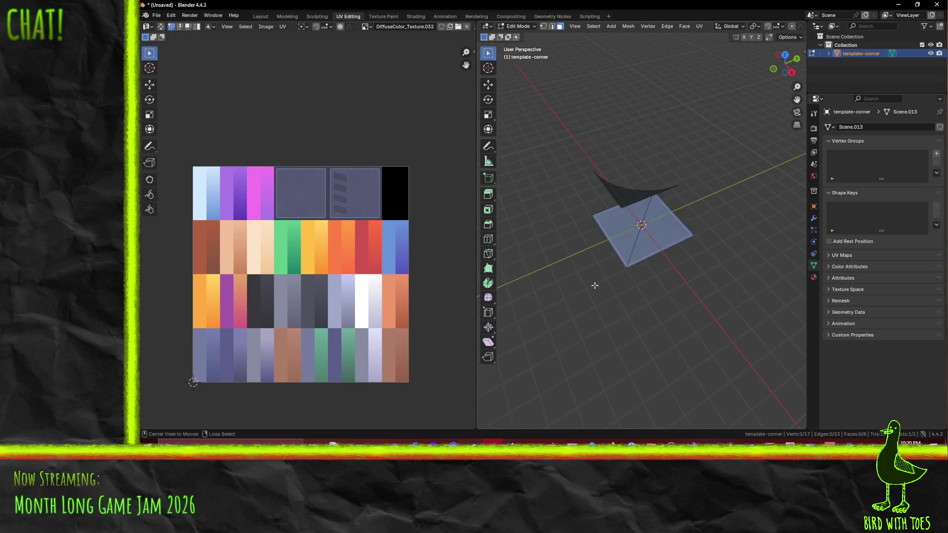
Step: Start an FBX export and pick template-corner-cap.fbx in ForgotTheRules/modular as the target
left_click(157, 15)
mouse_move(192, 143)
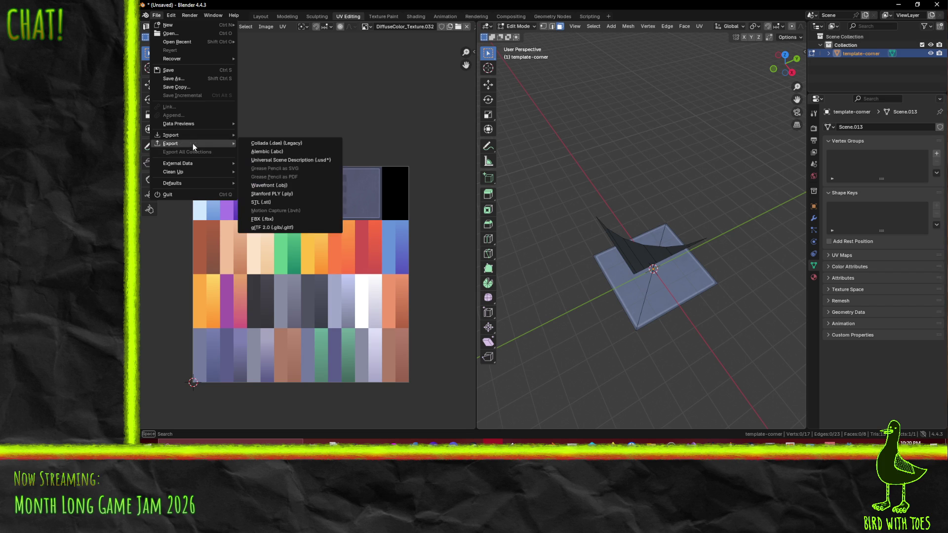
left_click(262, 218)
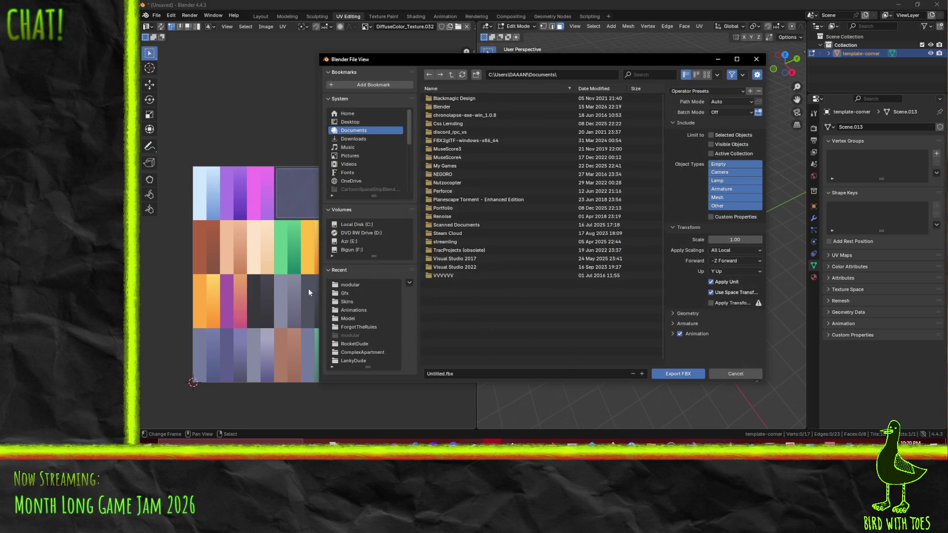
left_click(373, 327)
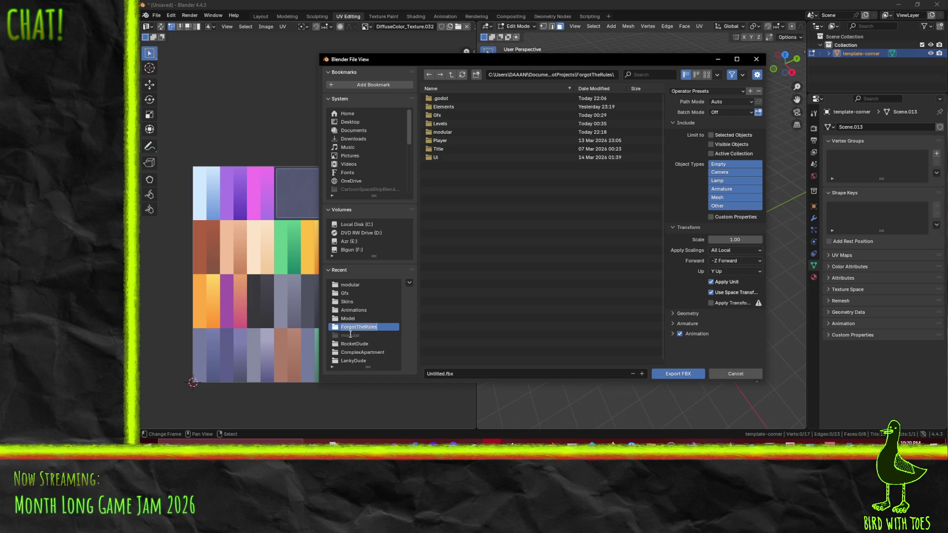
left_click(351, 335)
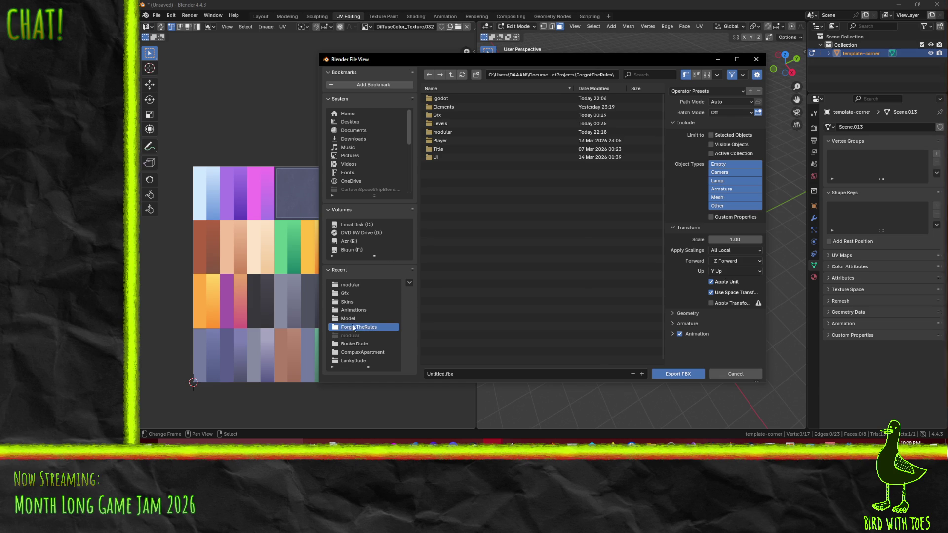
double_click(354, 327)
double_click(442, 132)
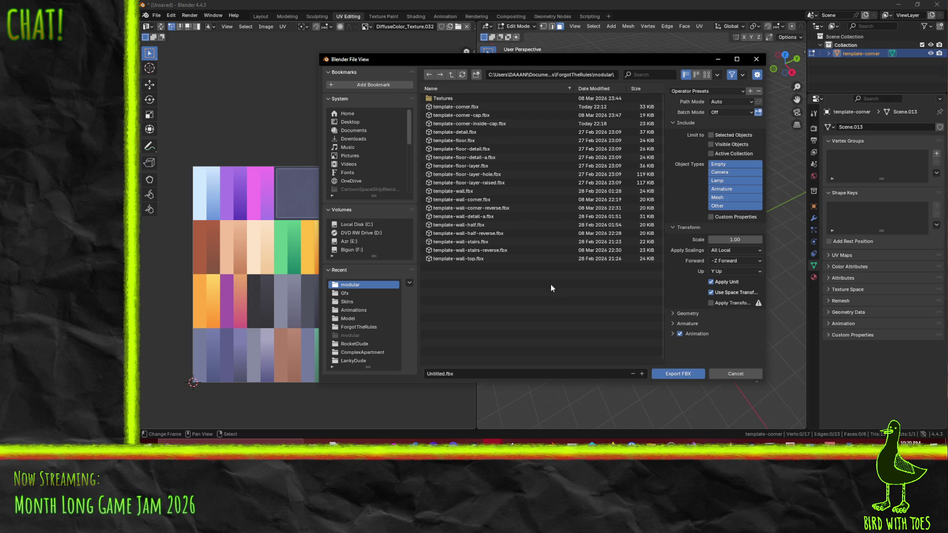
left_click(476, 117)
Step: Overwrite template-corner-cap.fbx, then switch to Godot and expand the modular folder
left_click(675, 375)
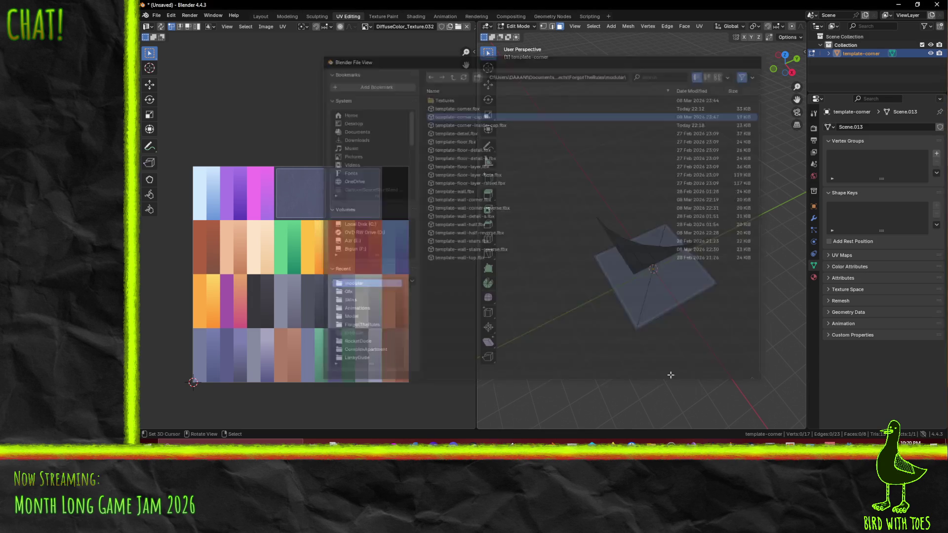
left_click(899, 4)
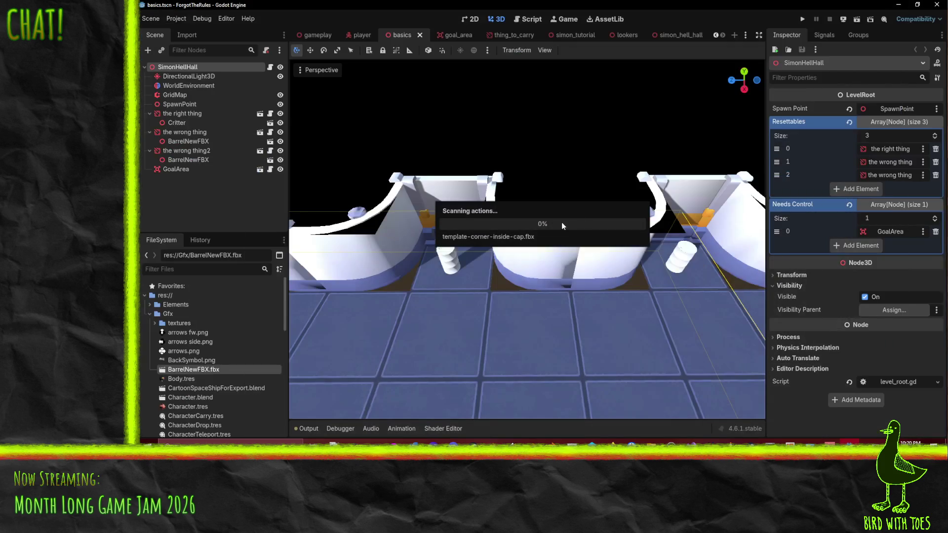
scroll(650, 268, "down", 6)
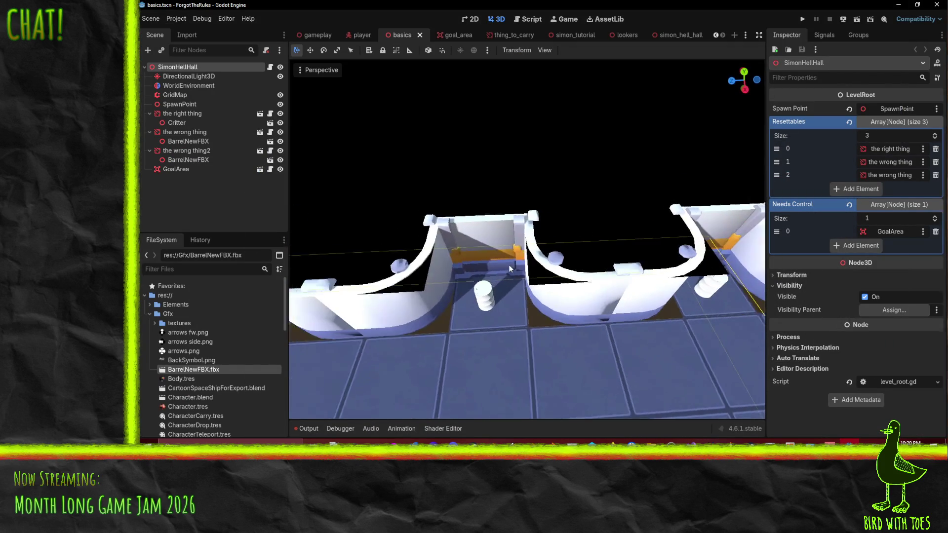
scroll(184, 360, "down", 15)
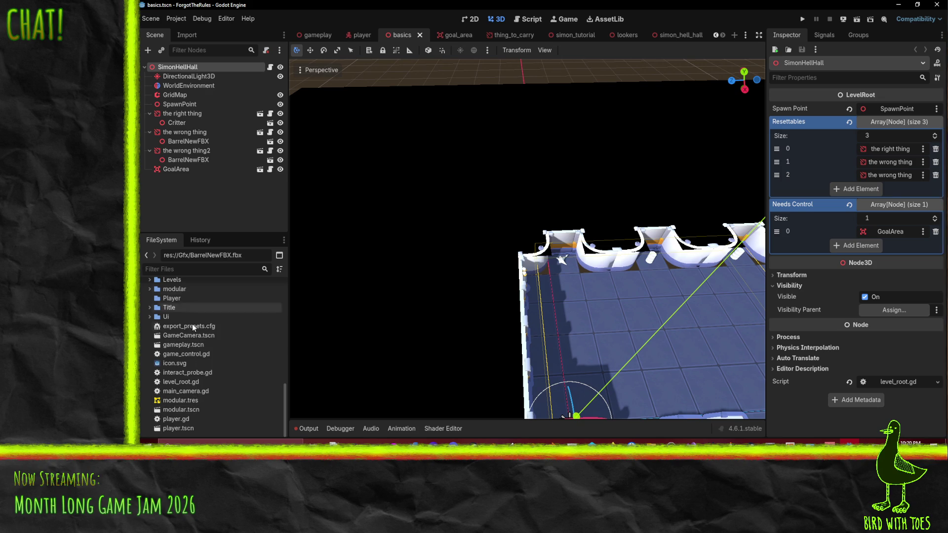
left_click(150, 290)
Step: Open and close the wall1.blend import settings
scroll(192, 321, "down", 5)
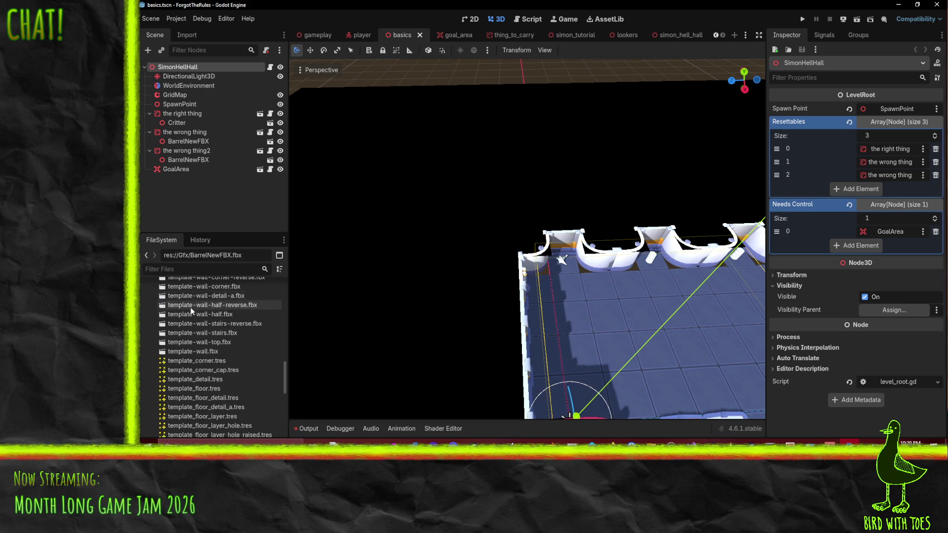
left_click(192, 331)
double_click(193, 339)
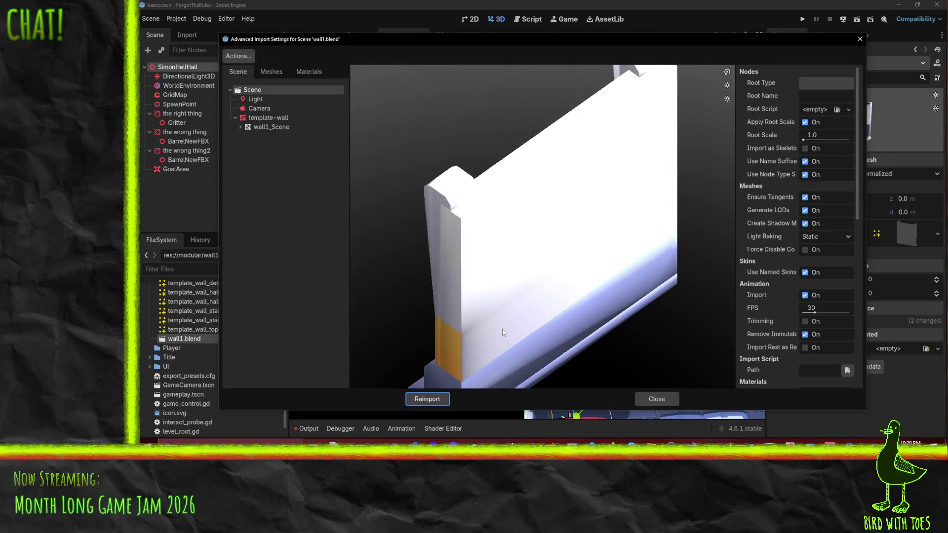
left_click(656, 399)
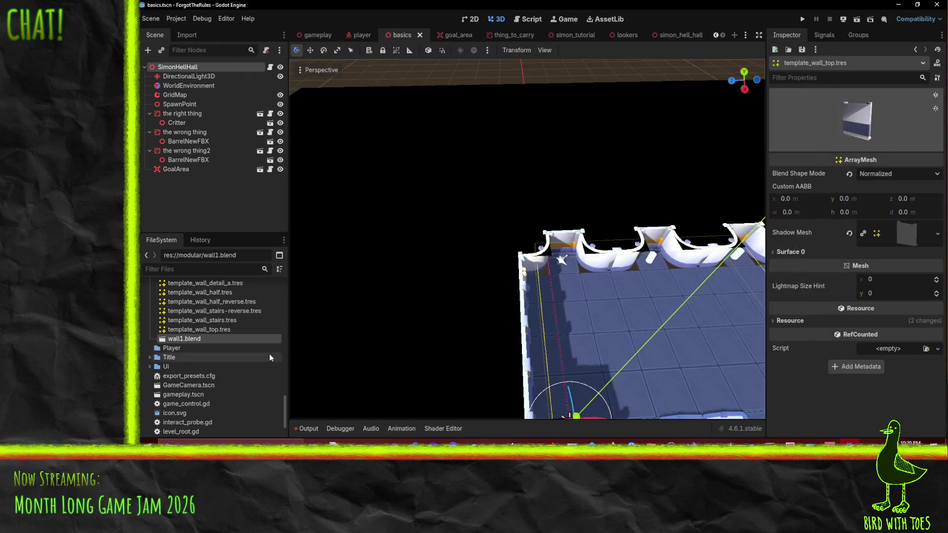
Step: Browse the FileSystem dock and collapse the modular folder
scroll(238, 332, "up", 5)
scroll(235, 336, "up", 3)
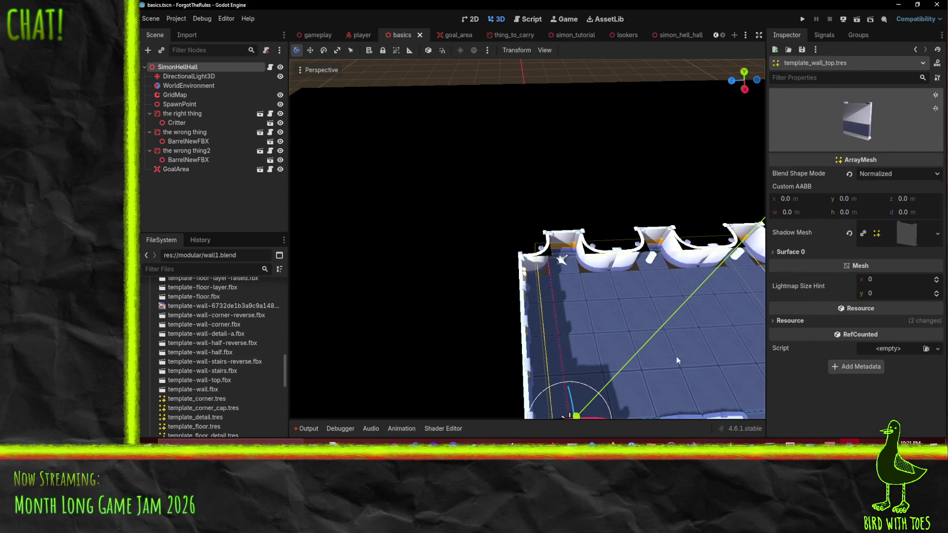
left_click(915, 460)
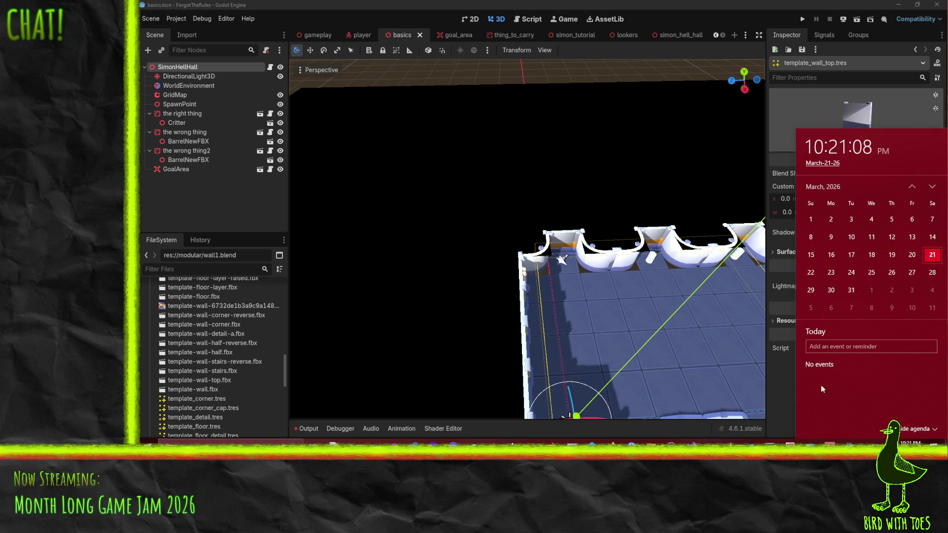
key("Escape")
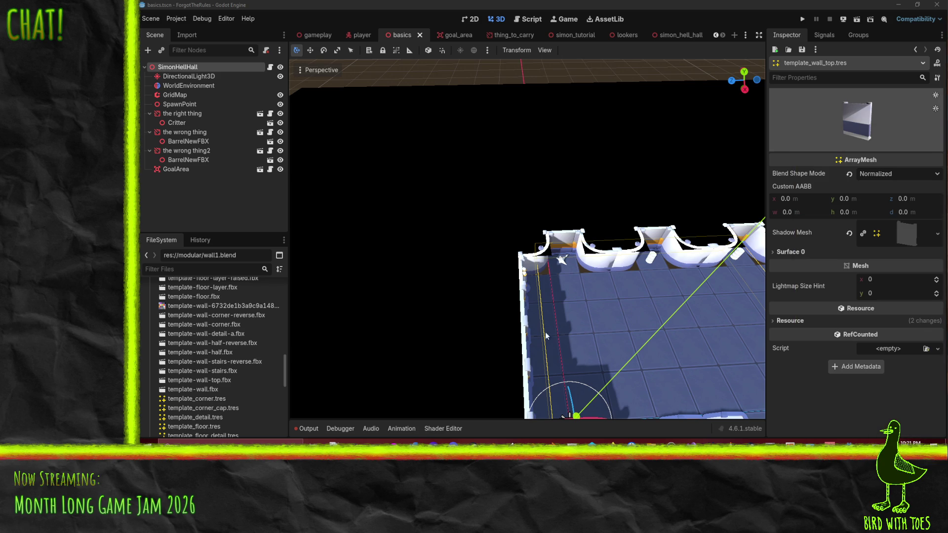
scroll(213, 363, "up", 3)
scroll(220, 356, "down", 3)
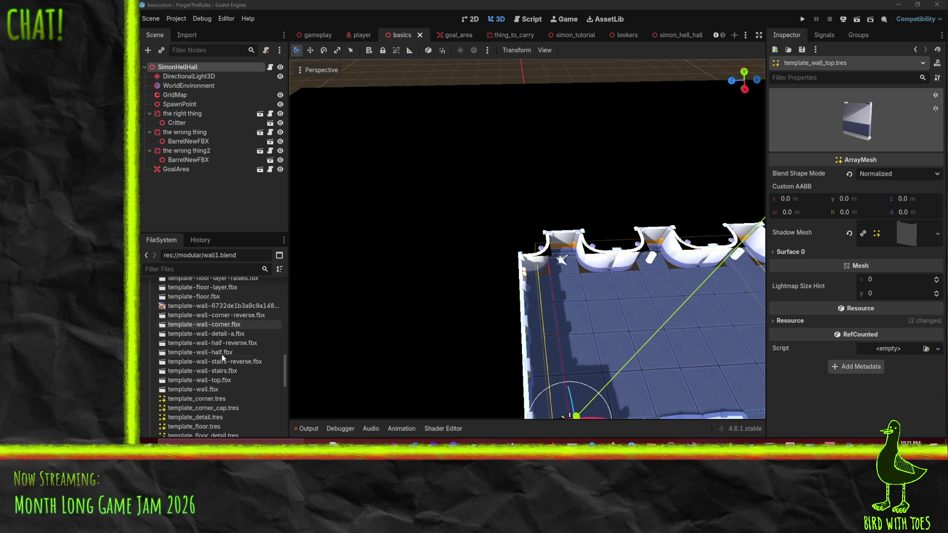
scroll(222, 356, "down", 10)
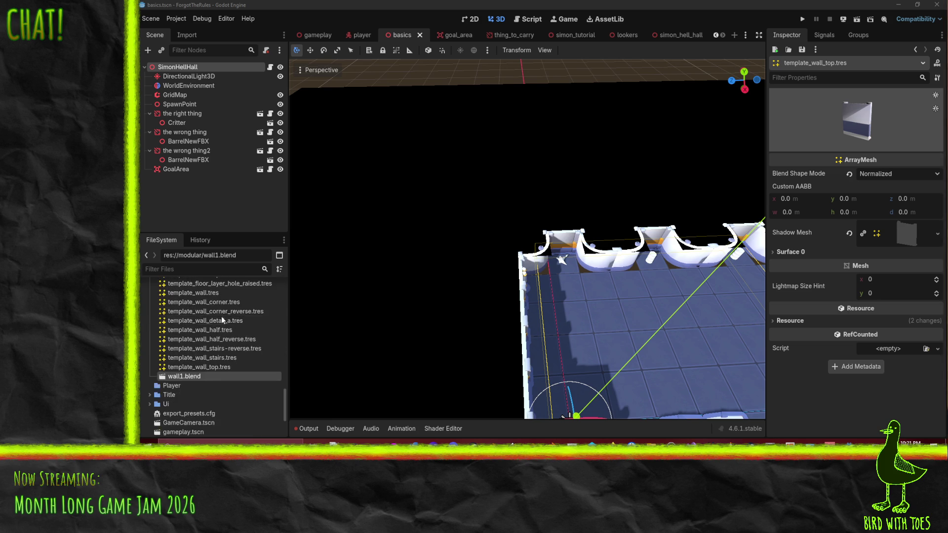
scroll(229, 364, "up", 8)
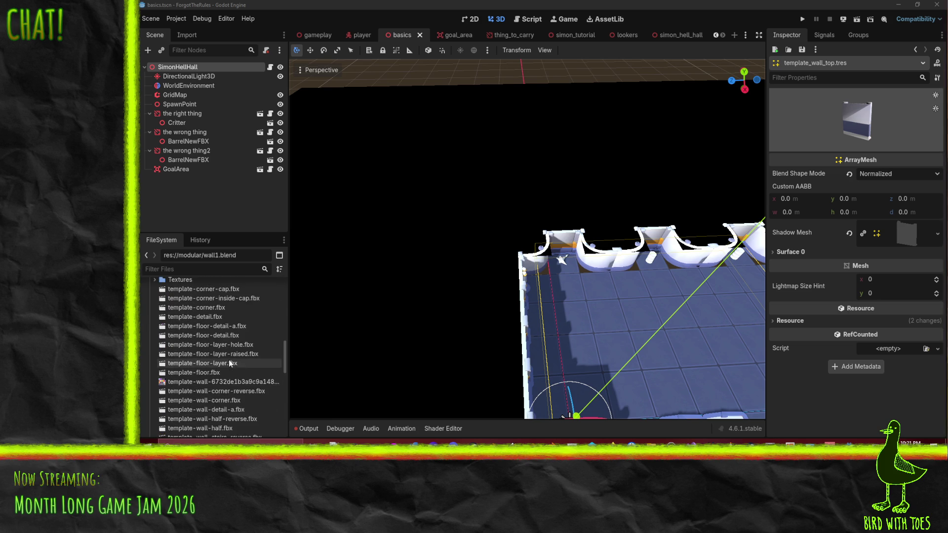
scroll(218, 395, "up", 2)
left_click(149, 289)
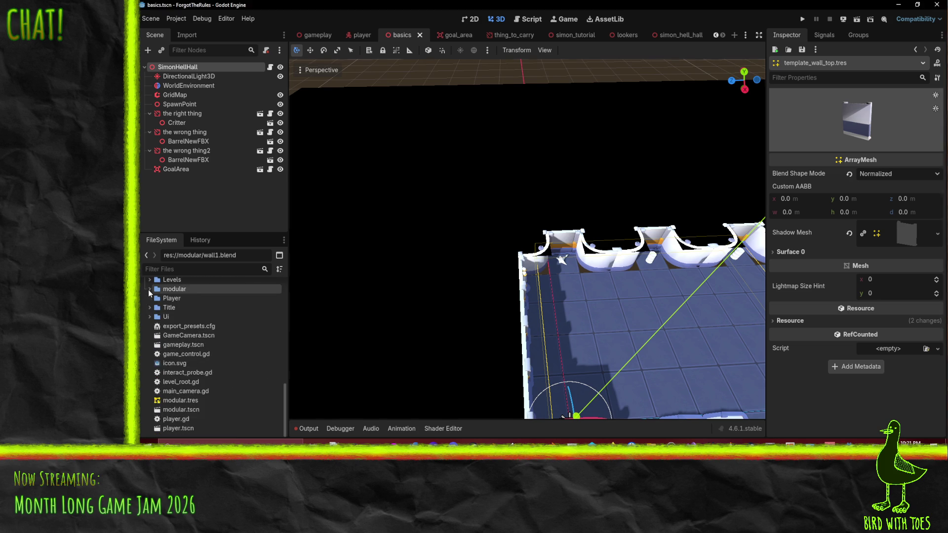
Step: Open modular.tscn and orbit the viewport to see all the modular pieces
left_click(198, 411)
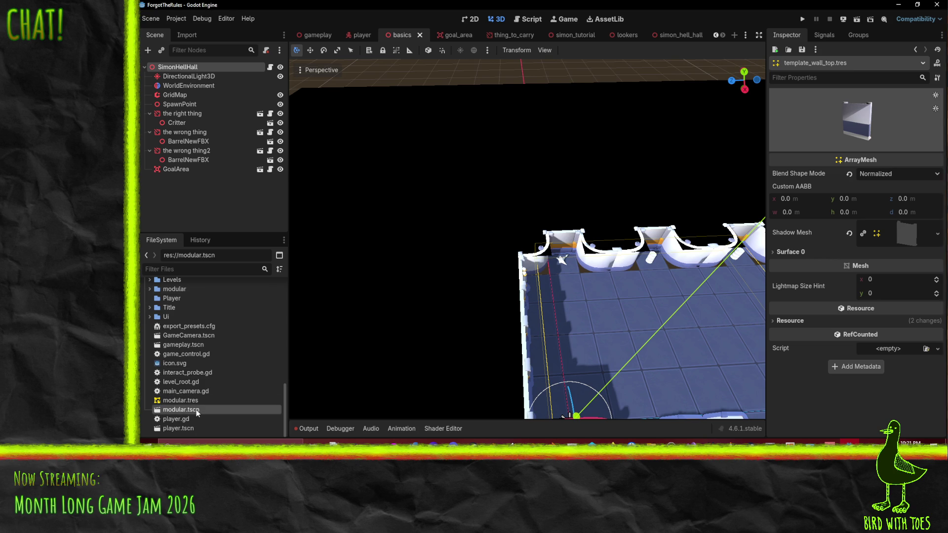
double_click(197, 412)
scroll(430, 218, "down", 3)
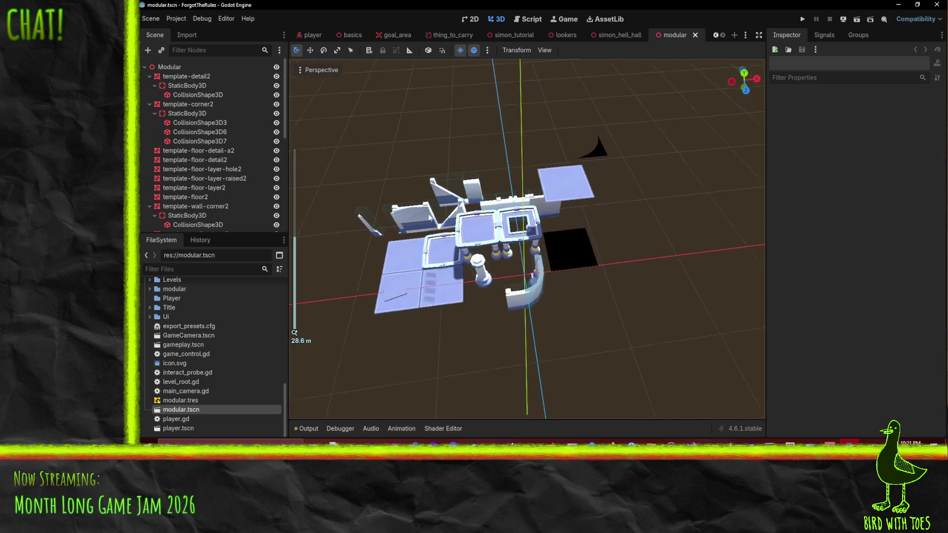
mouse_move(429, 218)
left_mouse_down()
mouse_move(491, 188)
mouse_move(454, 182)
mouse_move(529, 228)
mouse_move(512, 193)
left_mouse_up()
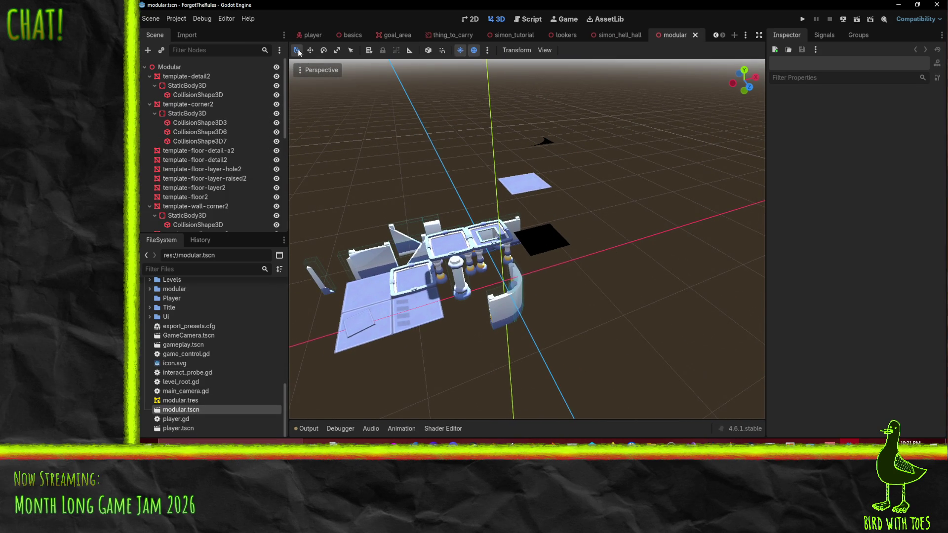
left_click(350, 49)
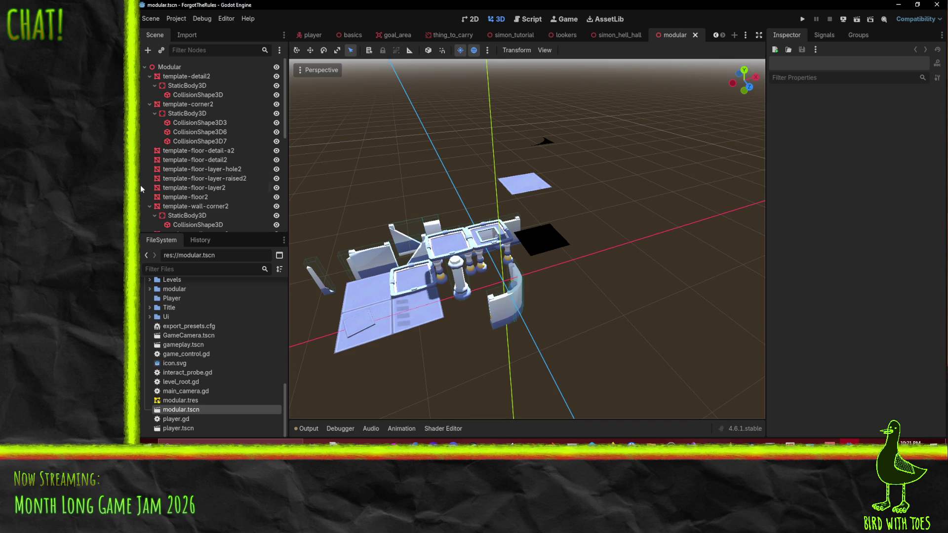
scroll(207, 183, "down", 5)
Step: Select the corner-cap piece and lower it 2 units on Y to (0, -2, 0)
left_click(532, 253)
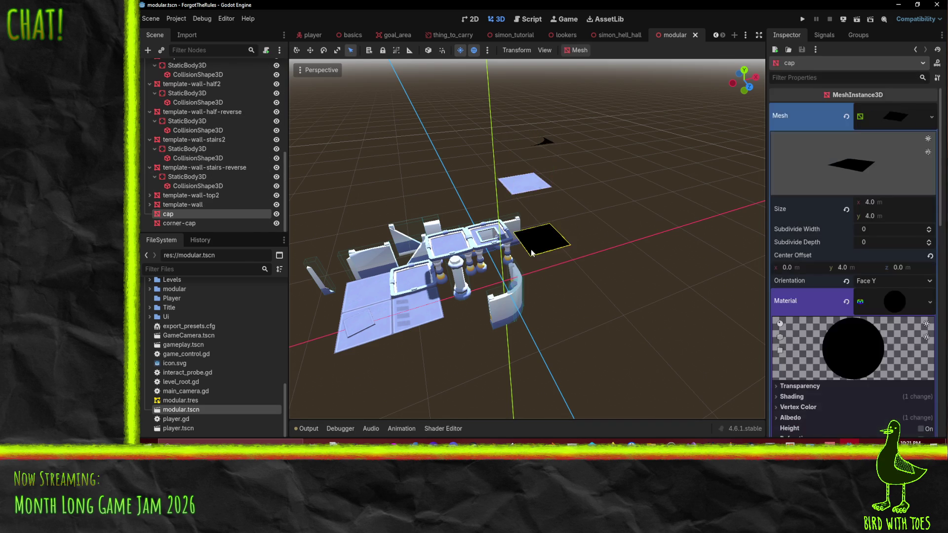
left_click(539, 192)
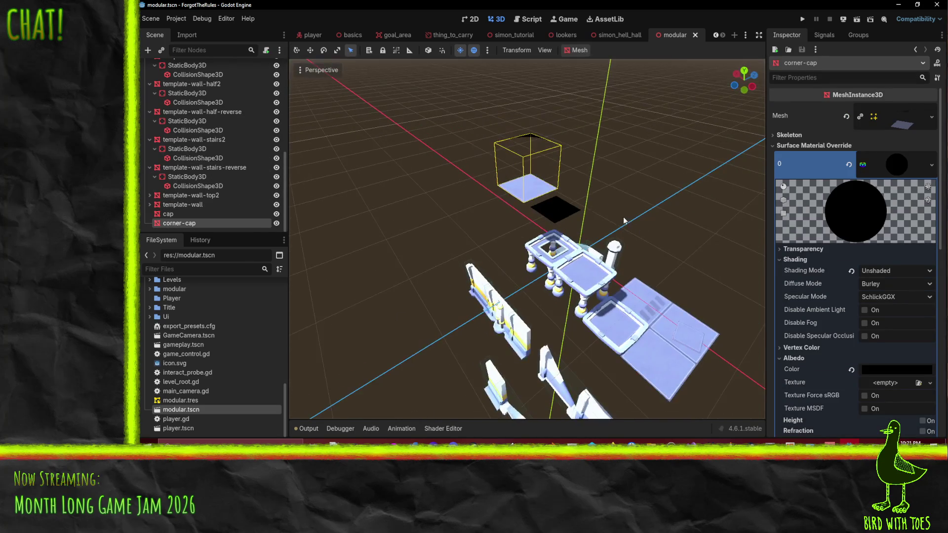
left_click(310, 50)
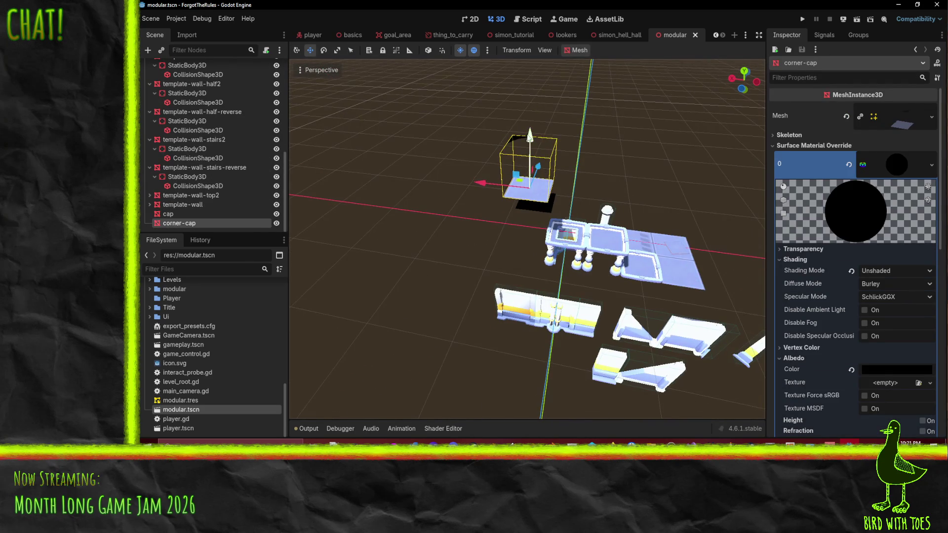
left_click_drag(530, 137, 545, 218)
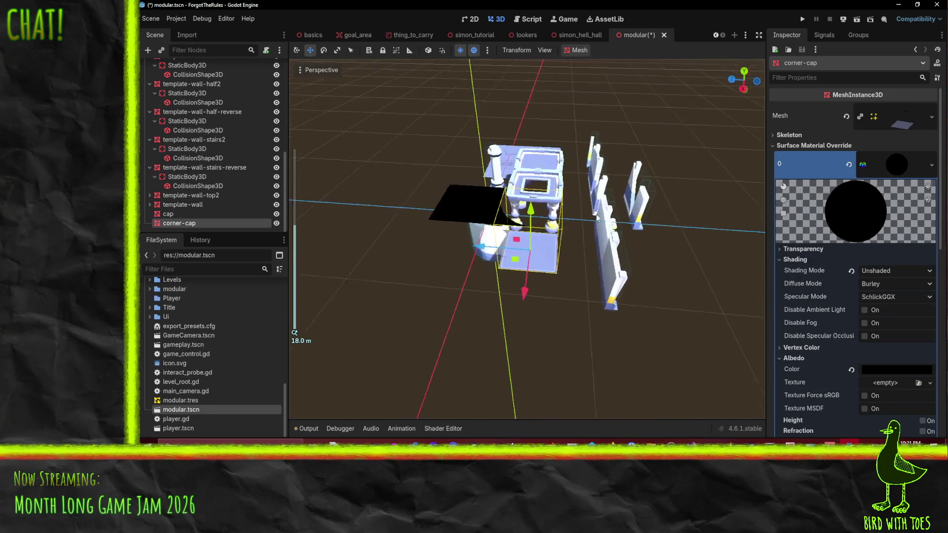
scroll(499, 199, "up", 5)
scroll(500, 195, "down", 3)
Step: Orbit around the pieces to check the corner-cap placement and expand the modular folder
mouse_move(501, 187)
left_mouse_down()
mouse_move(585, 208)
mouse_move(517, 285)
left_mouse_up()
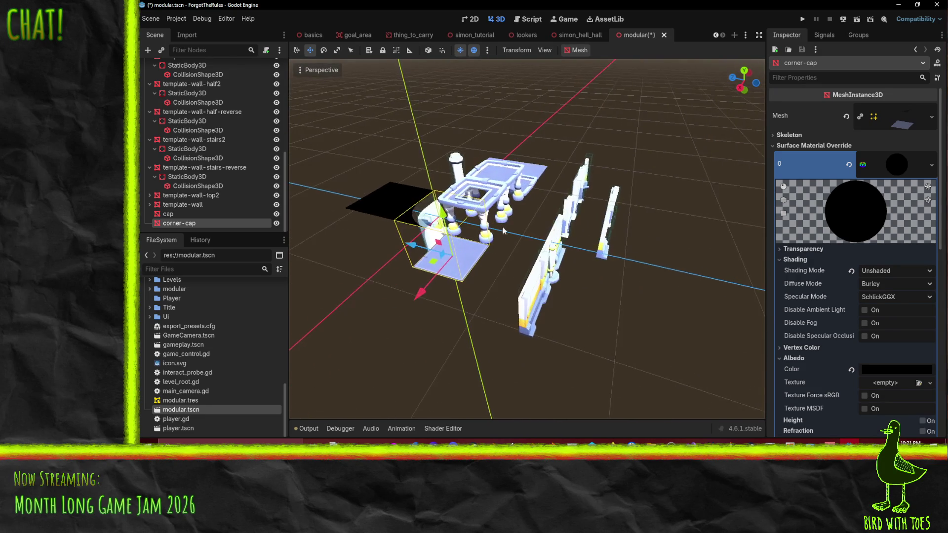
left_click_drag(383, 302, 455, 267)
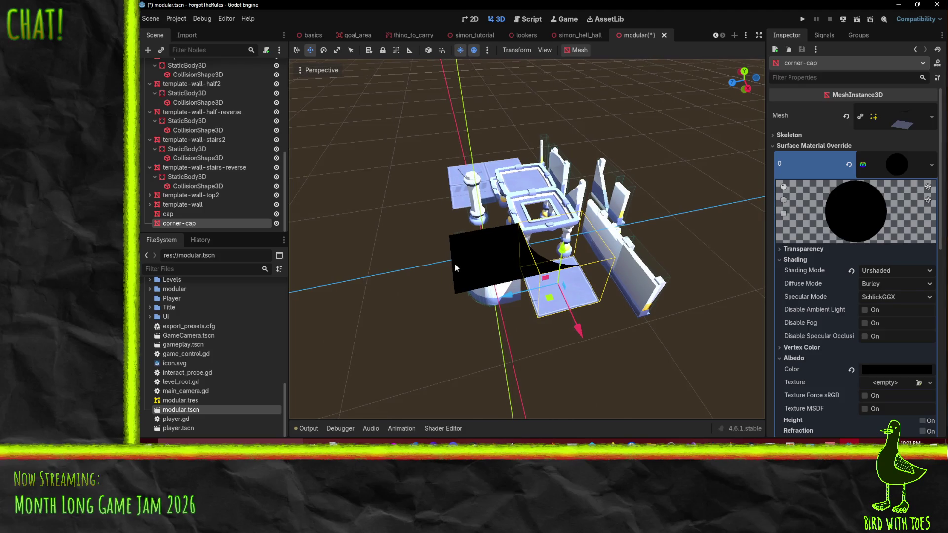
left_click_drag(565, 245, 506, 234)
left_click_drag(567, 248, 351, 277)
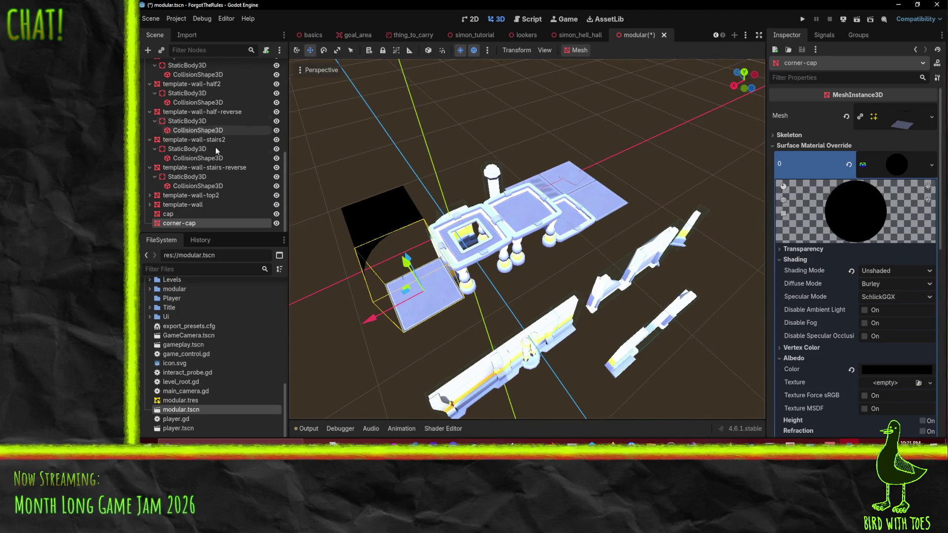
scroll(198, 391, "up", 5)
scroll(200, 395, "up", 10)
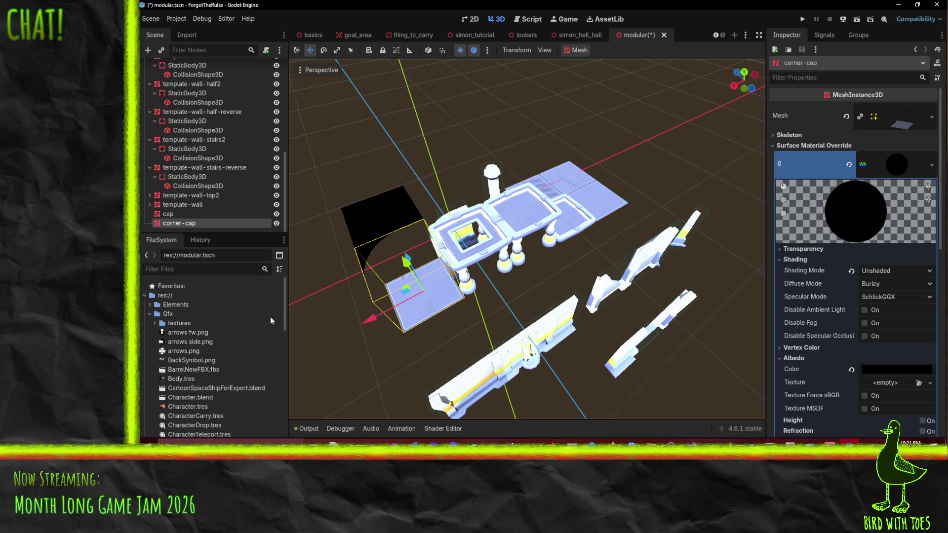
scroll(197, 336, "down", 15)
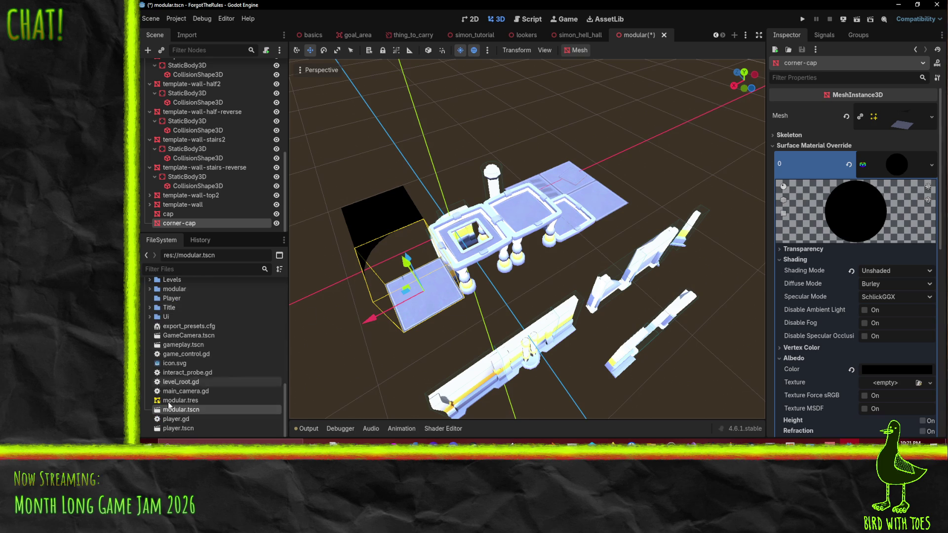
scroll(169, 405, "up", 3)
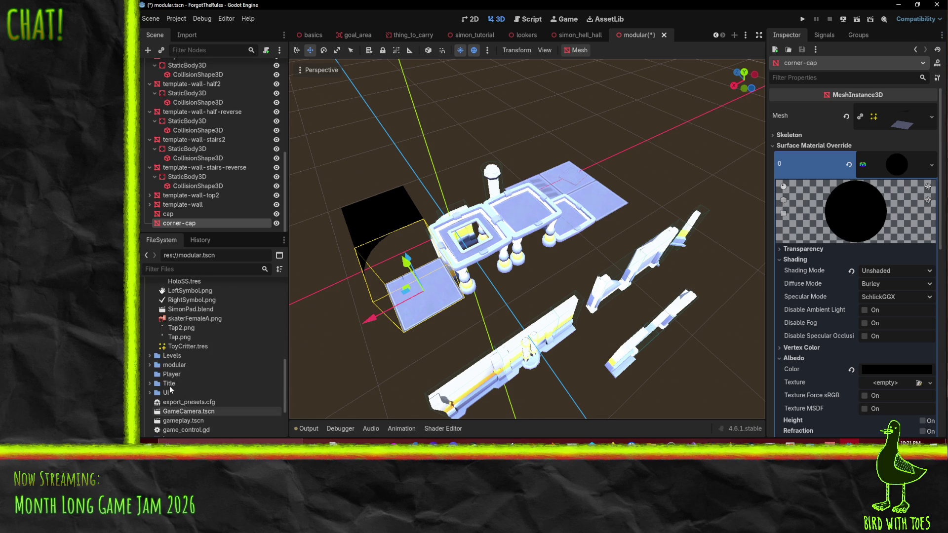
left_click(150, 366)
scroll(195, 379, "down", 3)
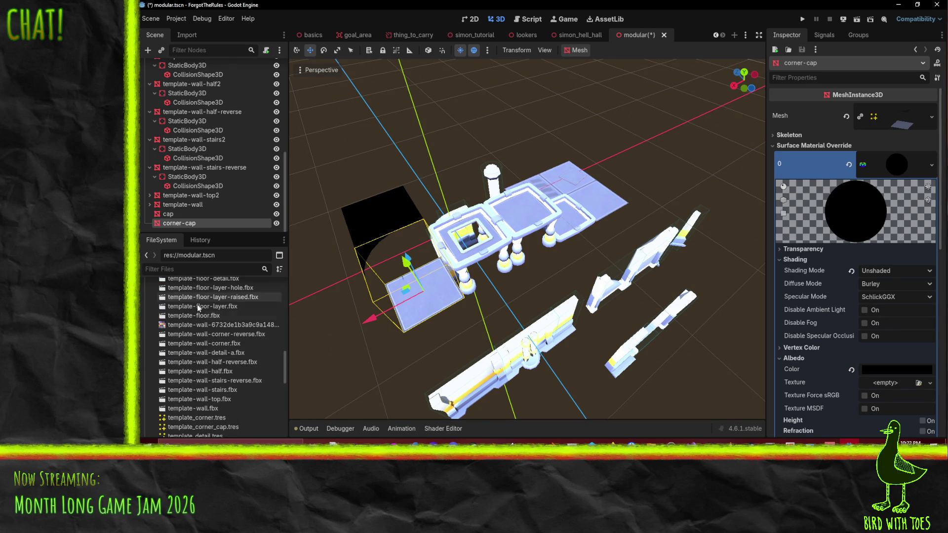
scroll(226, 342, "up", 3)
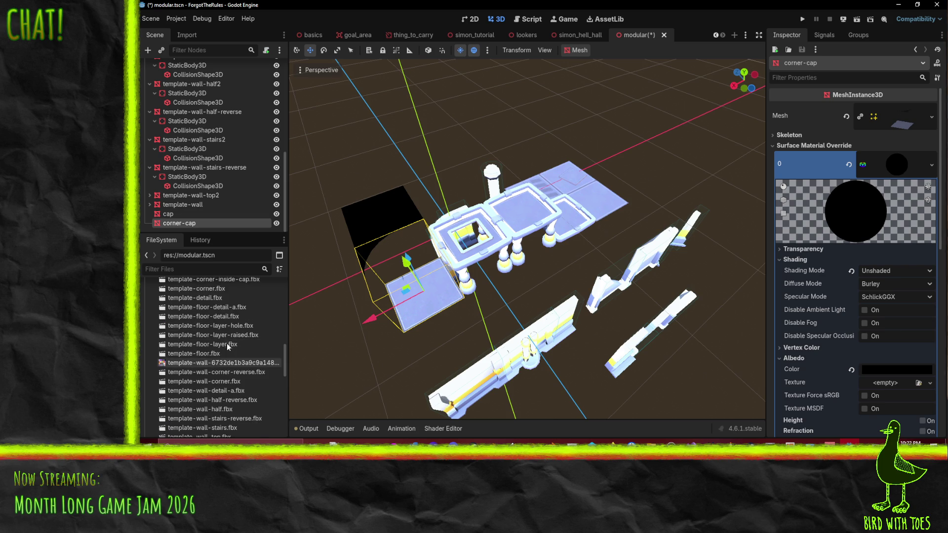
Step: Save the FBX's Scene mesh to res://modular/template_corner_inside_cap.tres and reimport it
double_click(217, 317)
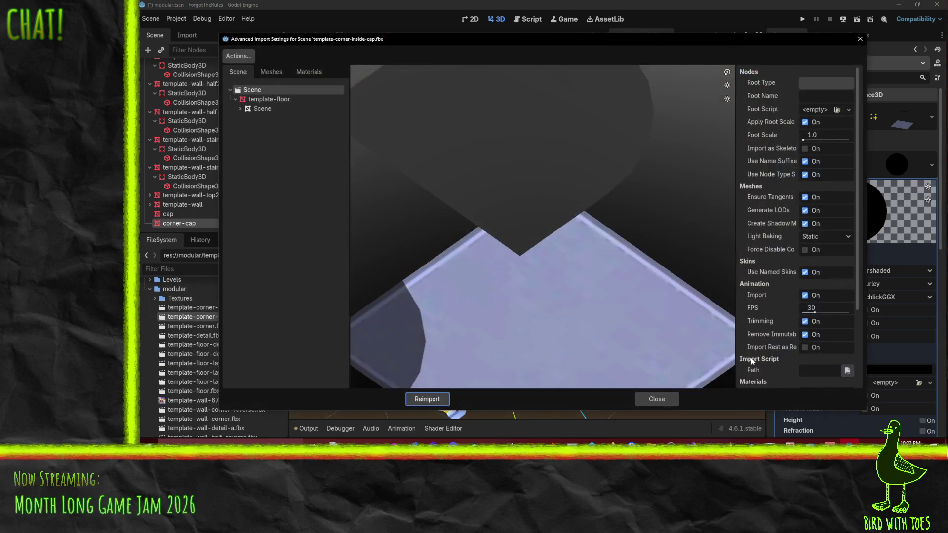
left_click(264, 109)
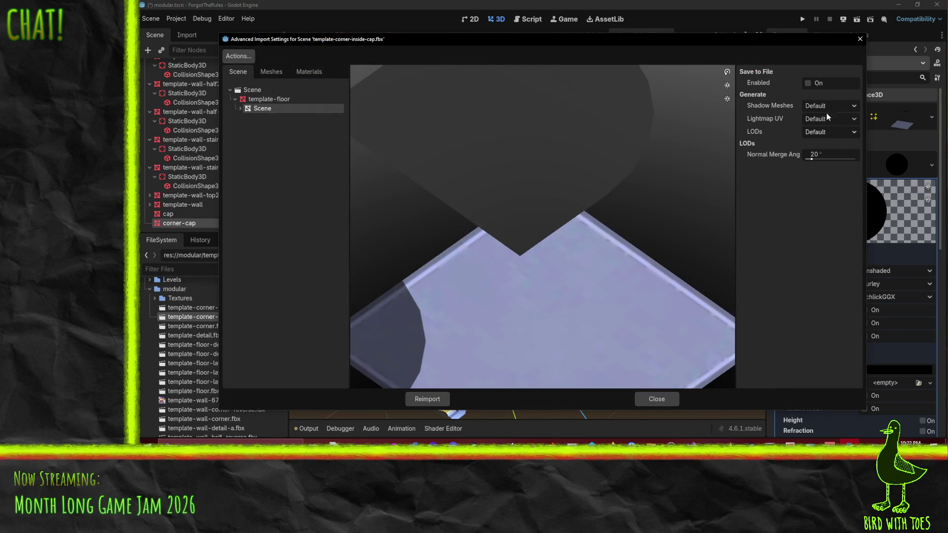
left_click(808, 83)
left_click(854, 97)
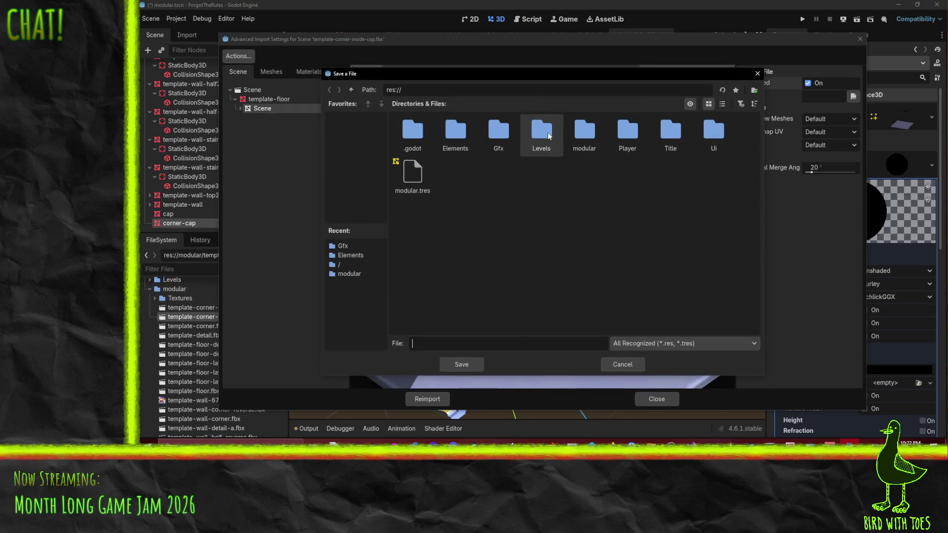
double_click(584, 130)
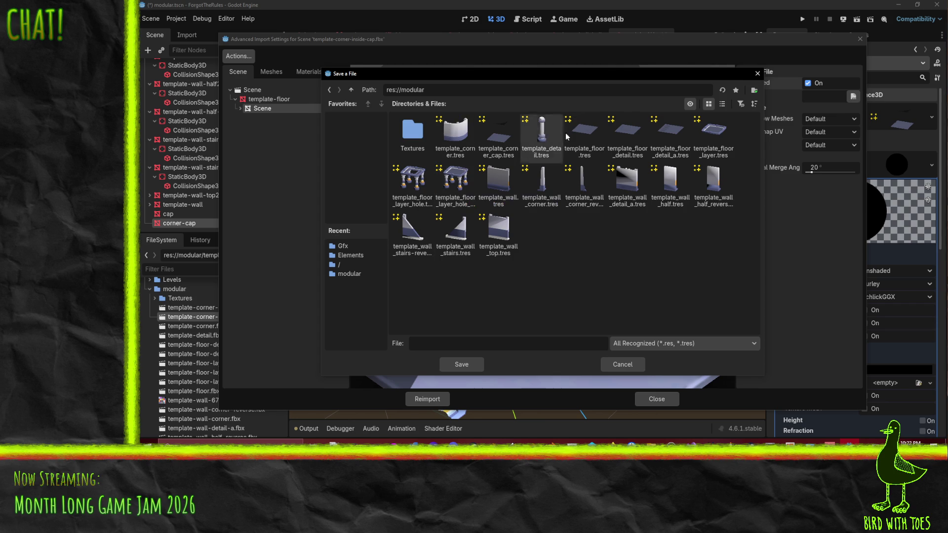
left_click(497, 149)
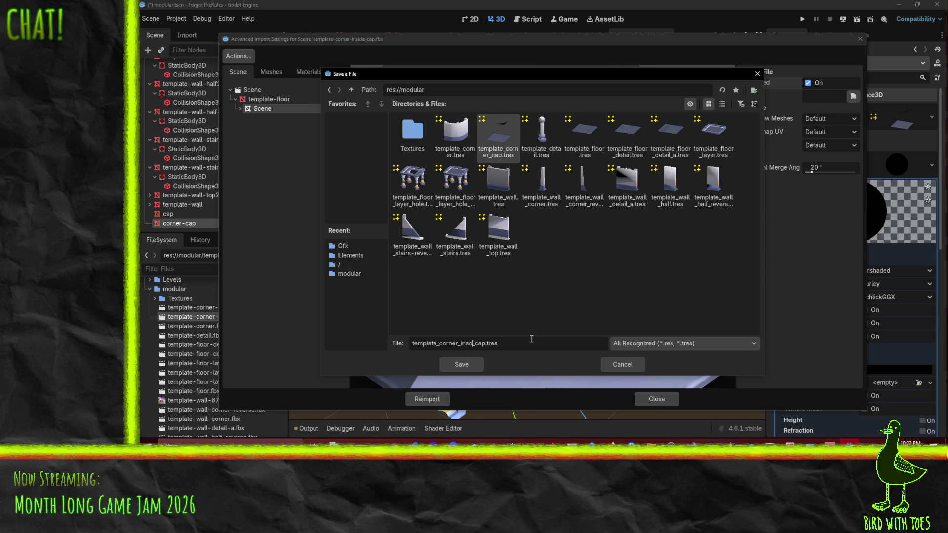
left_click(475, 366)
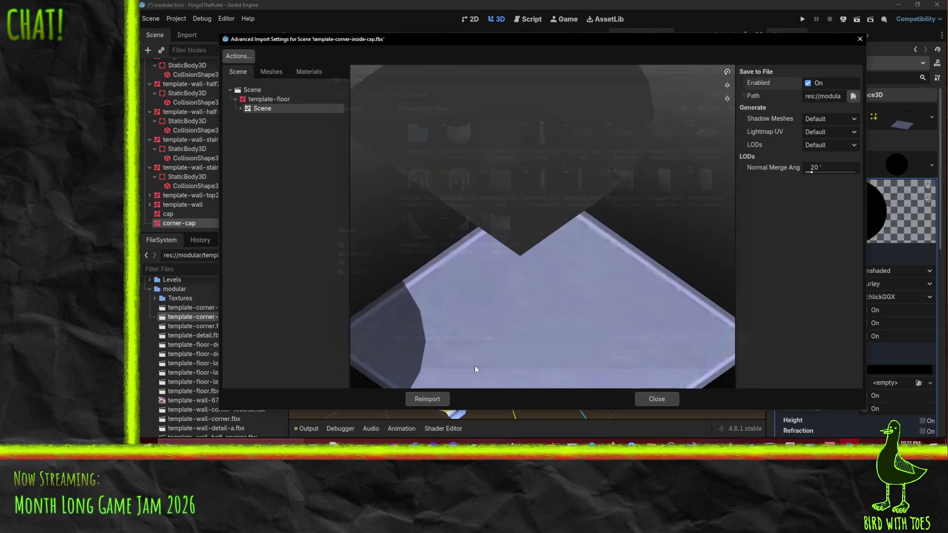
left_click(447, 400)
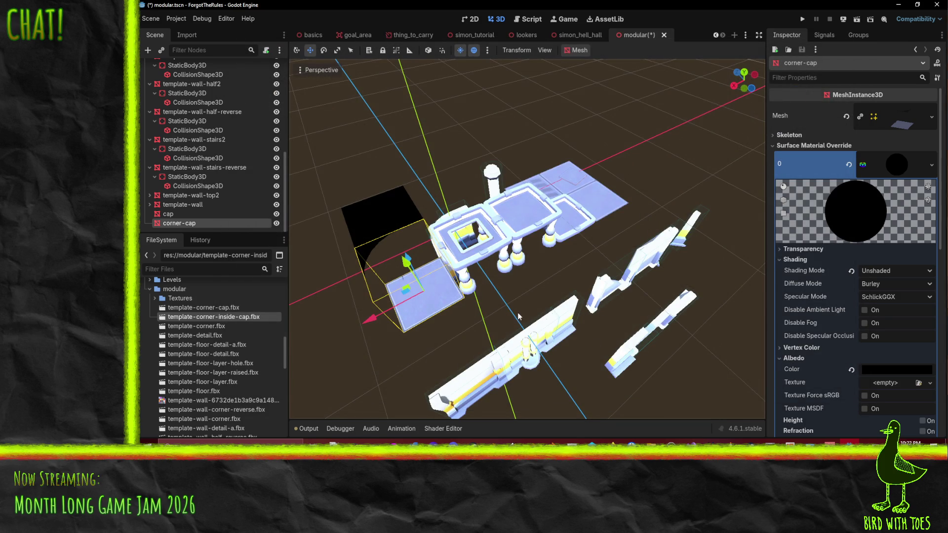
Step: Duplicate the corner-cap node and shift the copy one unit along X
key("f")
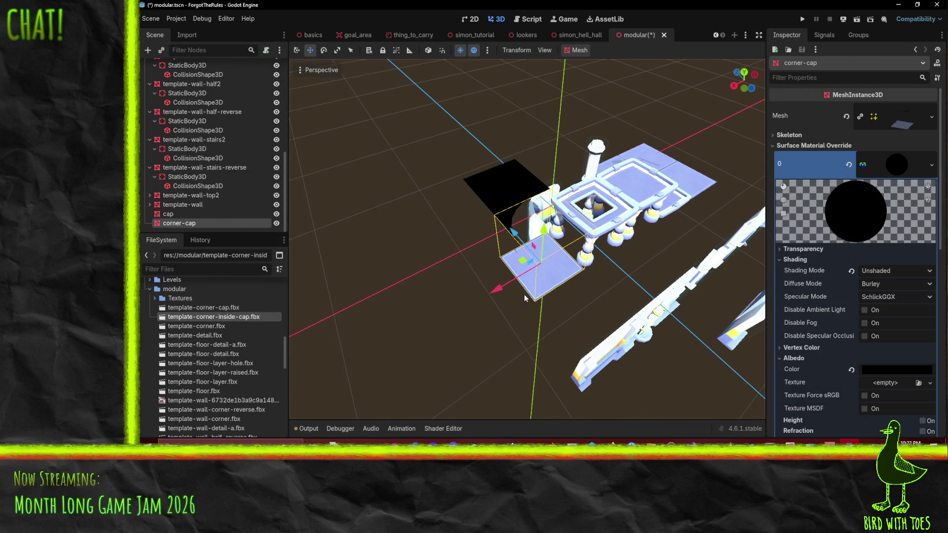
right_click(181, 224)
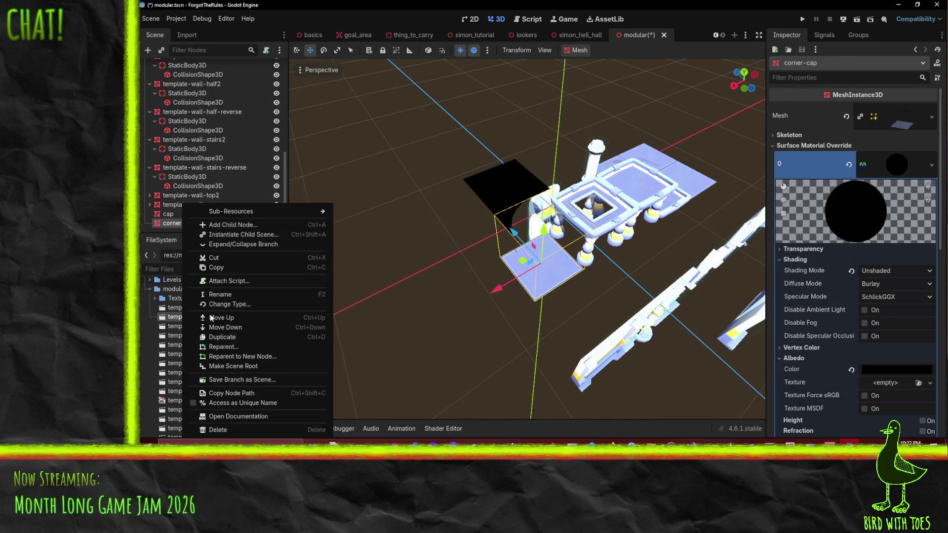
left_click(250, 336)
left_click_drag(496, 291, 442, 322)
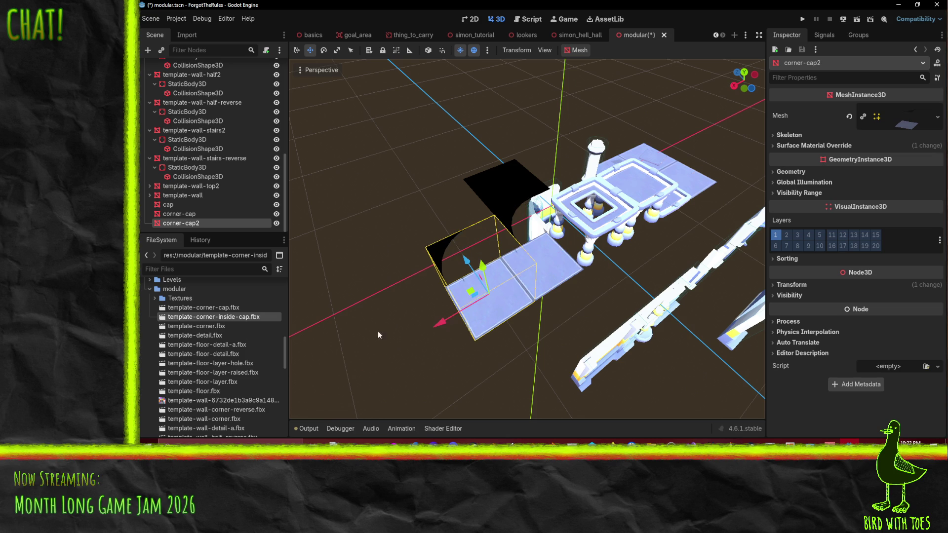
Step: Assign template_corner_inside_cap as the copy's mesh
mouse_move(230, 316)
left_mouse_down()
mouse_move(849, 202)
mouse_move(920, 117)
mouse_move(914, 129)
left_mouse_up()
scroll(189, 325, "down", 10)
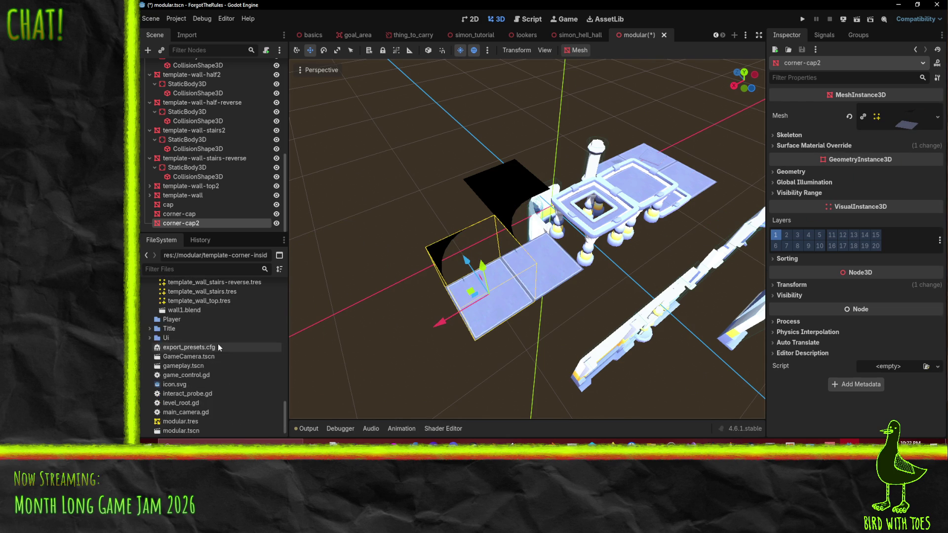
scroll(213, 319, "up", 1)
left_click_drag(212, 360, 908, 117)
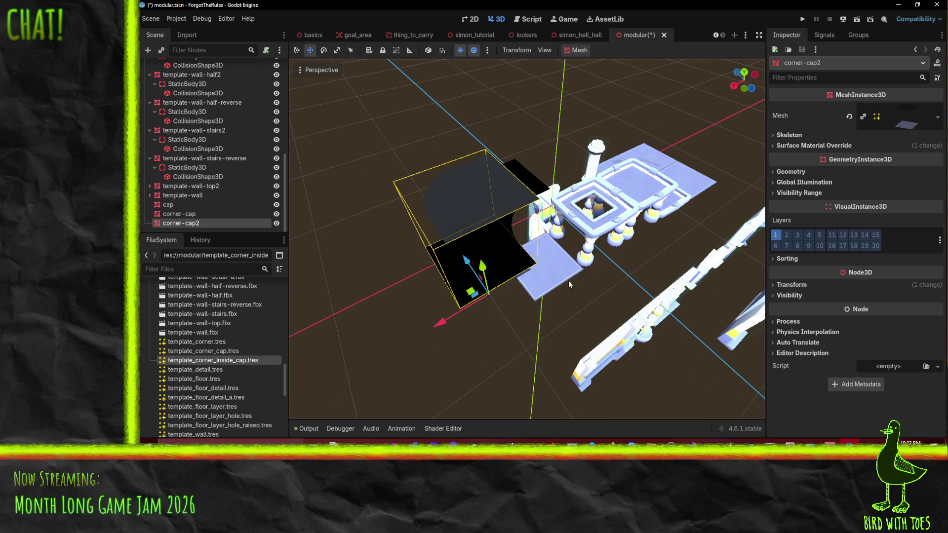
mouse_move(568, 281)
left_mouse_down()
mouse_move(528, 227)
mouse_move(632, 254)
mouse_move(614, 257)
mouse_move(598, 251)
mouse_move(625, 217)
left_mouse_up()
Step: Lower corner-cap2 one unit on Y and compare it with the neighbouring cap pieces
mouse_move(534, 227)
left_mouse_down()
mouse_move(538, 291)
mouse_move(551, 263)
left_mouse_up()
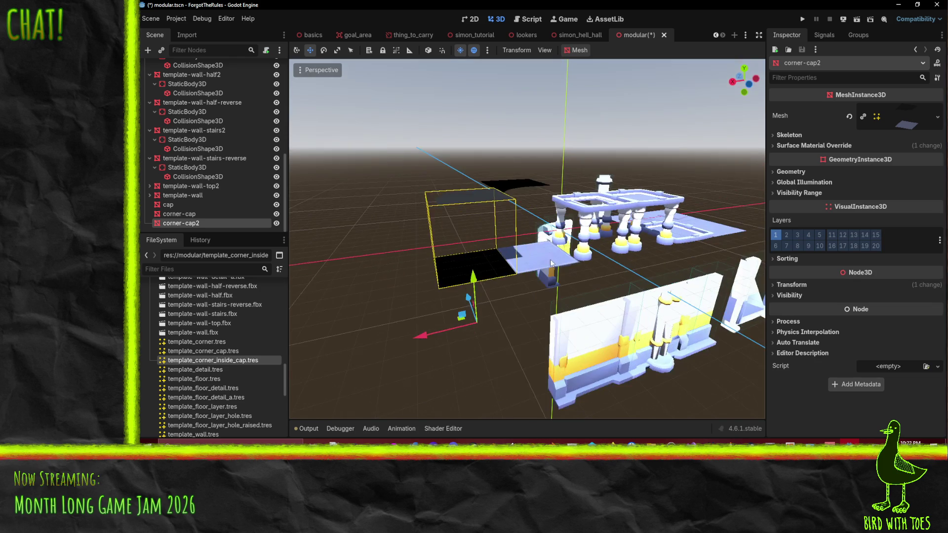
left_click(551, 263)
left_click(466, 281)
left_click(587, 221)
left_click(522, 188)
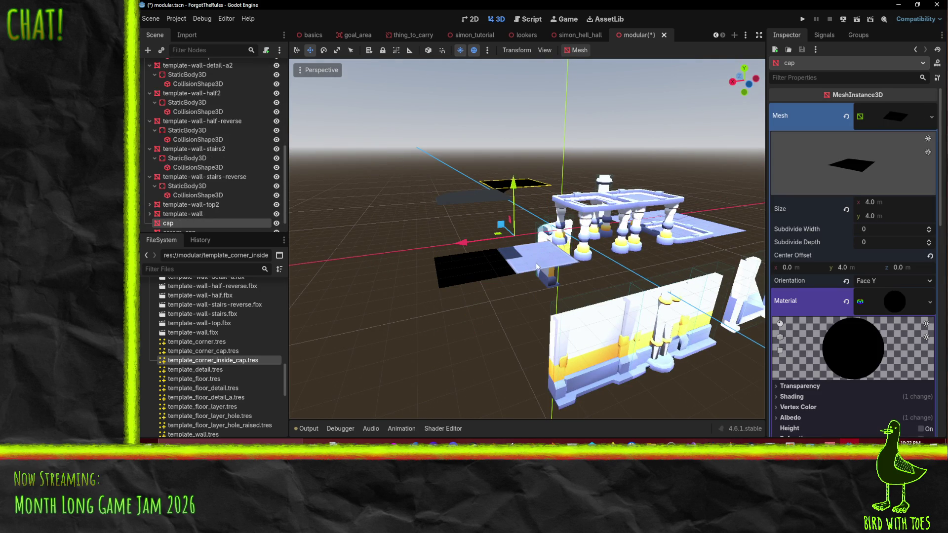
left_click_drag(535, 262, 495, 273)
left_click(496, 274)
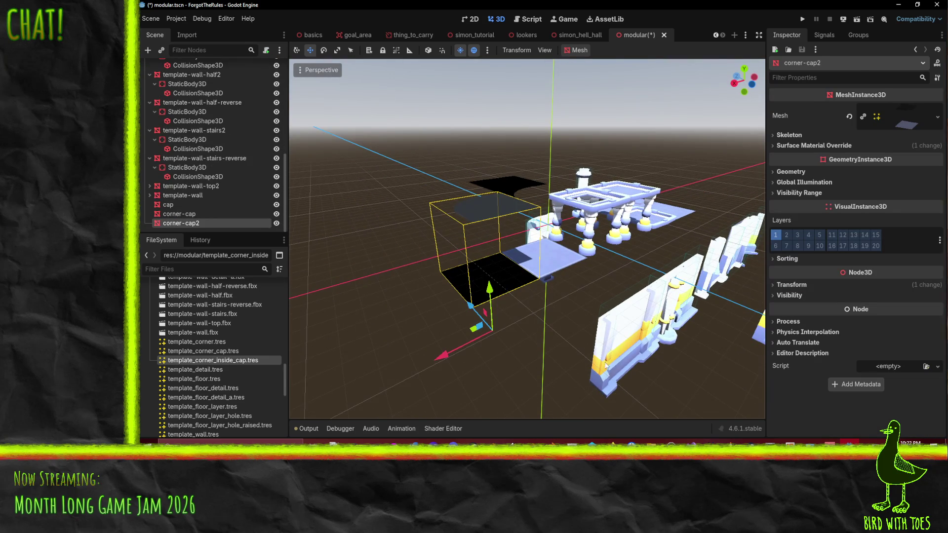
mouse_move(553, 316)
left_mouse_down()
mouse_move(538, 307)
mouse_move(545, 349)
left_mouse_up()
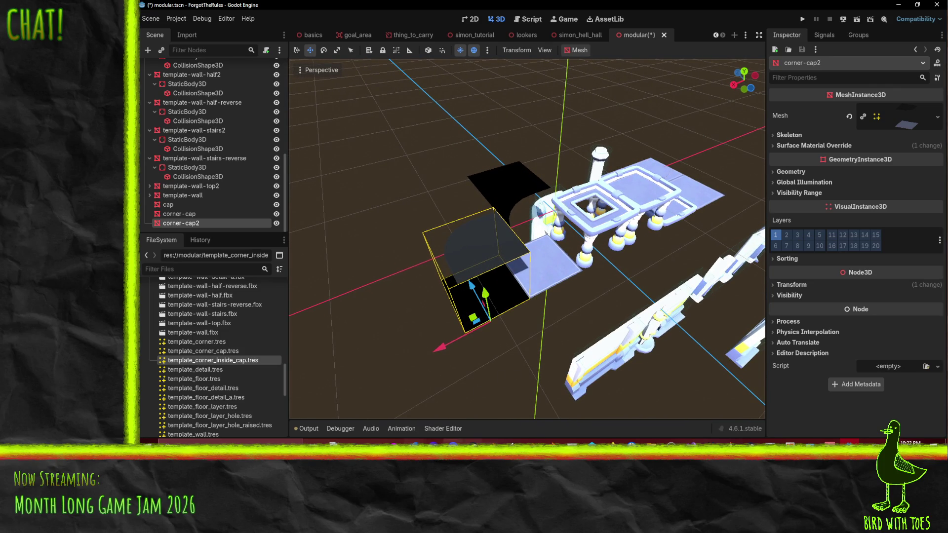
Step: In Blender, start a new General scene and discard the unsaved changes
key("alt+Tab")
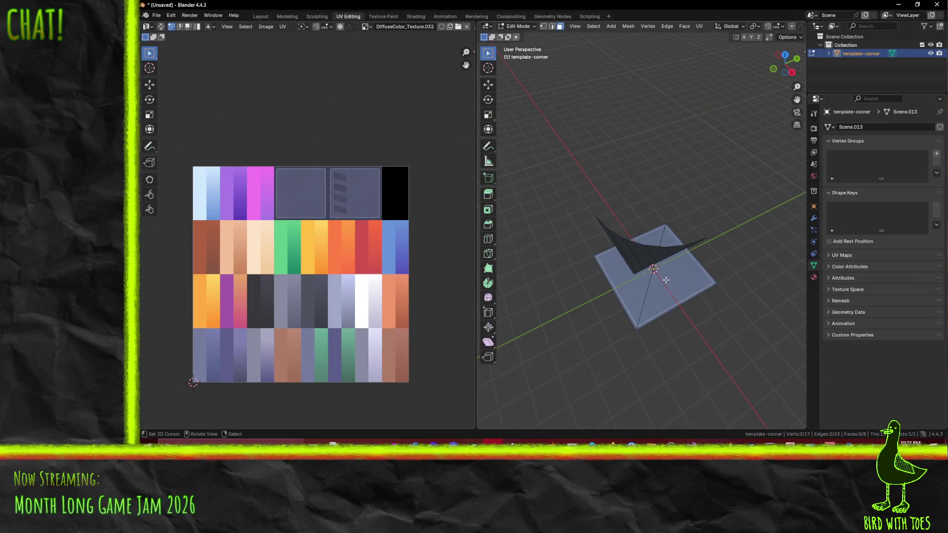
mouse_move(666, 280)
left_mouse_down()
mouse_move(701, 272)
mouse_move(553, 160)
left_mouse_up()
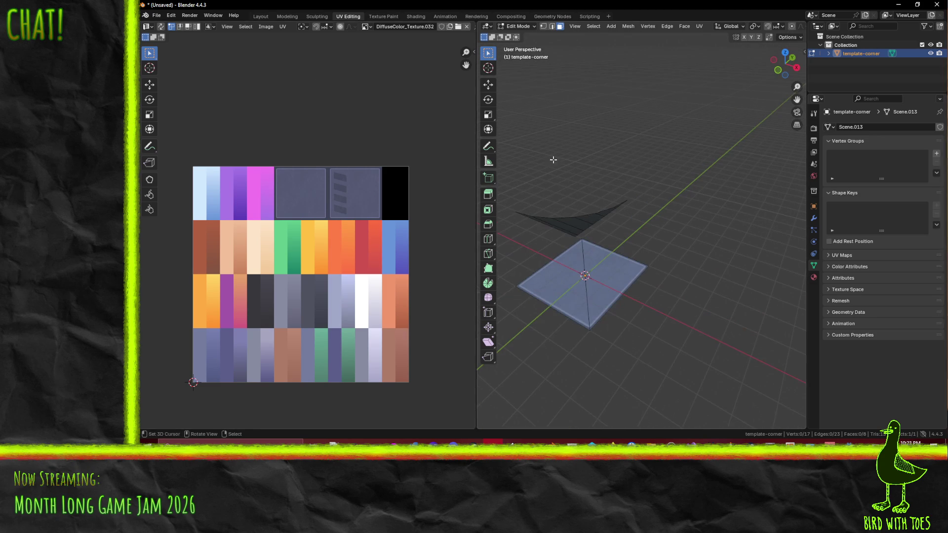
left_click(157, 16)
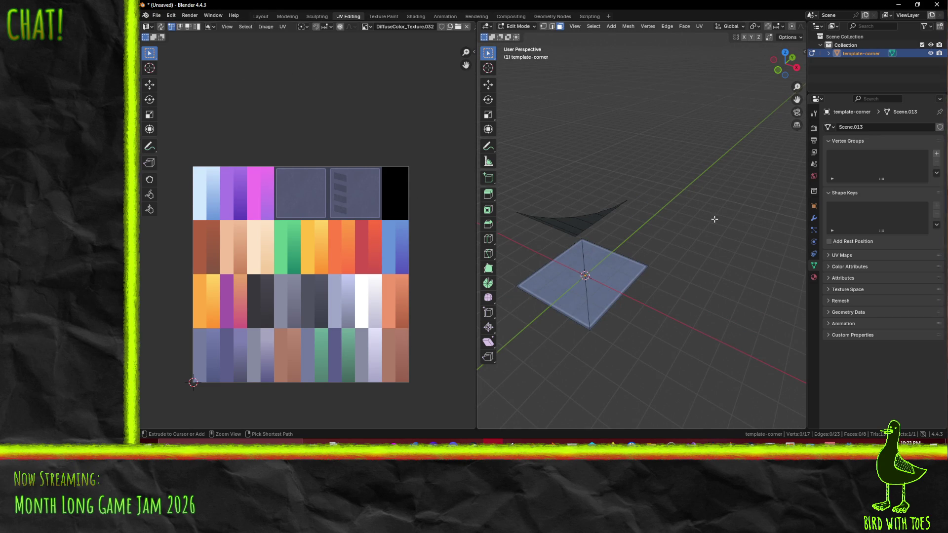
key("ctrl+s")
left_click(733, 371)
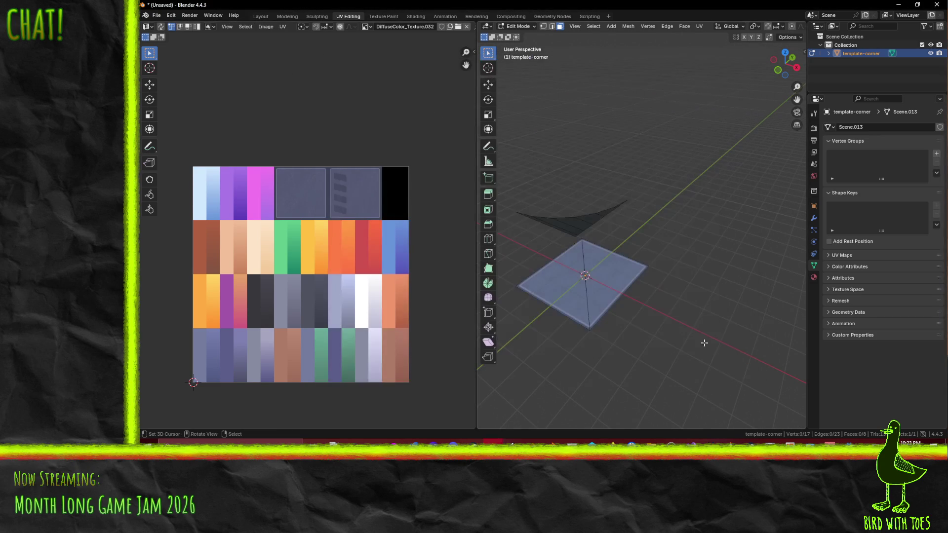
key("ctrl+n")
left_click(649, 255)
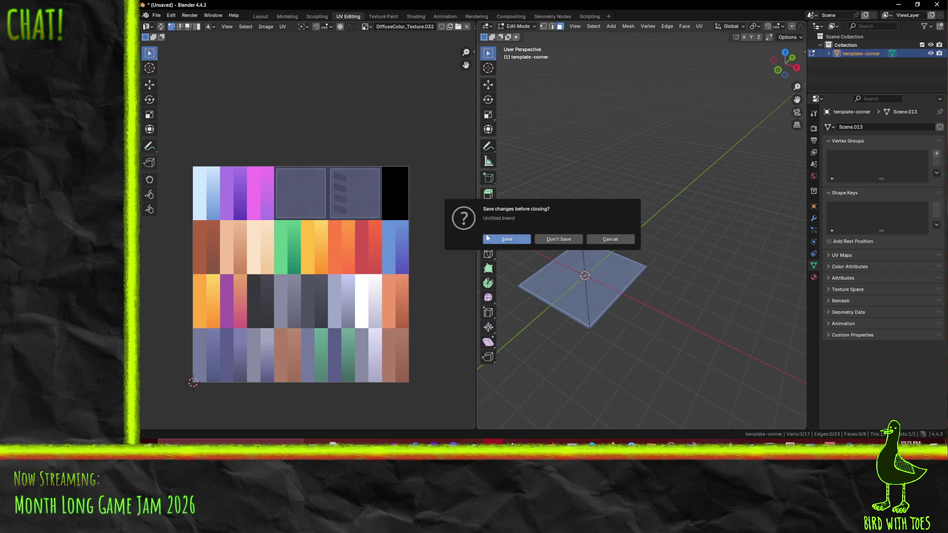
left_click(555, 241)
Step: Delete the default cube, camera and light
key("x")
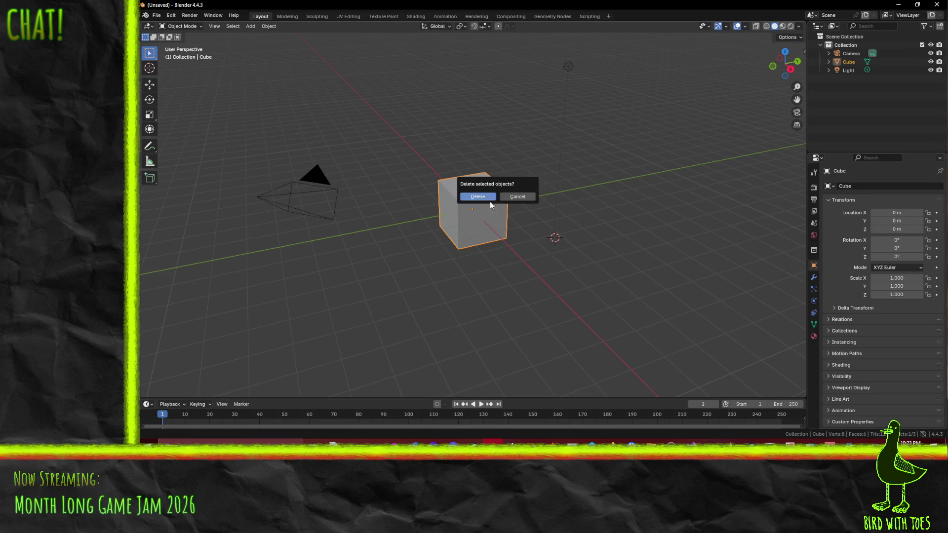
left_click(326, 197, "shift")
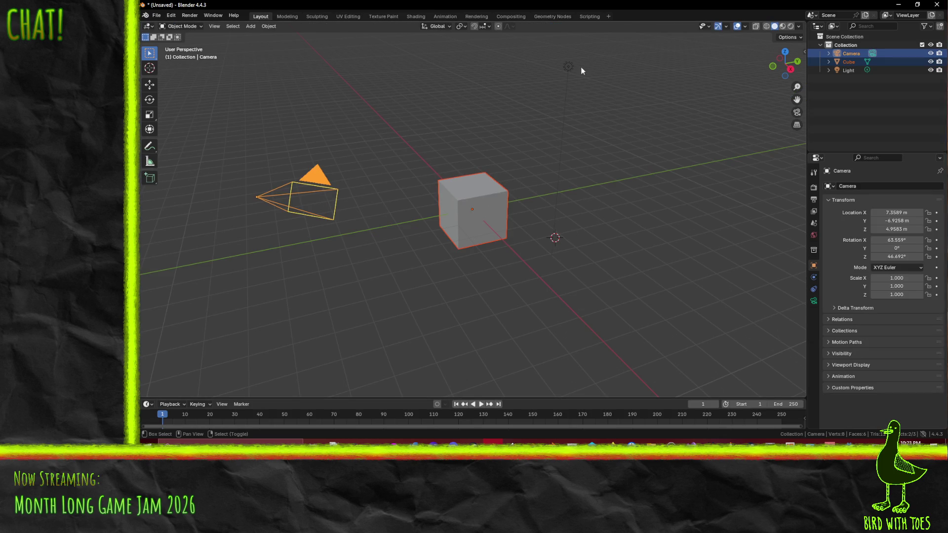
left_click(568, 66, "shift")
key("x")
left_click(568, 68)
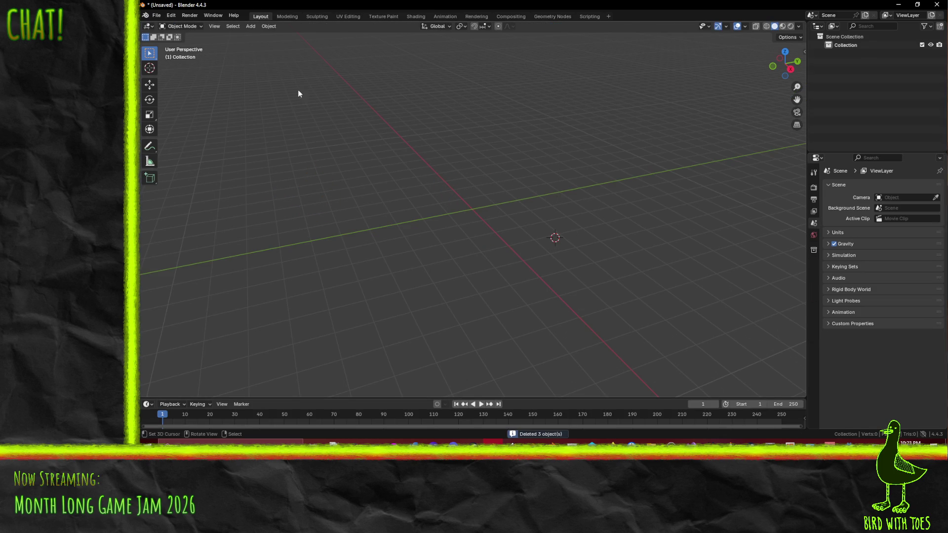
Step: Import the template-floor FBX from the ForgotTheRules Levels folder
left_click(159, 18)
mouse_move(196, 135)
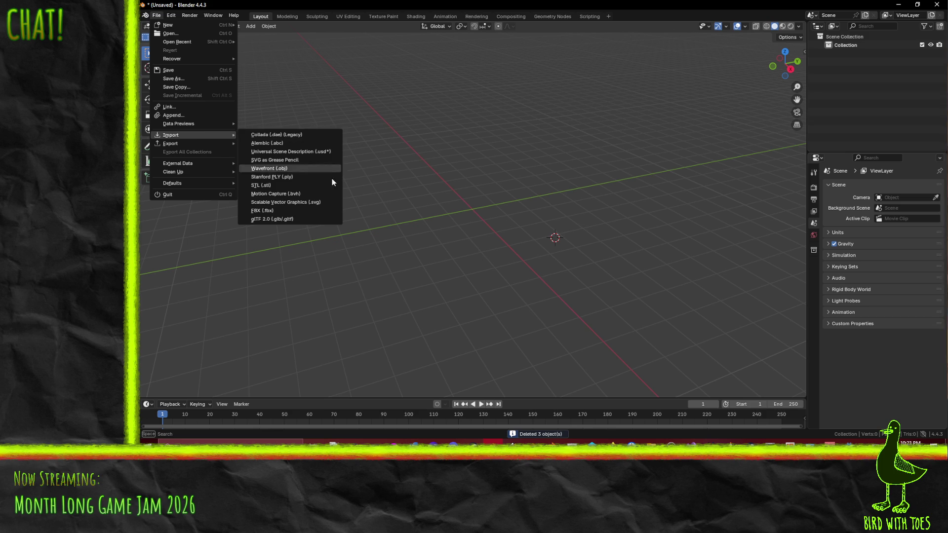
left_click(309, 209)
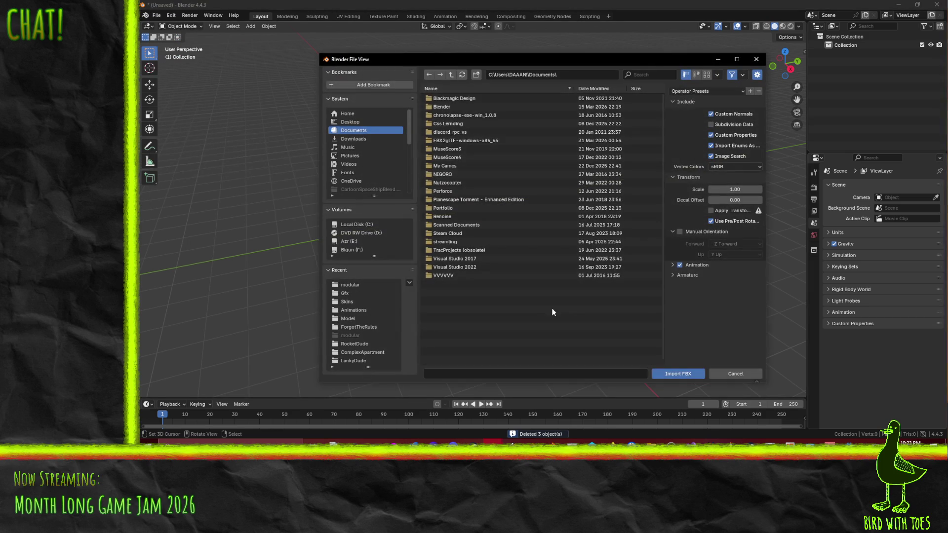
left_click(359, 327)
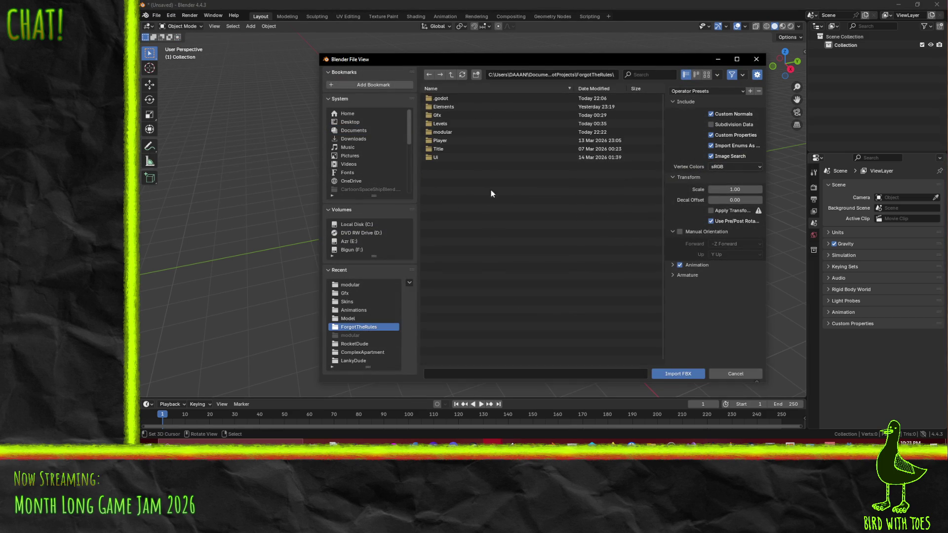
double_click(446, 124)
double_click(455, 123)
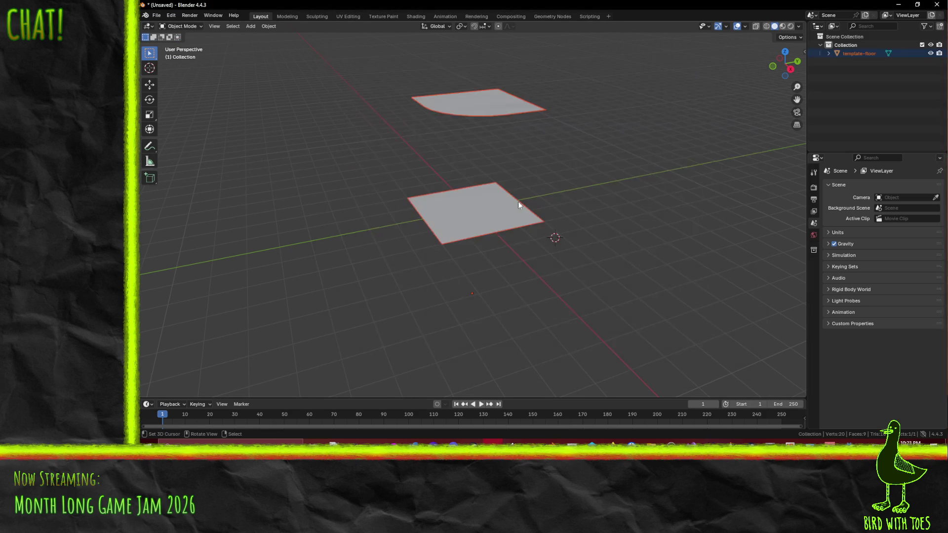
Step: In edit mode, lower template-floor's selected edges by 4 m
left_click_drag(467, 221, 448, 198)
left_click(518, 245)
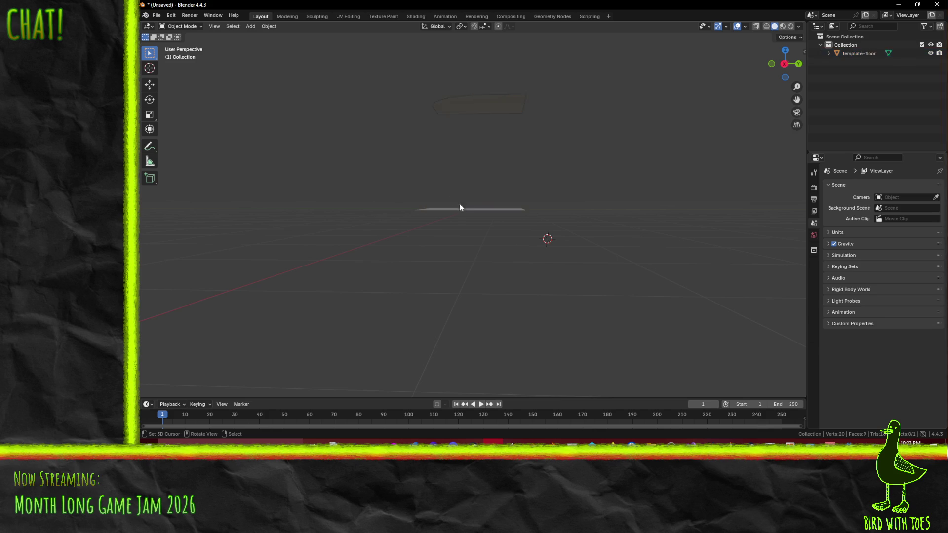
left_click(459, 209)
key("Tab")
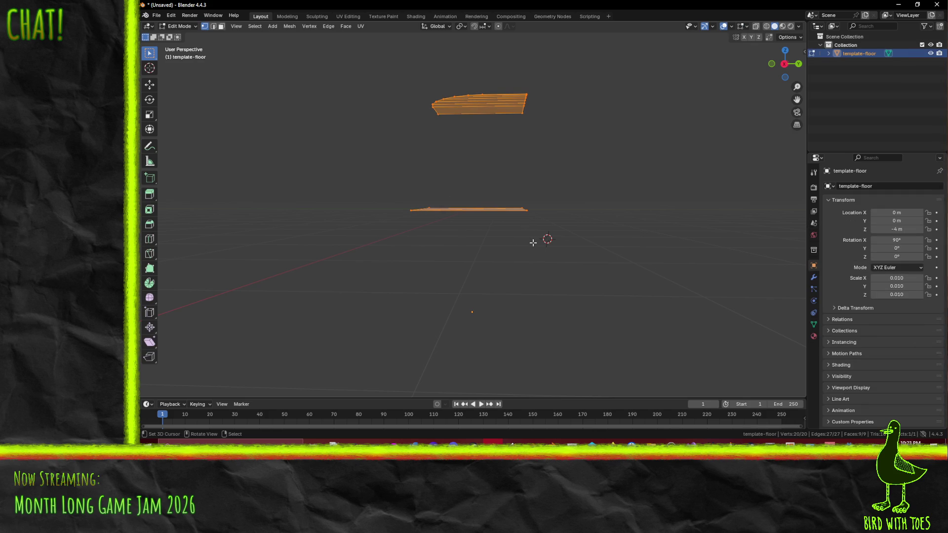
key("KP_1")
scroll(533, 243, "down", 3)
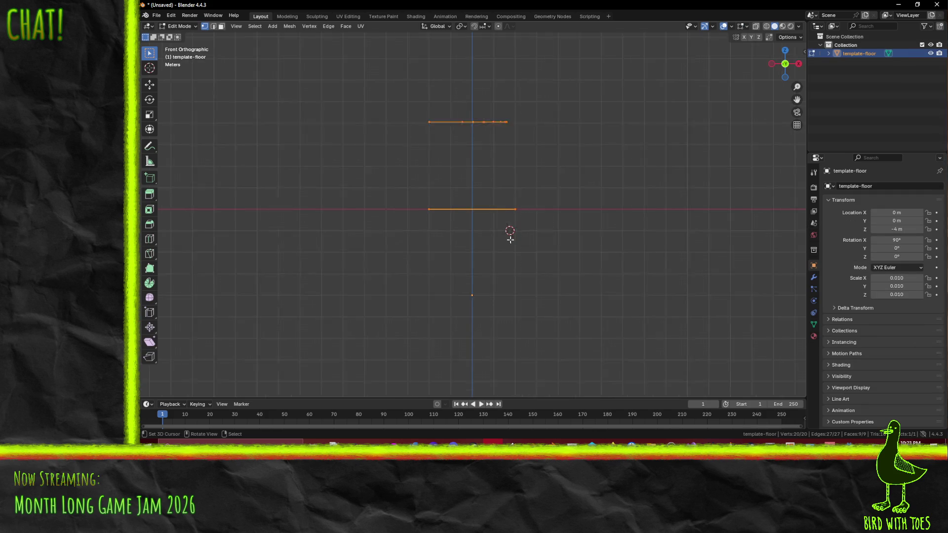
key("g")
left_click(525, 288)
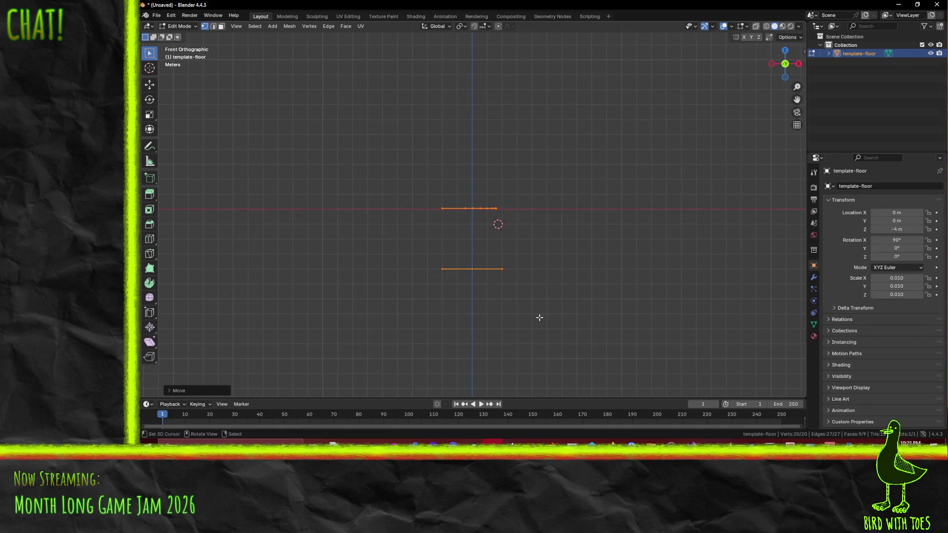
Step: Move the template-floor object back to Z 0 m
key("Tab")
key("g")
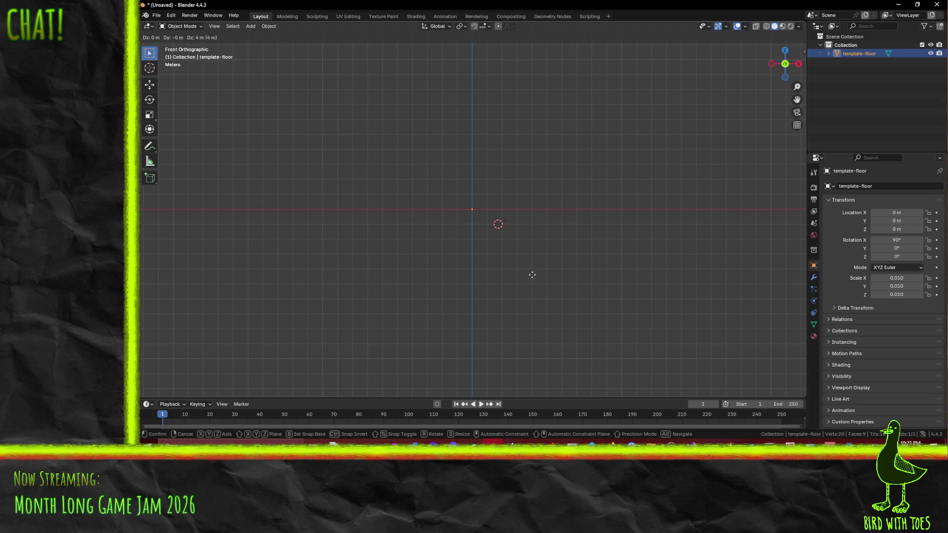
left_click(531, 275)
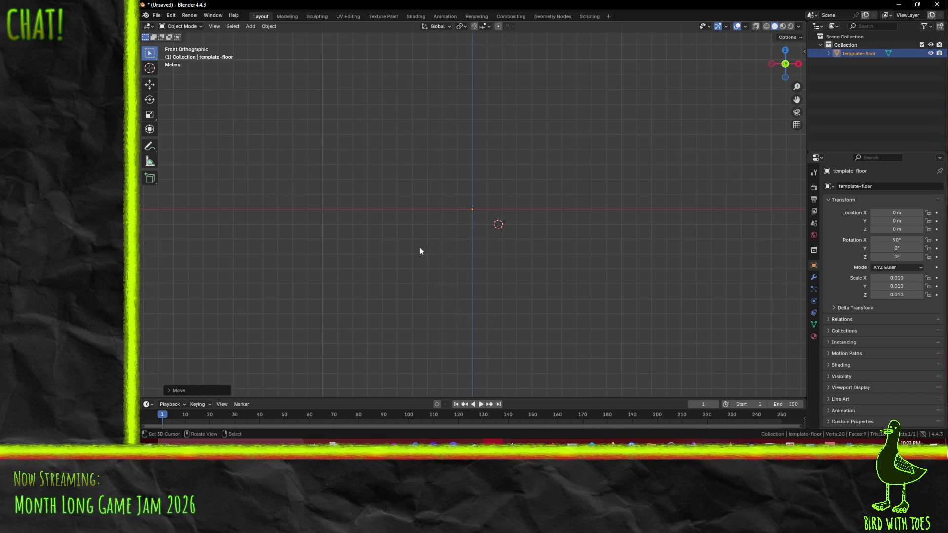
Step: Switch the viewport to Material Preview shading
mouse_move(420, 248)
left_mouse_down()
mouse_move(449, 278)
mouse_move(472, 280)
left_mouse_up()
key("z")
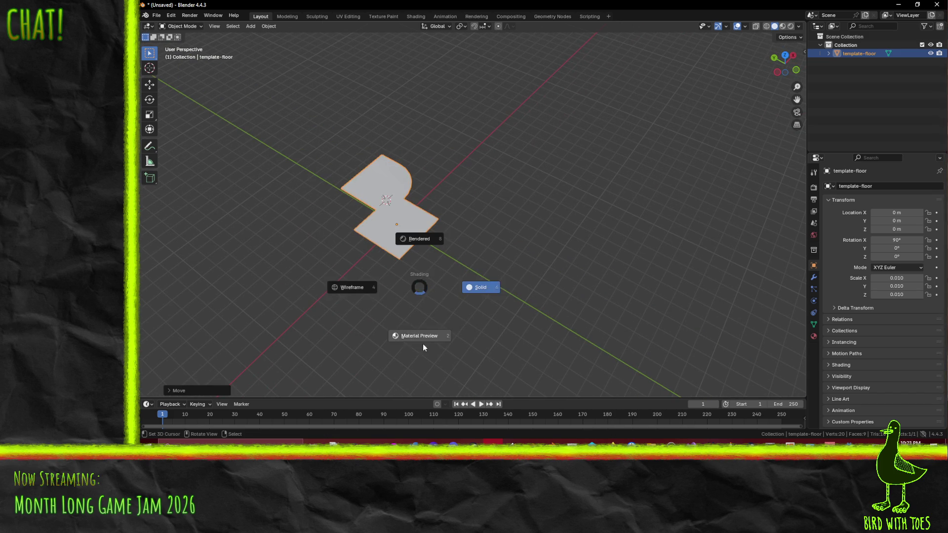
left_click(423, 344)
mouse_move(444, 309)
left_mouse_down()
mouse_move(406, 268)
mouse_move(463, 311)
left_mouse_up()
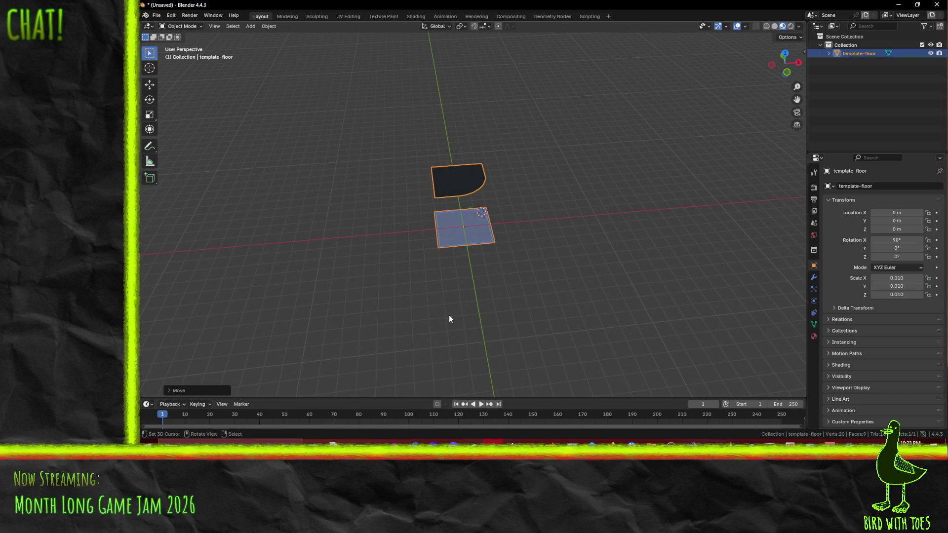
scroll(427, 305, "up", 3)
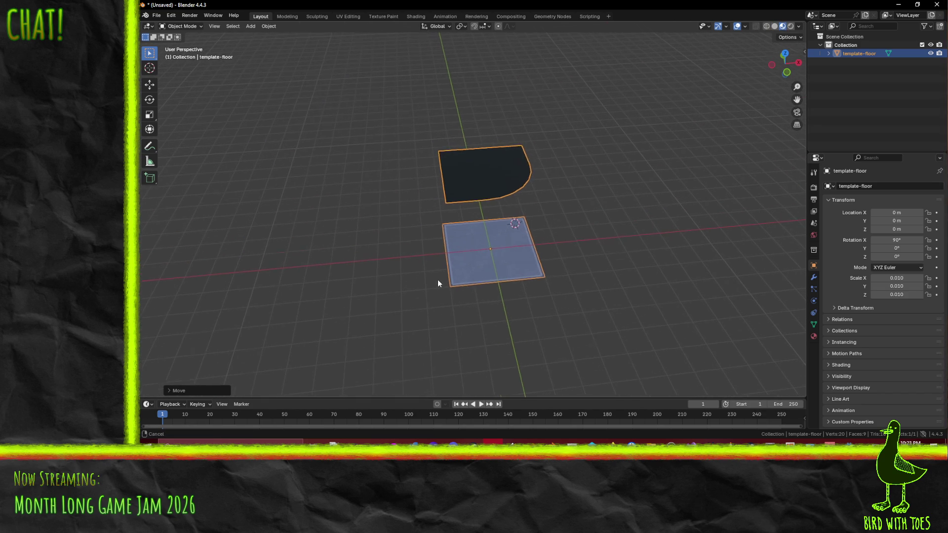
mouse_move(452, 283)
left_mouse_down()
mouse_move(495, 267)
mouse_move(568, 198)
mouse_move(626, 114)
left_mouse_up()
Step: Select all mesh geometry in edit mode and display Face Normals
key("Tab")
key("a")
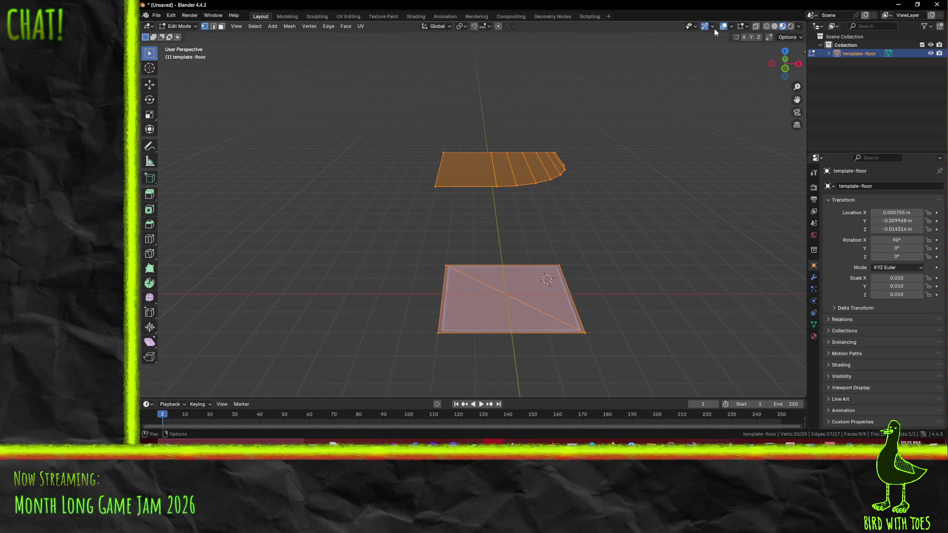
left_click(744, 28)
left_click(710, 179)
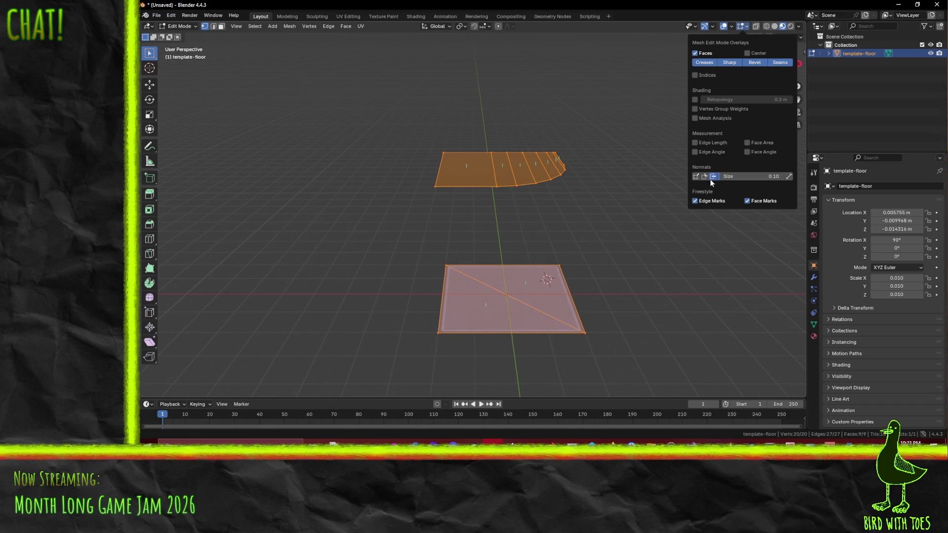
mouse_move(543, 232)
left_mouse_down()
mouse_move(516, 263)
mouse_move(552, 277)
left_mouse_up()
mouse_move(447, 172)
left_mouse_down()
mouse_move(578, 169)
mouse_move(476, 149)
mouse_move(486, 162)
mouse_move(576, 176)
mouse_move(597, 220)
mouse_move(810, 88)
left_mouse_up()
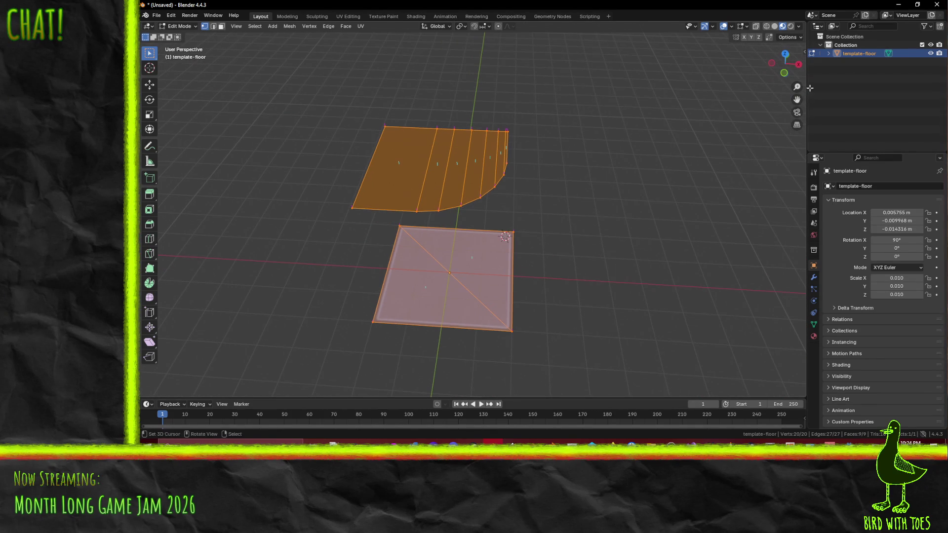
left_click(904, 6)
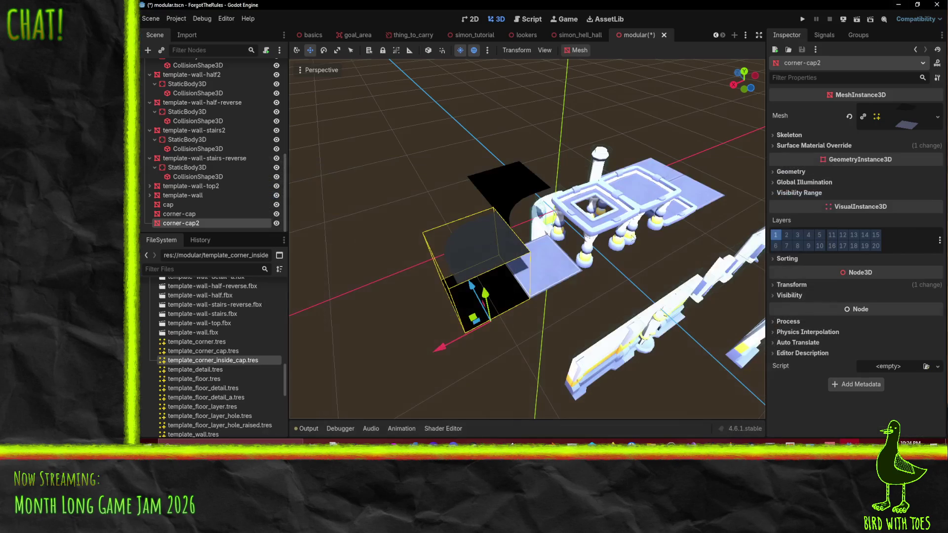
Step: Inspect template_corner_inside_cap.tres in the Inspector, then return to Blender
double_click(241, 359)
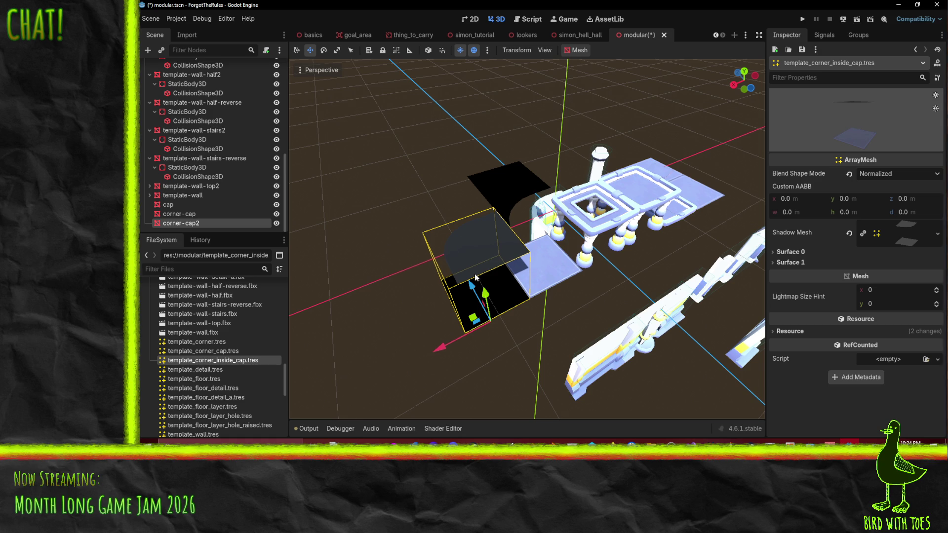
mouse_move(416, 287)
left_mouse_down()
mouse_move(477, 281)
mouse_move(595, 221)
mouse_move(521, 252)
mouse_move(455, 259)
left_mouse_up()
scroll(455, 258, "down", 3)
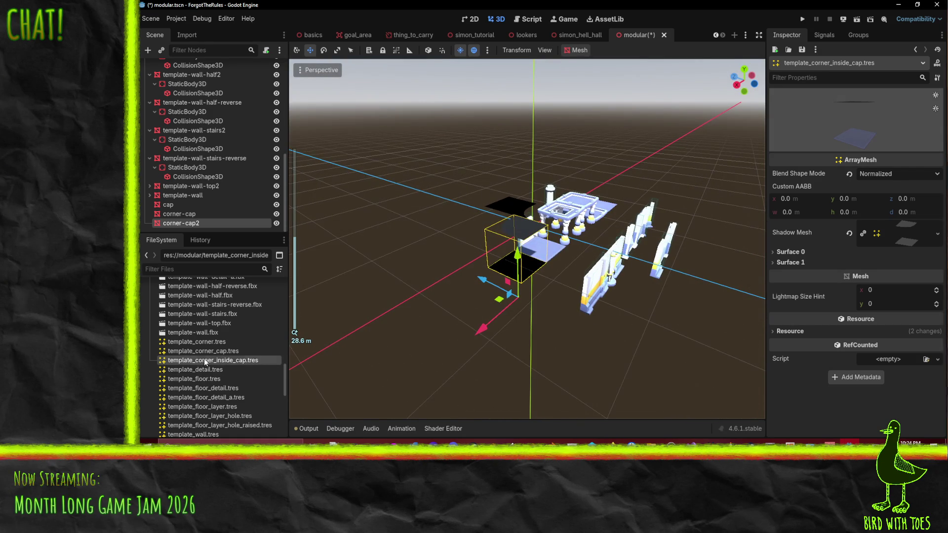
scroll(207, 356, "up", 5)
scroll(209, 355, "down", 2)
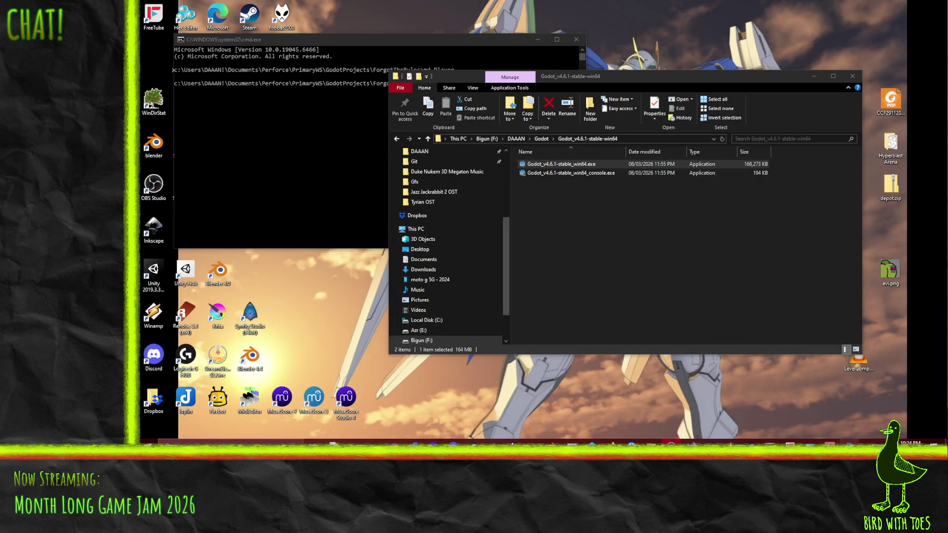
left_click(756, 461)
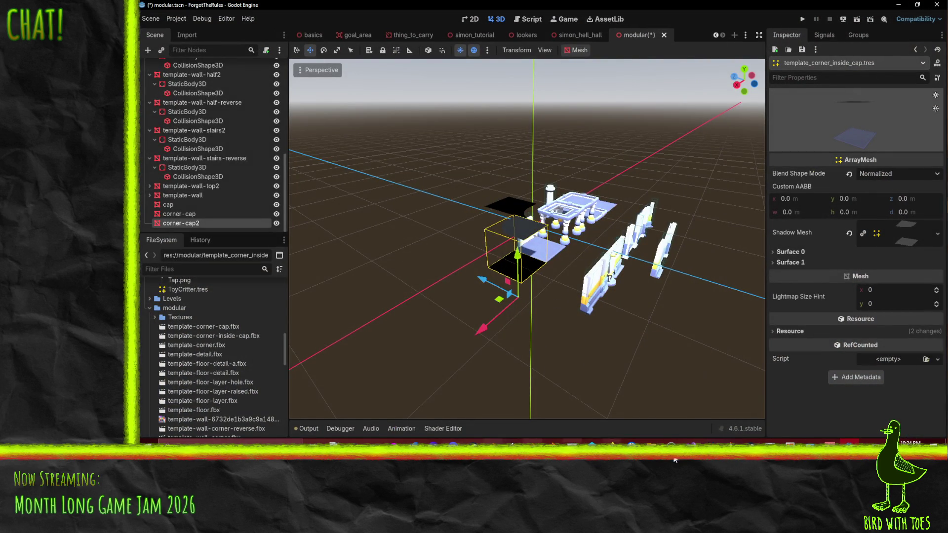
left_click(498, 459)
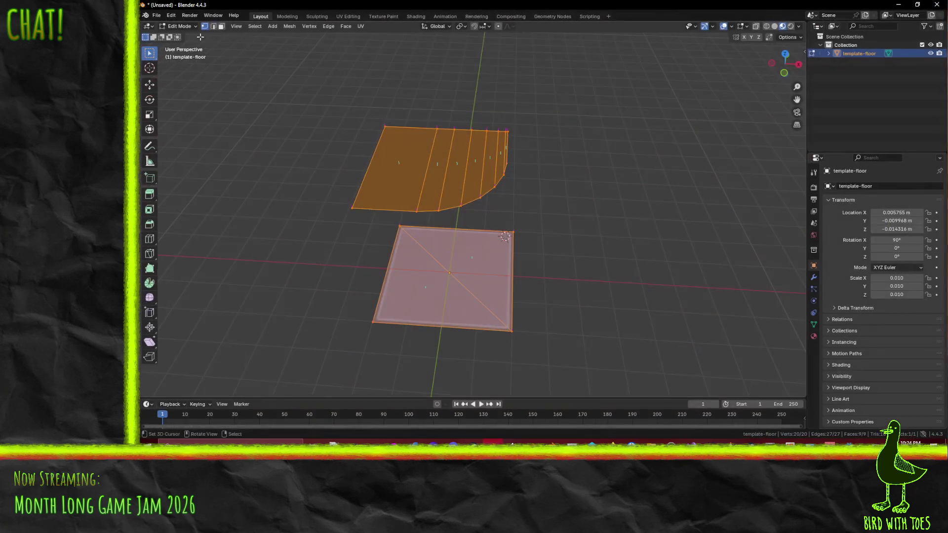
Step: Export FBX over template-corner-inside-cap.fbx in the ForgotTheRules modular folder
left_click(156, 15)
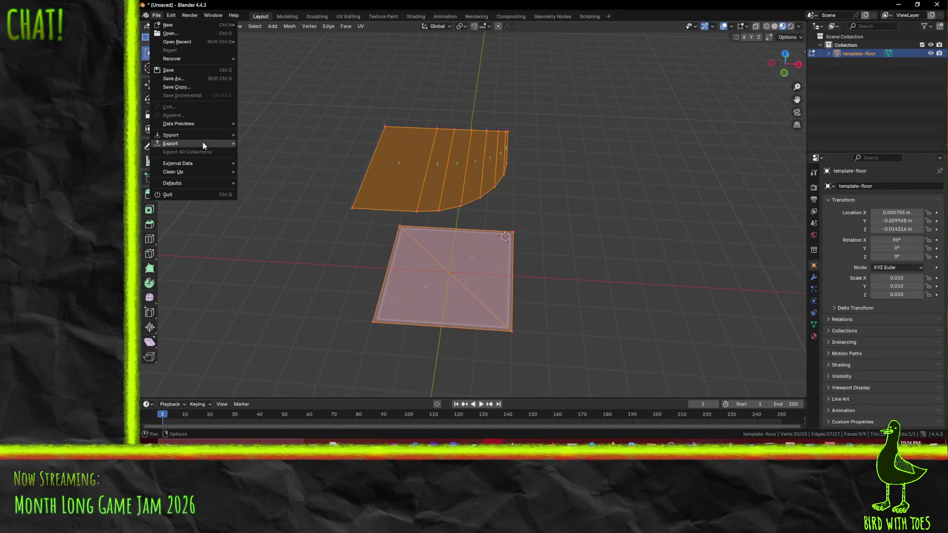
mouse_move(202, 143)
left_click(309, 219)
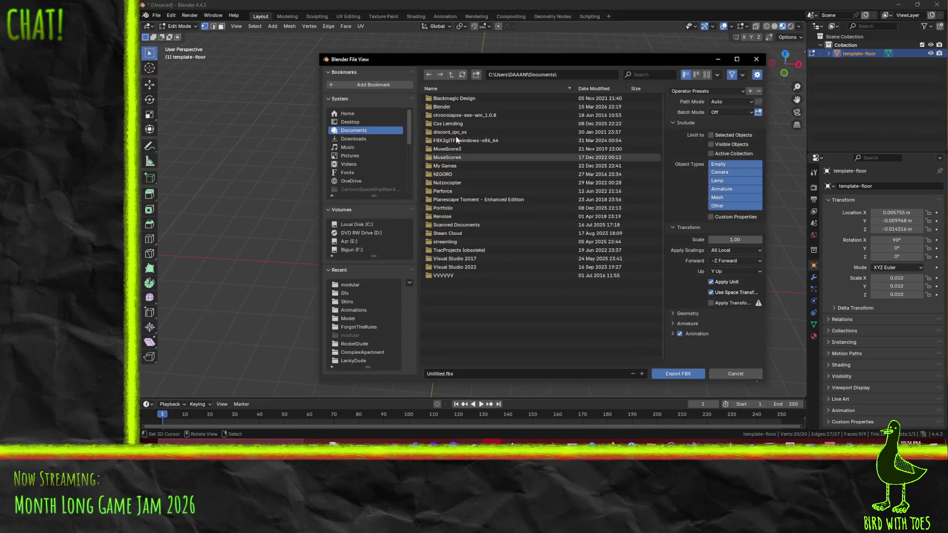
left_click(363, 328)
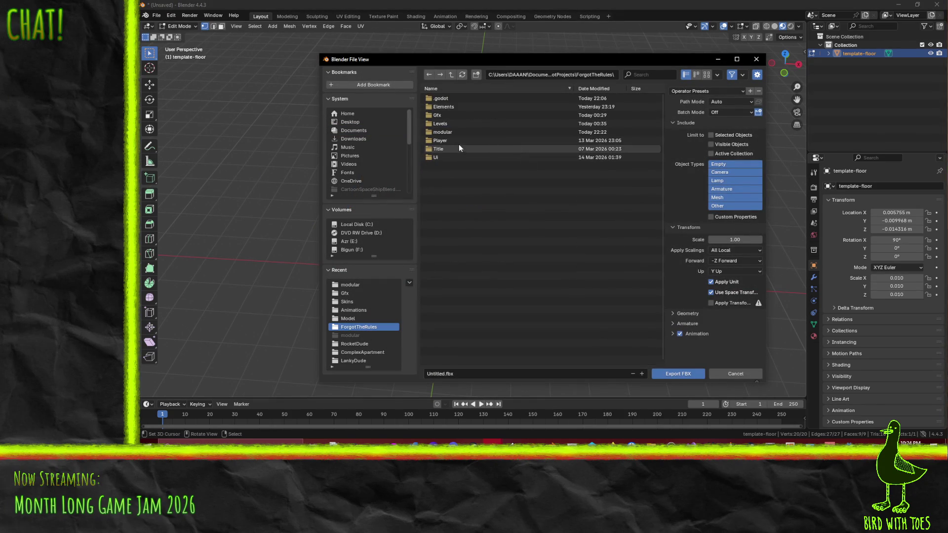
left_click(454, 128)
left_click(482, 125)
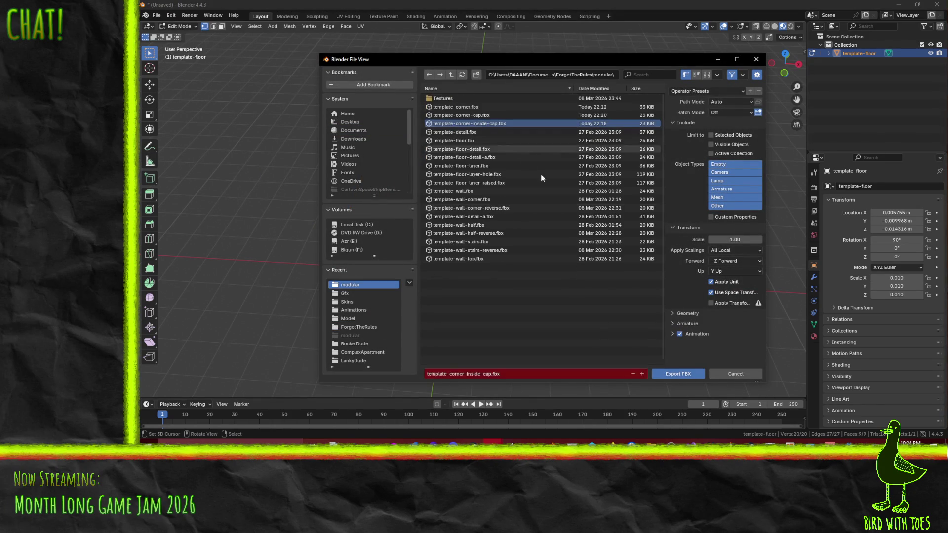
left_click(676, 373)
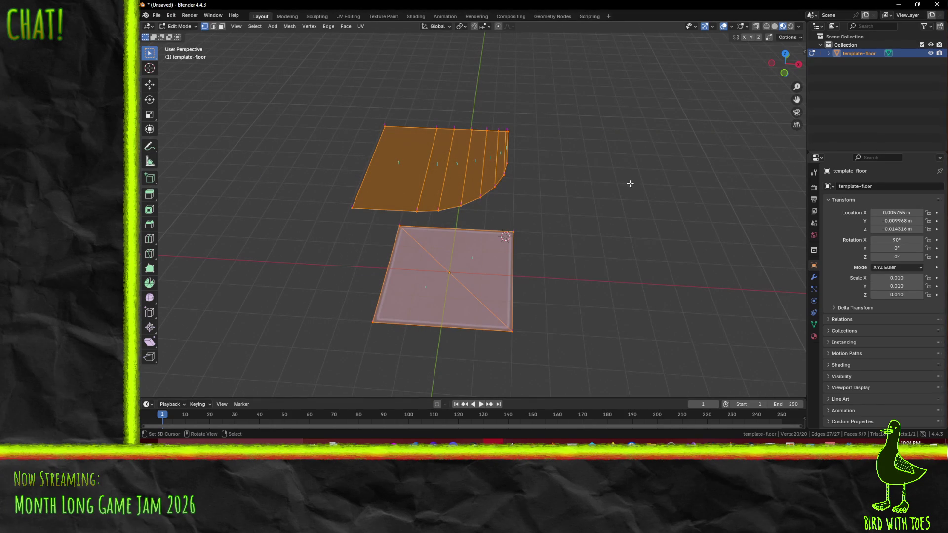
Step: Select corner-cap2 in Godot and clear its Mesh slot so it is empty
key("alt+Tab")
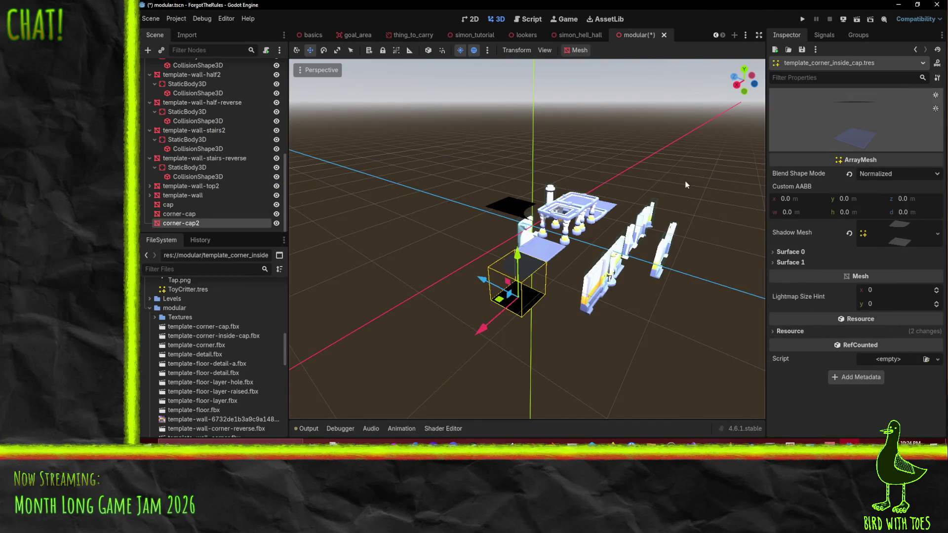
scroll(207, 390, "up", 1)
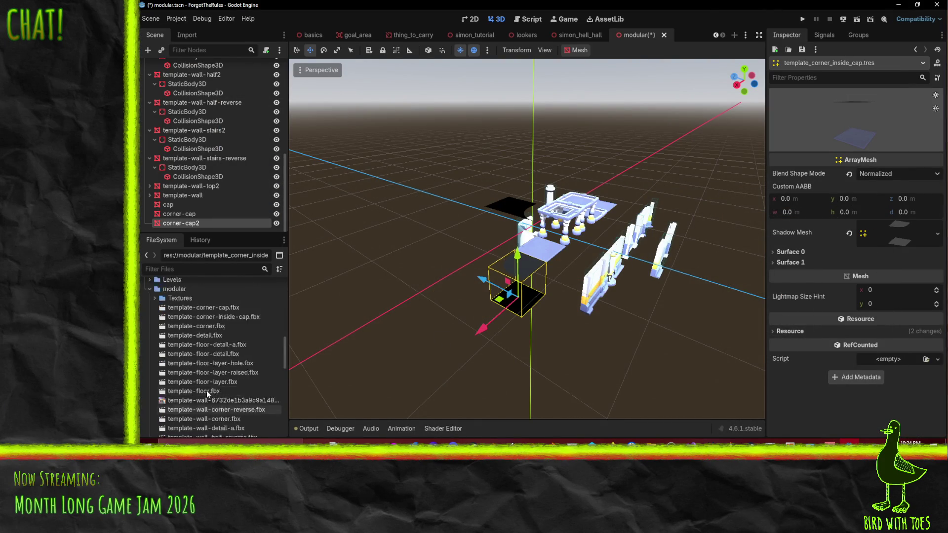
left_click(182, 223)
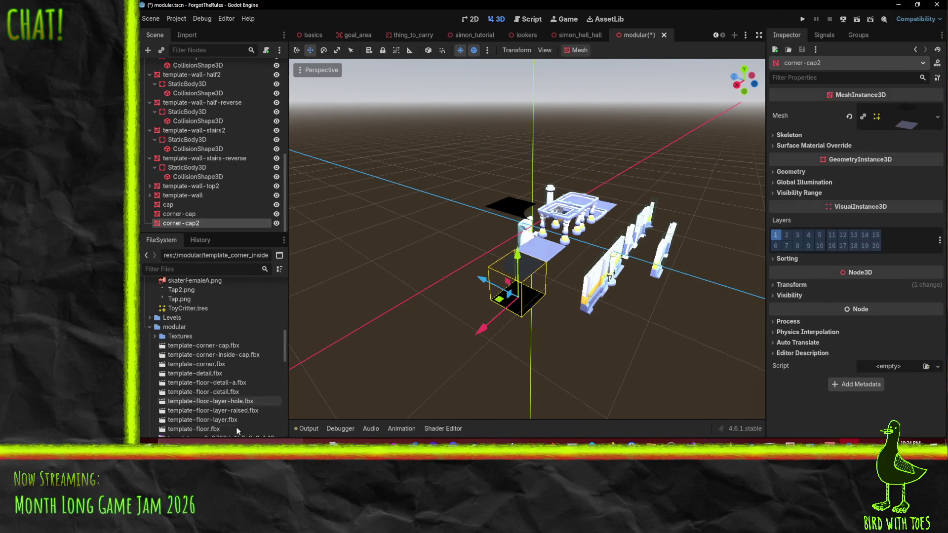
scroll(218, 375, "down", 2)
scroll(212, 346, "down", 6)
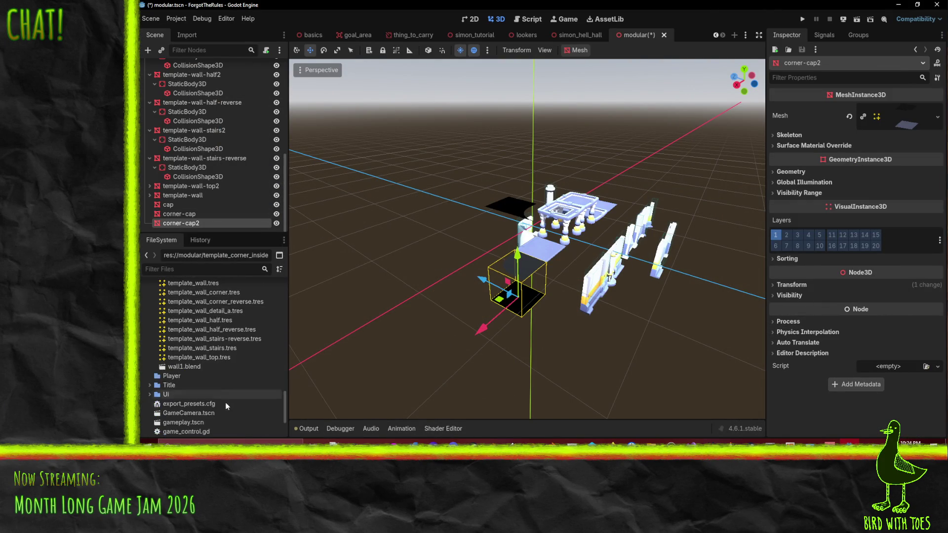
mouse_move(203, 322)
left_mouse_down()
mouse_move(859, 117)
mouse_move(908, 121)
left_mouse_up()
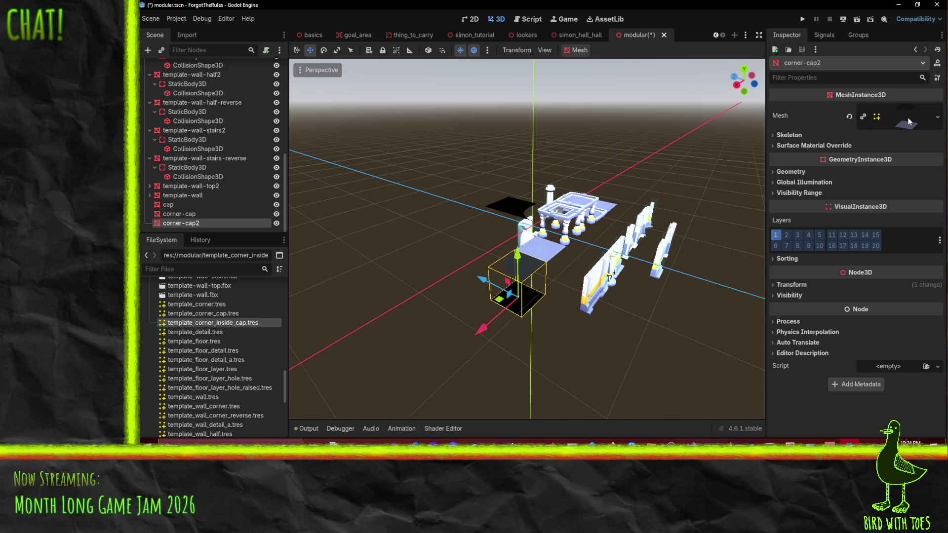
left_click(849, 118)
Step: Open the import settings for the re-exported template-corner-inside-cap.fbx
scroll(208, 322, "up", 10)
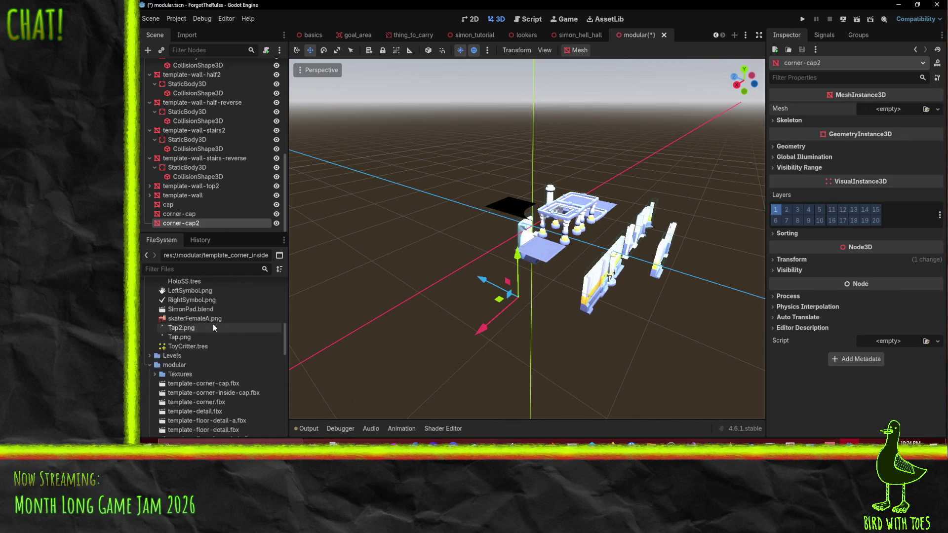
scroll(212, 324, "down", 3)
left_click(235, 299)
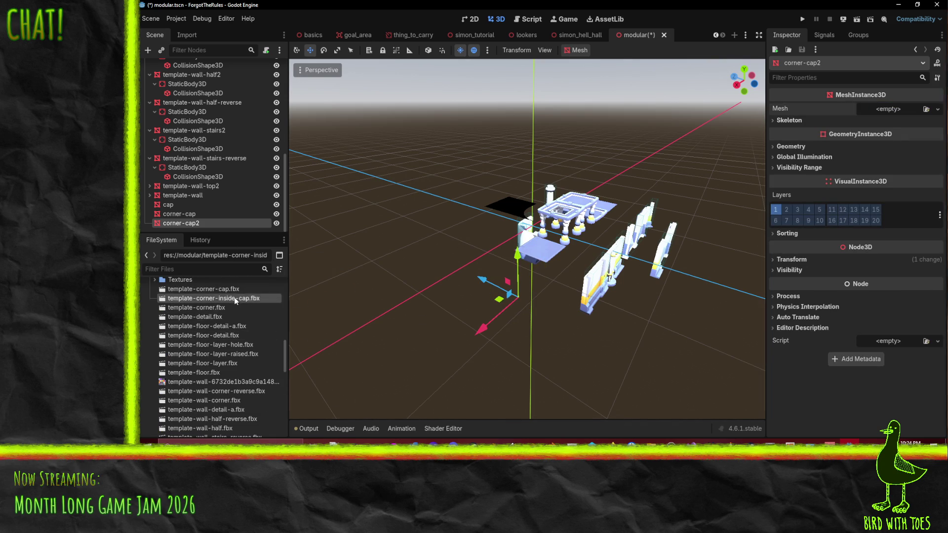
double_click(235, 299)
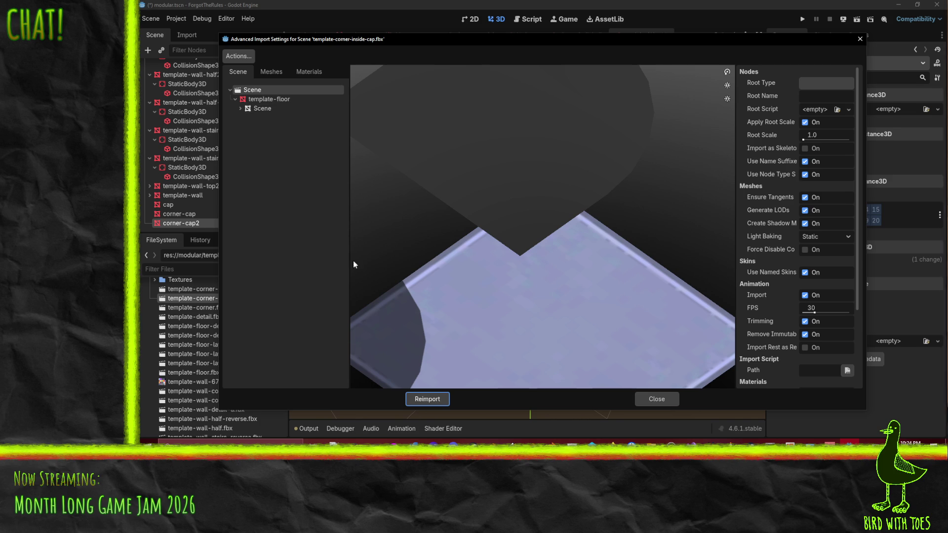
Step: Preview the Scene and colormap meshes, close the import settings, and return to Blender
left_click(307, 71)
left_click(271, 72)
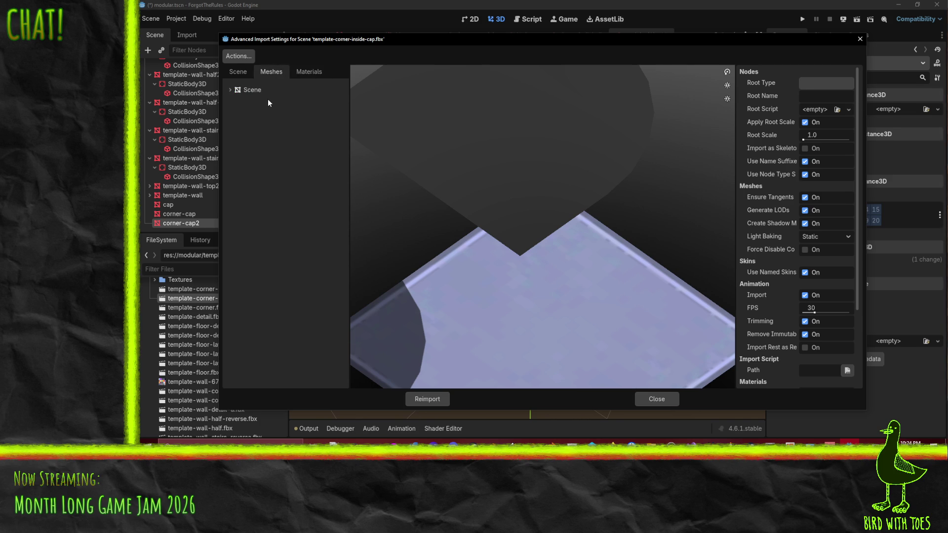
left_click(260, 89)
left_click(230, 90)
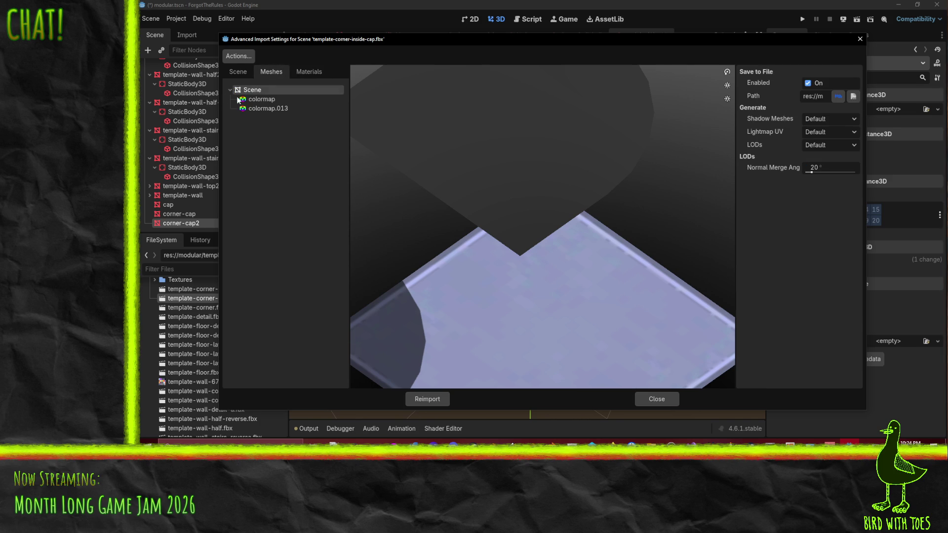
left_click(278, 108)
left_click(264, 89)
left_click(660, 406)
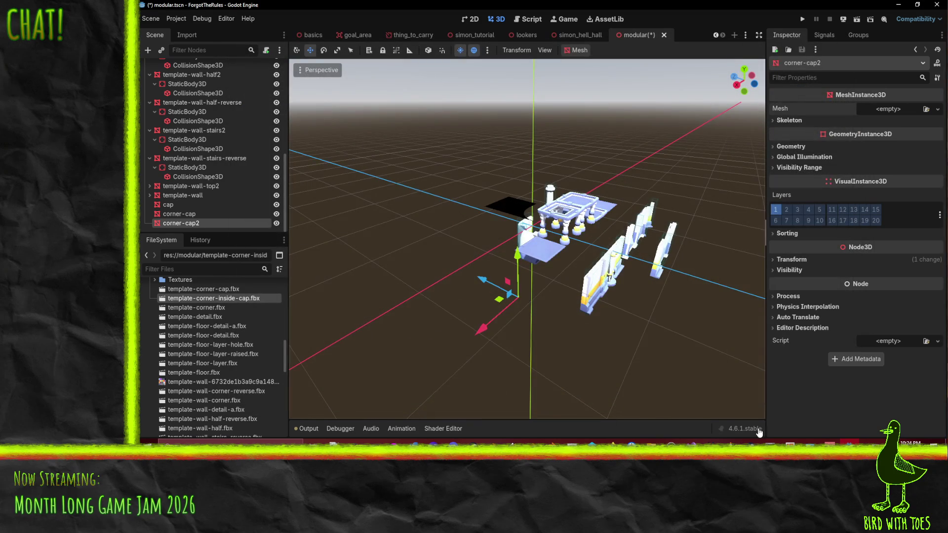
key("alt+Tab")
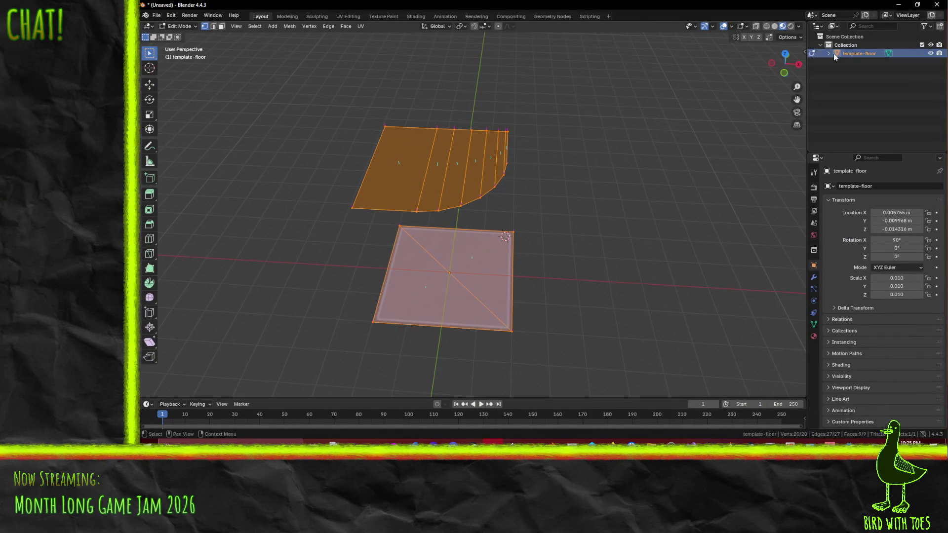
Step: Reveal template-floor's materials in the Outliner and show its Material properties
left_click(846, 45)
left_click(829, 54)
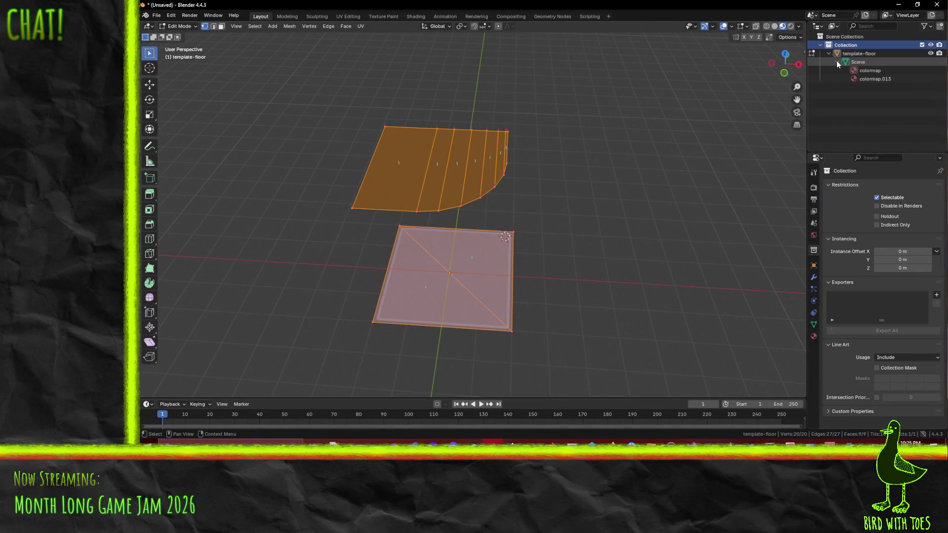
left_click(869, 70)
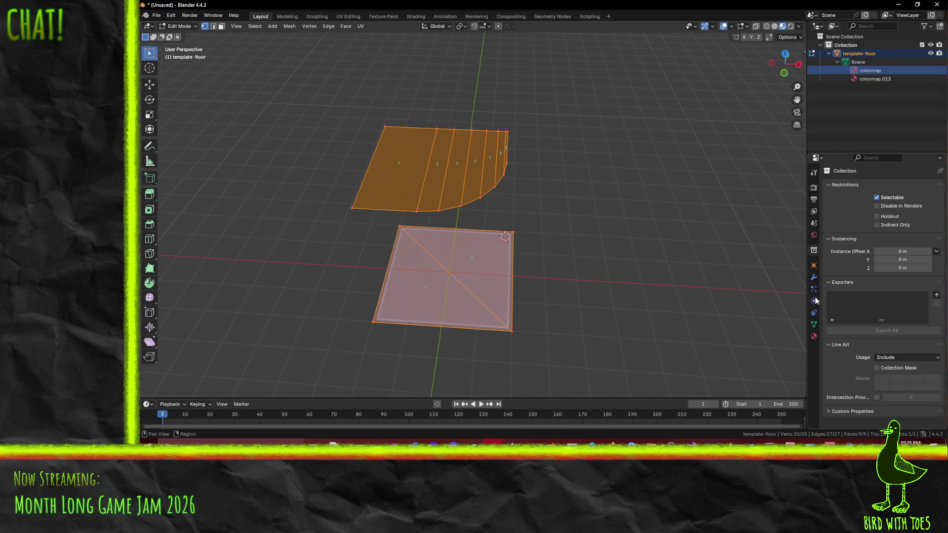
left_click(813, 335)
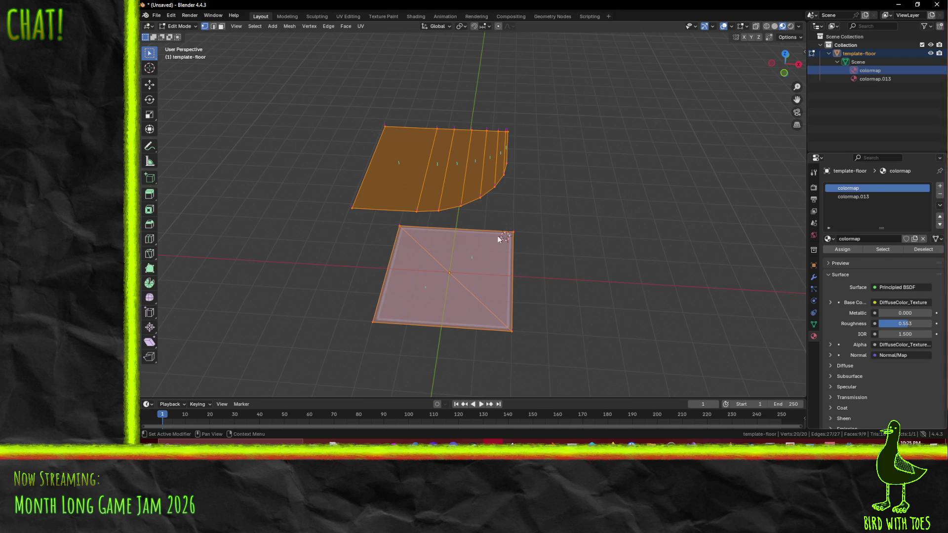
Step: Delete the colormap.013 material, leaving colormap as the active material
scroll(588, 228, "down", 3)
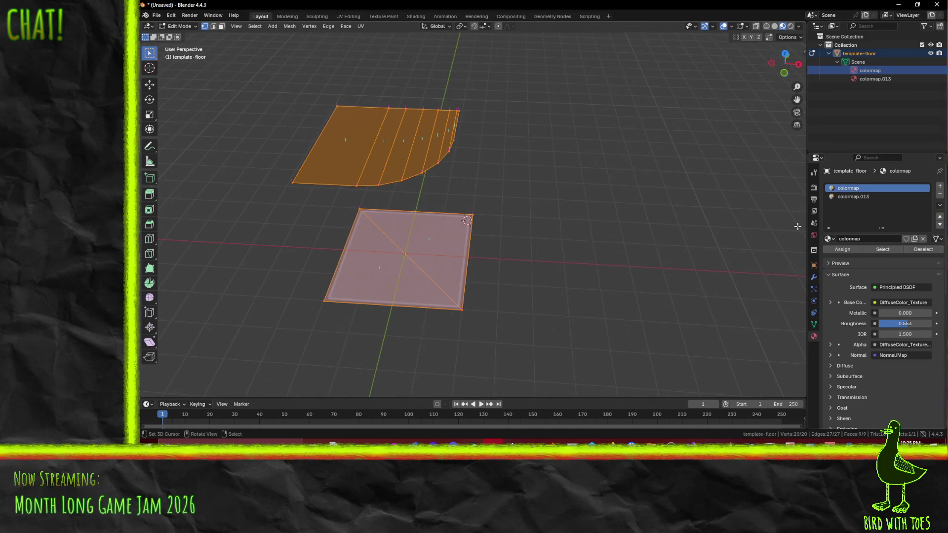
left_click(846, 197)
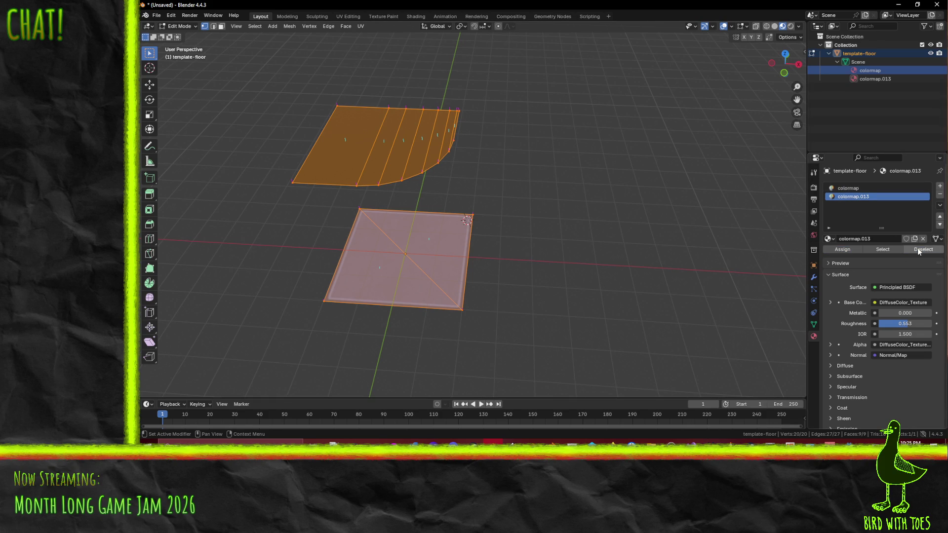
left_click(553, 251)
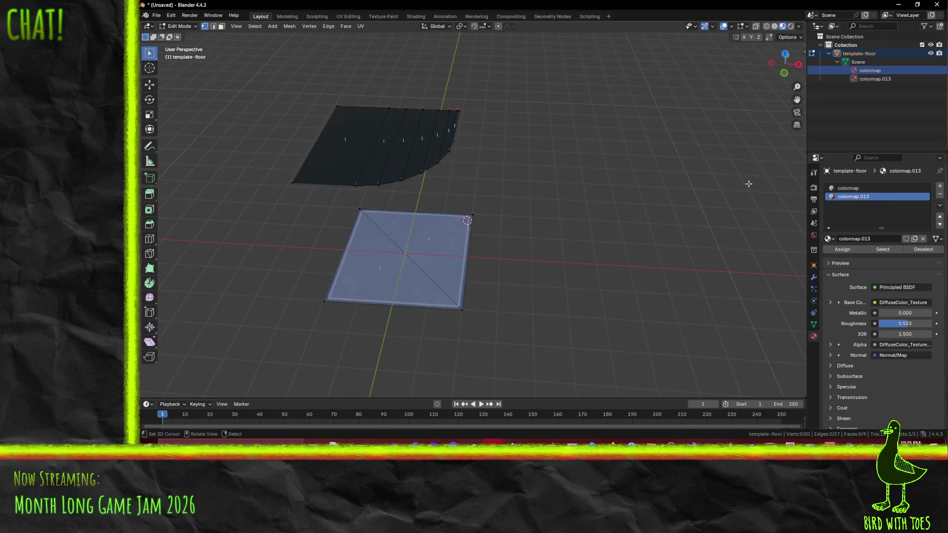
left_click(872, 78)
right_click(872, 78)
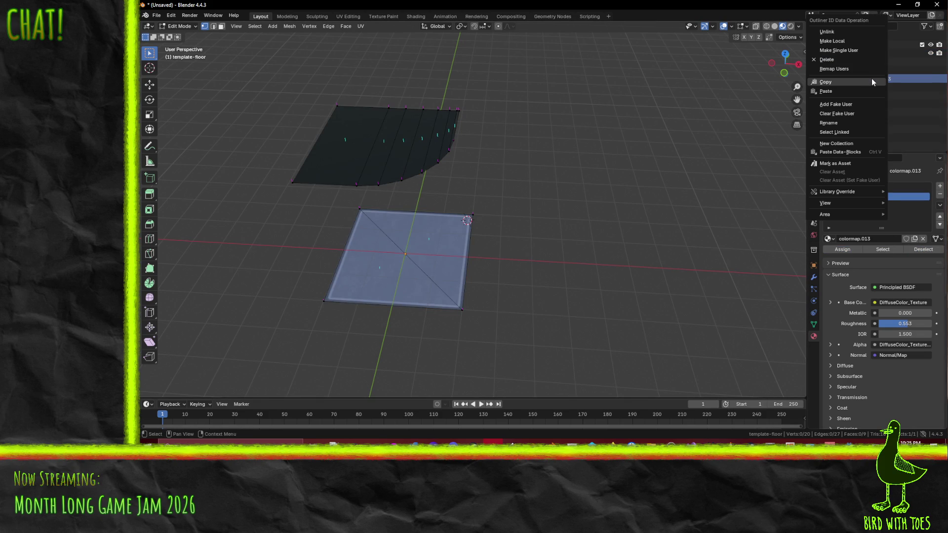
left_click(864, 59)
left_click(870, 70)
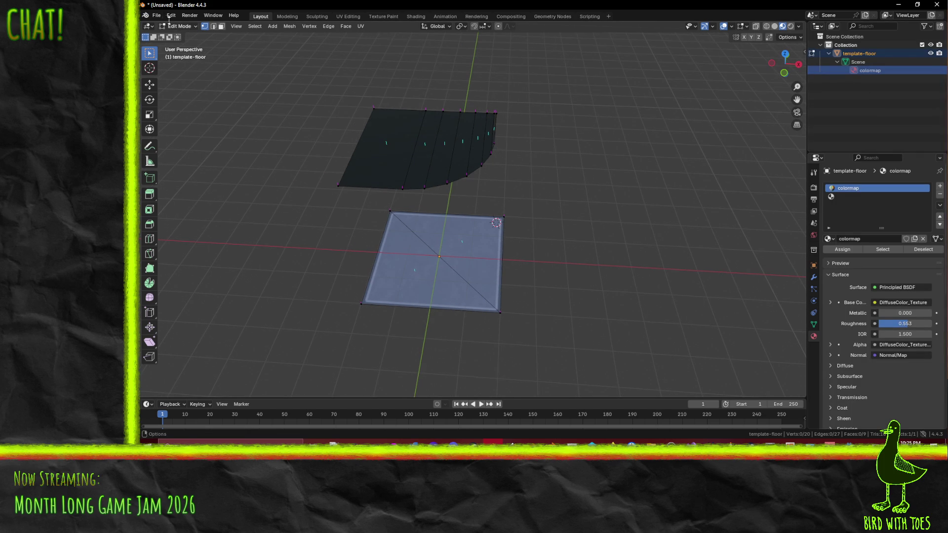
Step: Export the Blender mesh as FBX over template-corner-inside-cap.fbx, then return to Godot
left_click(156, 16)
mouse_move(182, 145)
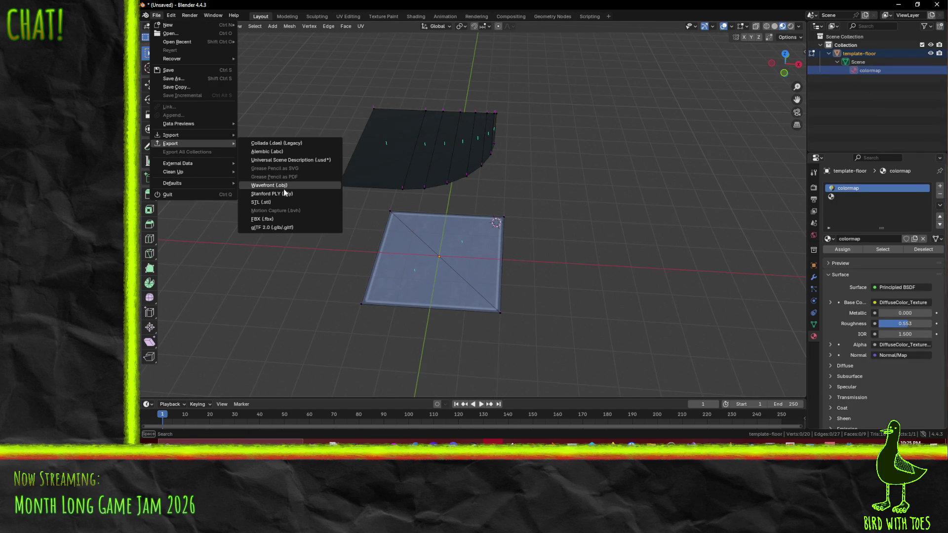
left_click(289, 219)
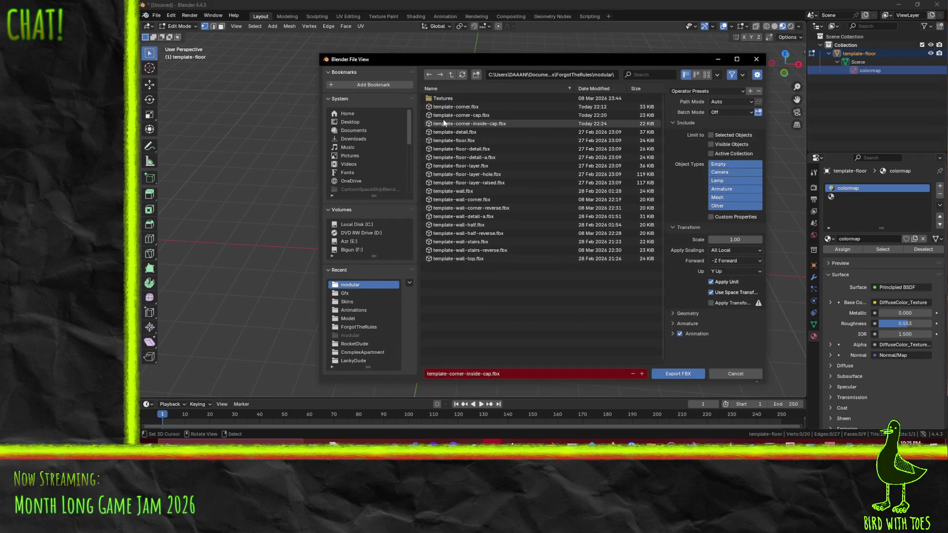
double_click(470, 122)
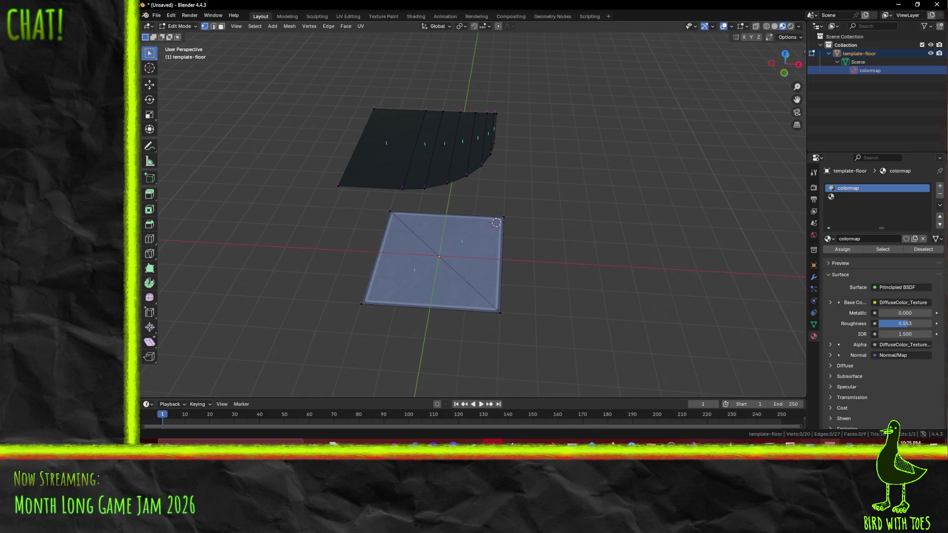
key("alt+Tab")
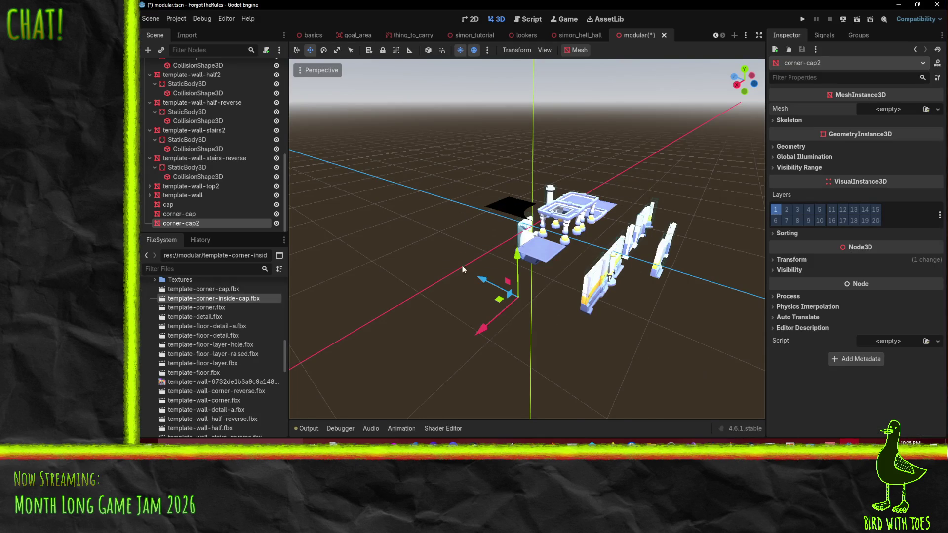
Step: Open the import settings for template-corner-inside-cap.fbx and inspect the corner cap preview
mouse_move(462, 266)
left_mouse_down()
mouse_move(397, 286)
mouse_move(465, 297)
left_mouse_up()
scroll(469, 296, "up", 3)
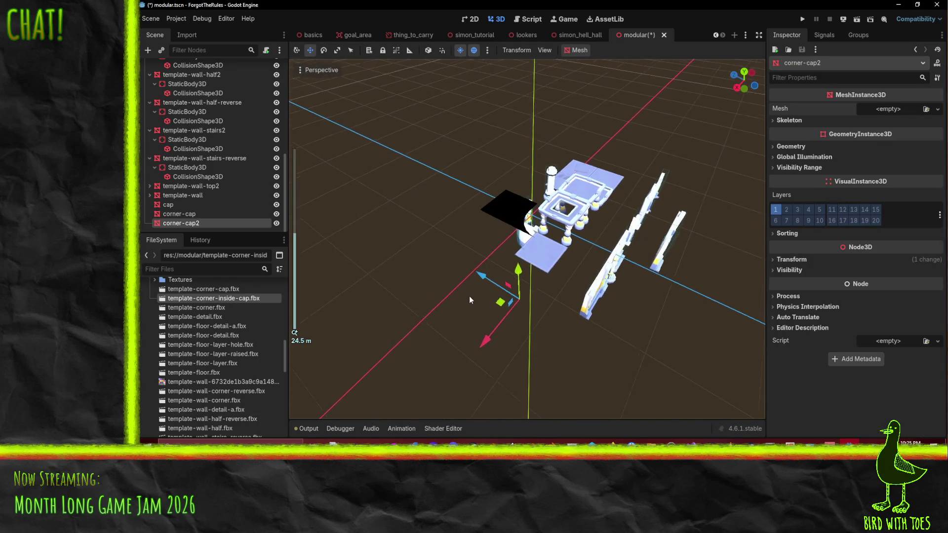
double_click(229, 298)
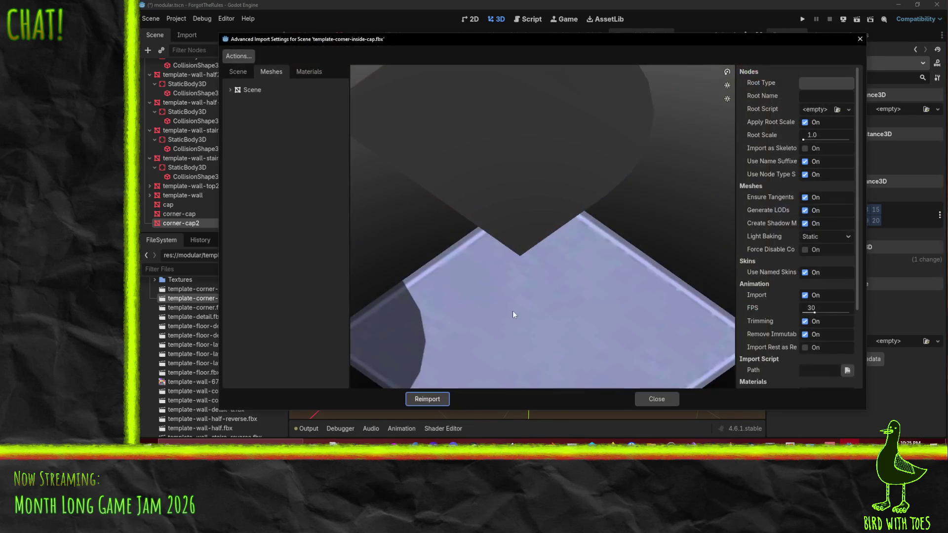
mouse_move(512, 315)
left_mouse_down()
mouse_move(576, 235)
mouse_move(596, 253)
left_mouse_up()
scroll(583, 220, "down", 3)
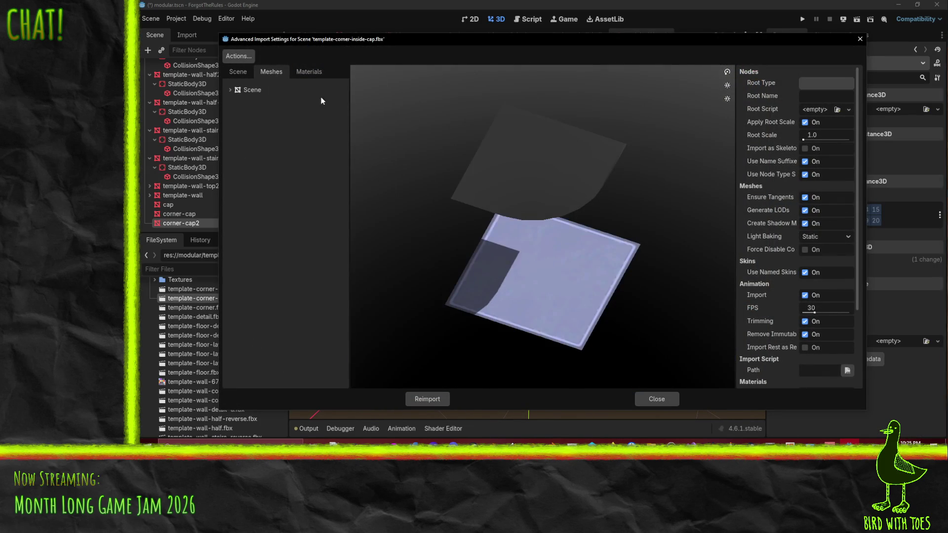
Step: Save the Scene mesh over template_corner_inside_cap.tres, confirm the overwrite, and reimport
left_click(236, 93)
left_click(272, 73)
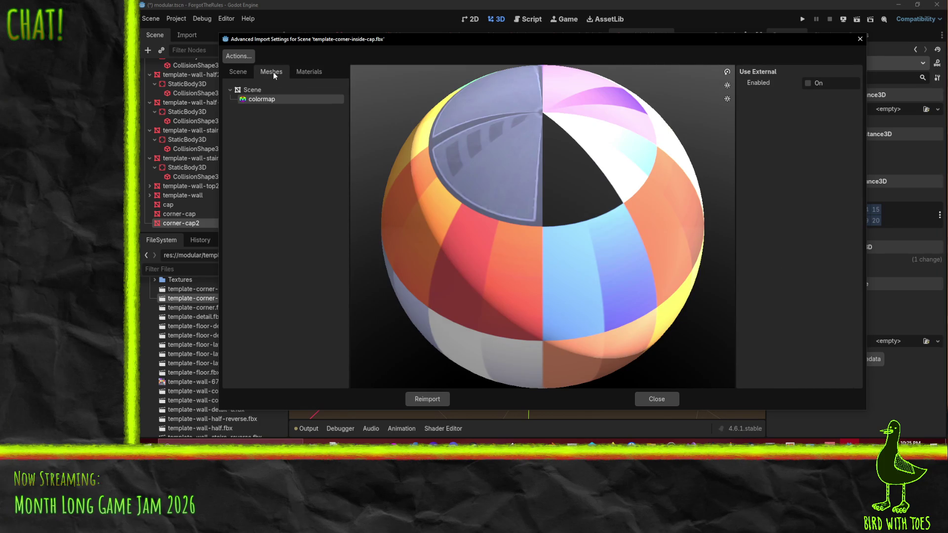
left_click(255, 100)
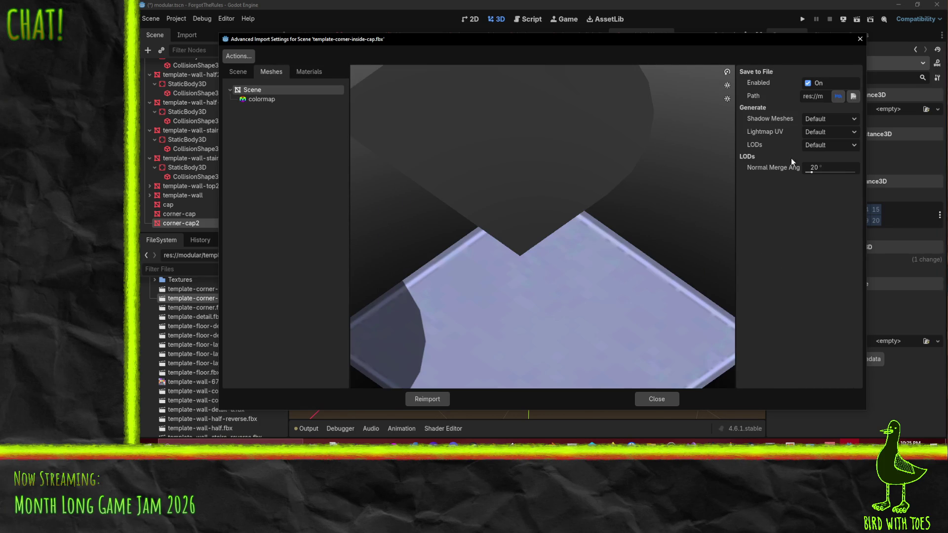
left_click(838, 97)
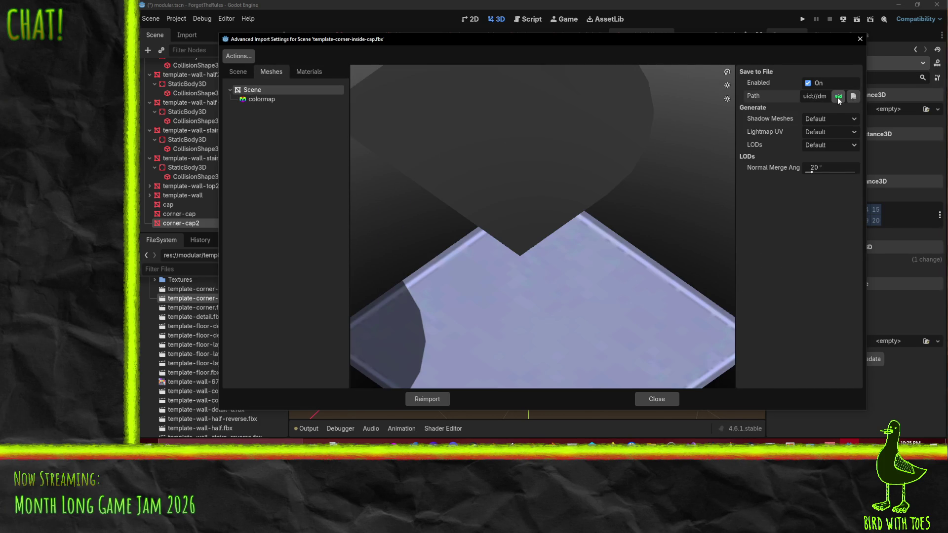
left_click(838, 96)
left_click(852, 96)
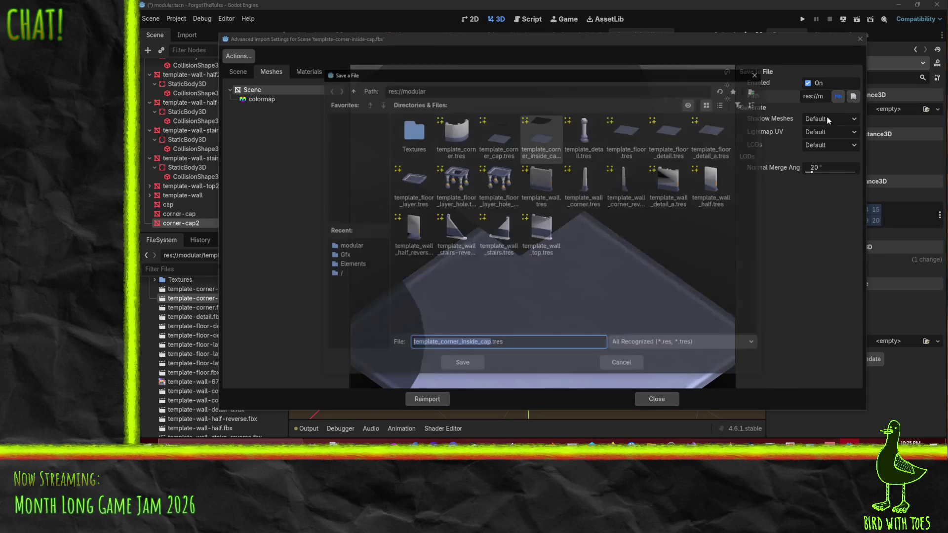
left_click(440, 364)
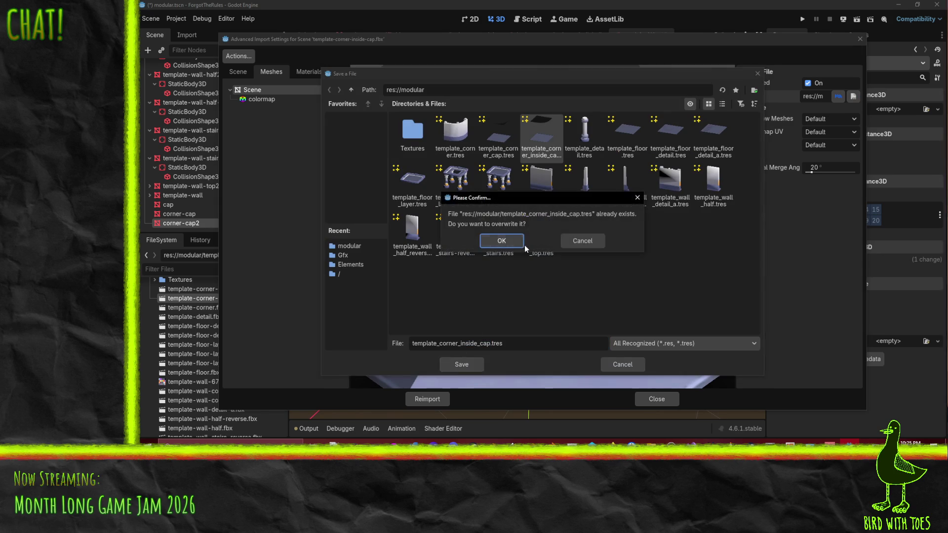
key("Return")
left_click(441, 401)
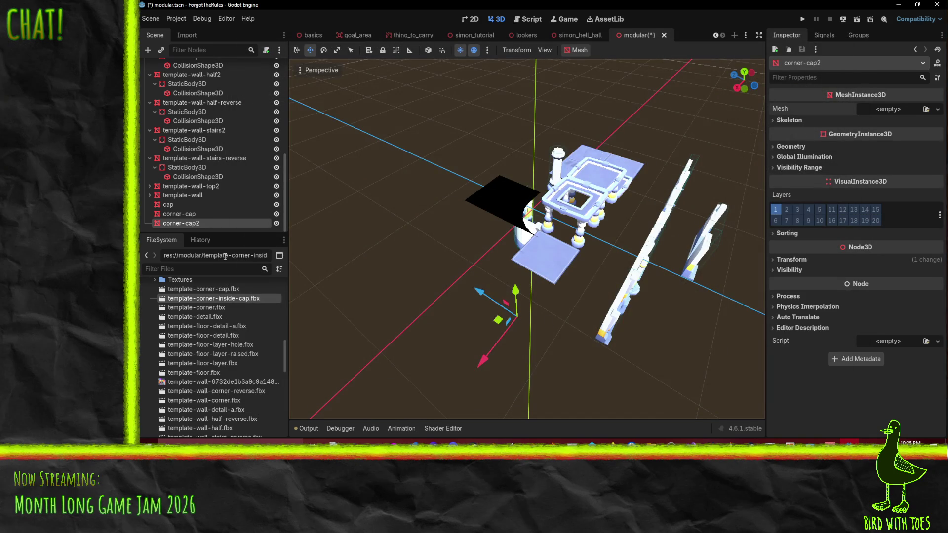
Step: Assign template_corner_inside_cap.tres to corner-cap2's Mesh slot and raise it on Y
scroll(220, 299, "down", 10)
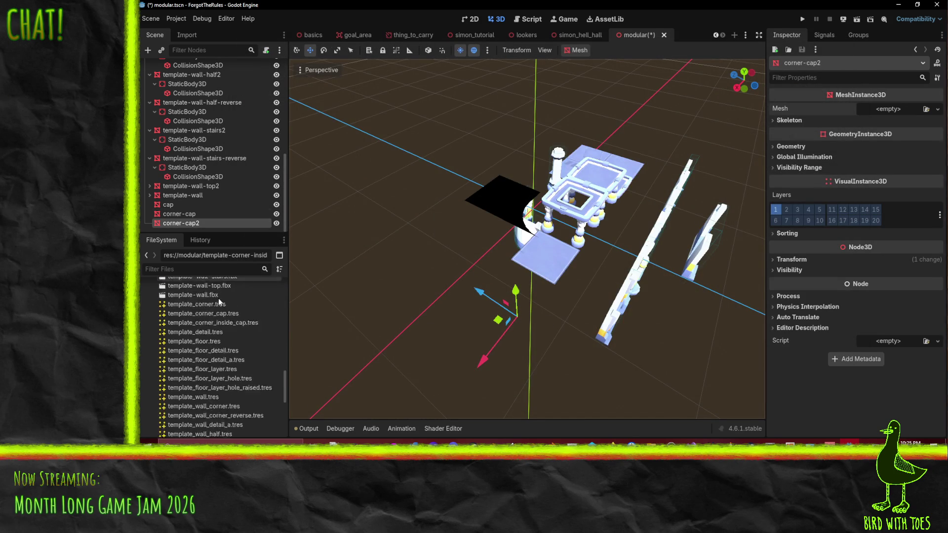
mouse_move(232, 306)
left_mouse_down()
mouse_move(702, 197)
mouse_move(889, 110)
left_mouse_up()
left_click_drag(533, 267, 512, 221)
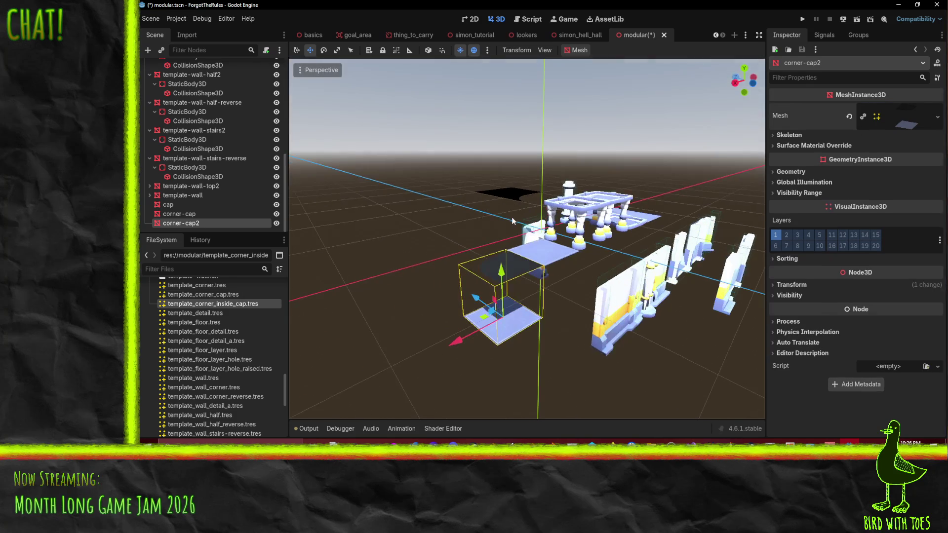
mouse_move(501, 271)
left_mouse_down()
mouse_move(501, 218)
mouse_move(567, 242)
mouse_move(479, 259)
left_mouse_up()
scroll(478, 259, "up", 5)
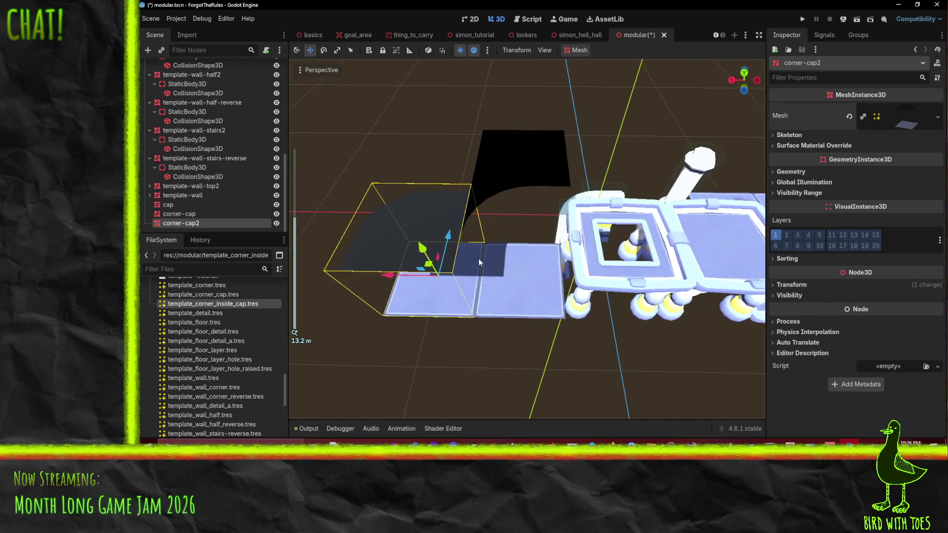
mouse_move(574, 253)
left_mouse_down()
mouse_move(609, 242)
mouse_move(516, 219)
mouse_move(501, 233)
mouse_move(516, 215)
mouse_move(643, 250)
mouse_move(614, 257)
mouse_move(511, 240)
mouse_move(502, 216)
mouse_move(558, 265)
left_mouse_up()
Step: Save the modular scene with Ctrl+S
scroll(637, 251, "down", 3)
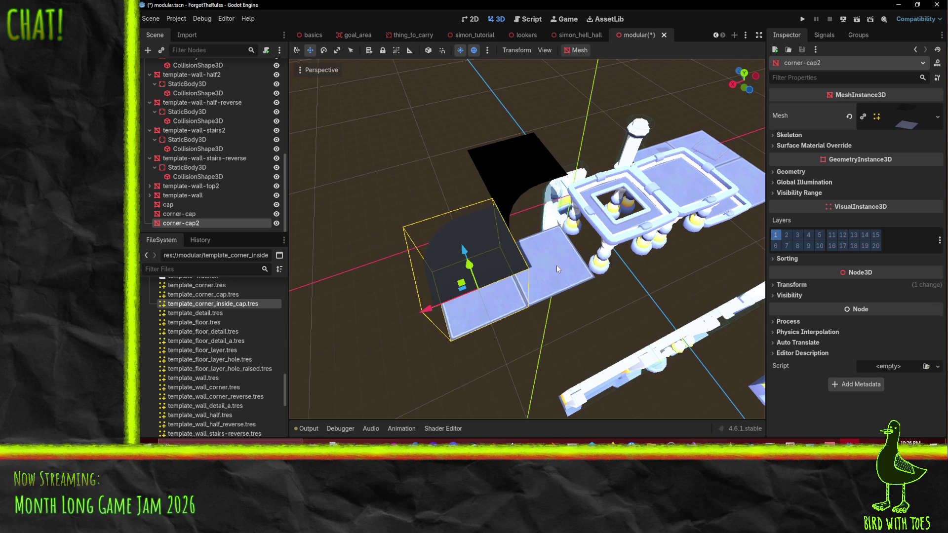
key("ctrl+s")
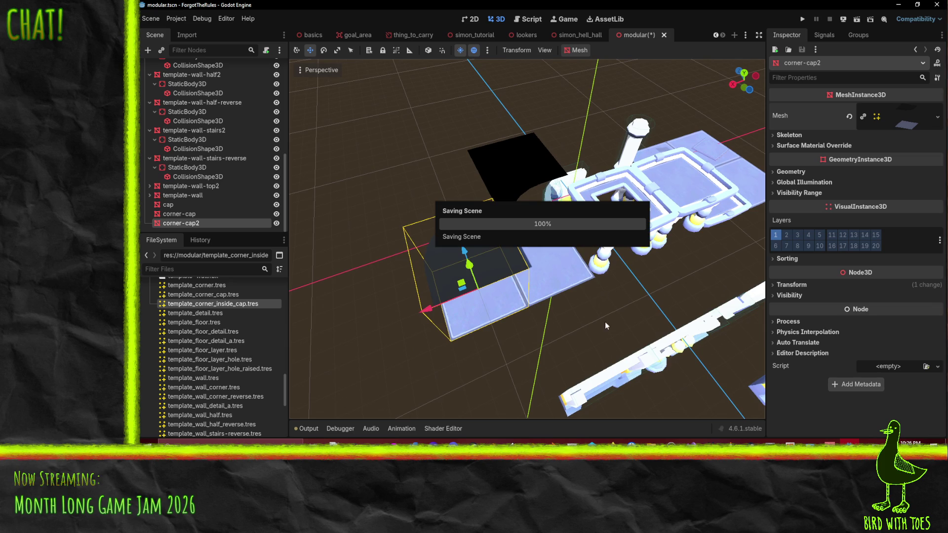
mouse_move(557, 318)
left_mouse_down()
mouse_move(597, 280)
mouse_move(538, 260)
mouse_move(583, 249)
mouse_move(553, 257)
left_mouse_up()
scroll(538, 260, "down", 3)
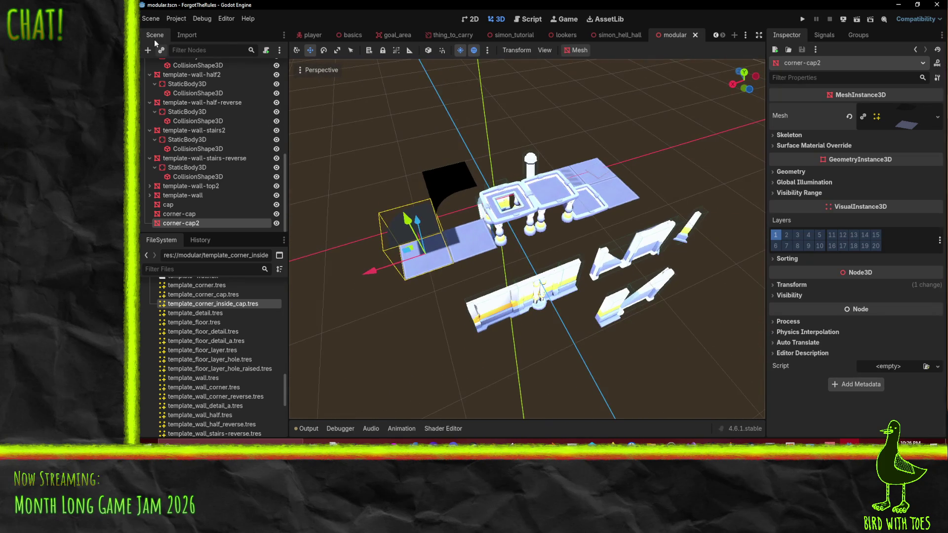
Step: Export the scene as a MeshLibrary over modular.tres, confirming the overwrite
left_click(151, 19)
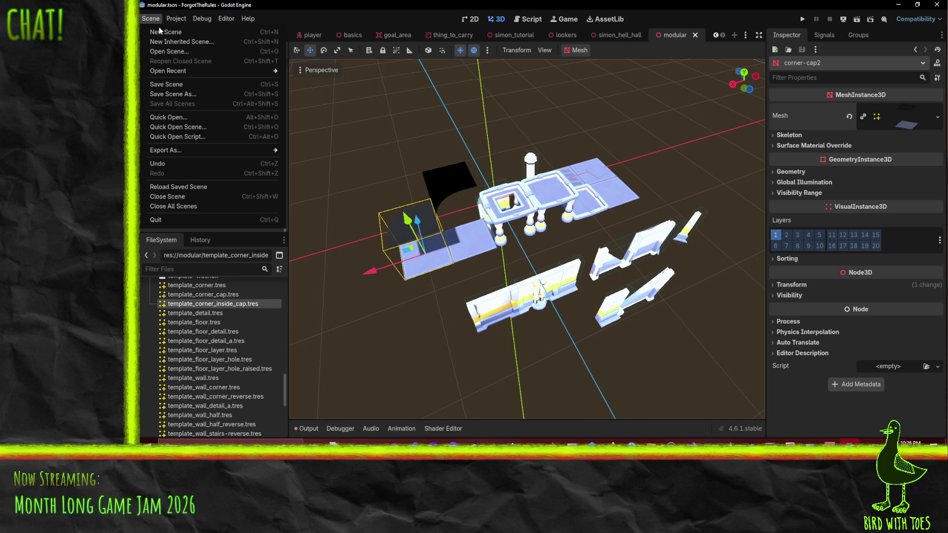
mouse_move(252, 150)
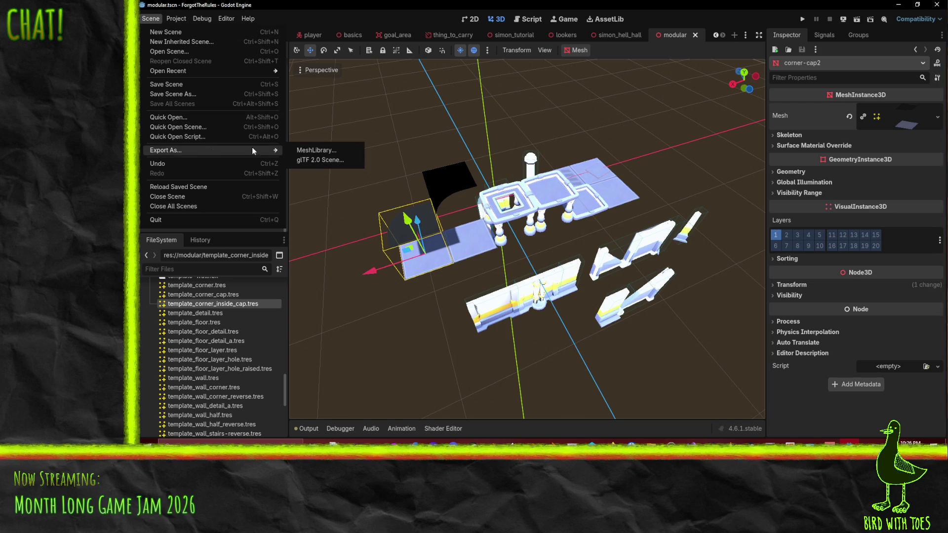
left_click(342, 151)
double_click(411, 185)
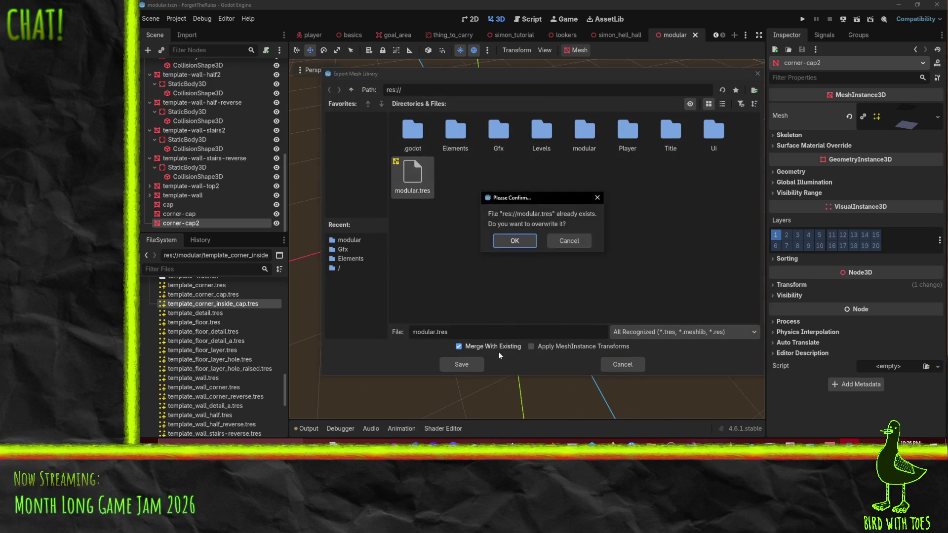
left_click(519, 236)
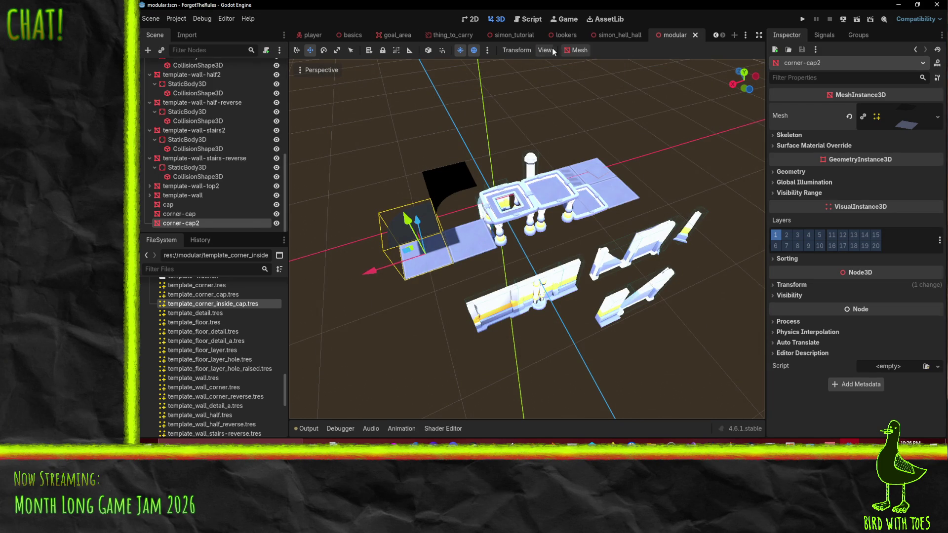
Step: Switch to the lookers scene and orbit around its corridor room
left_click(566, 34)
scroll(489, 148, "down", 5)
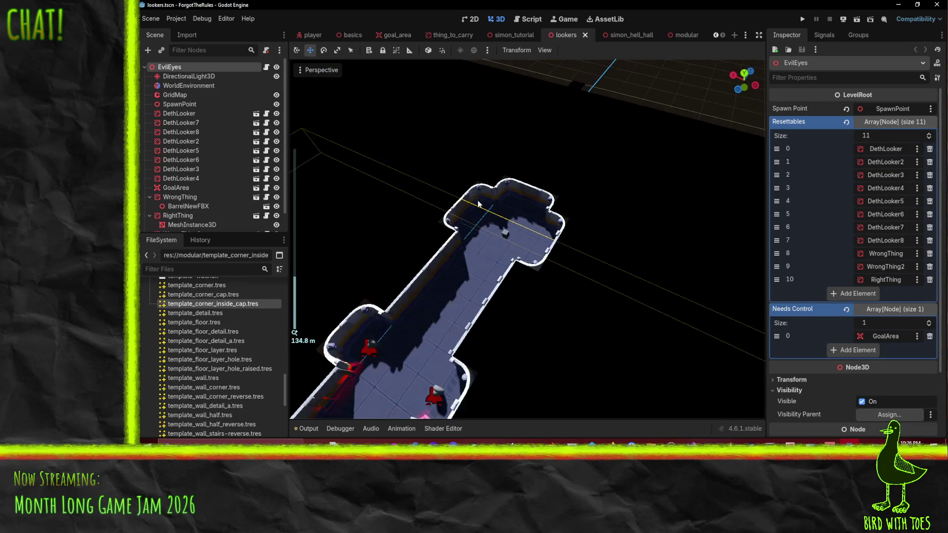
scroll(478, 203, "up", 2)
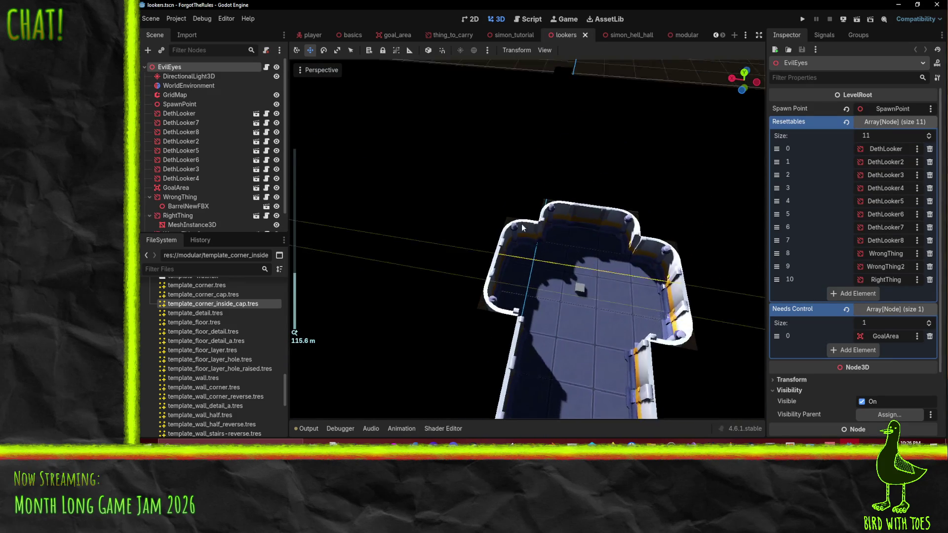
mouse_move(521, 224)
left_mouse_down()
mouse_move(535, 321)
mouse_move(467, 324)
mouse_move(544, 286)
left_mouse_up()
scroll(580, 264, "down", 2)
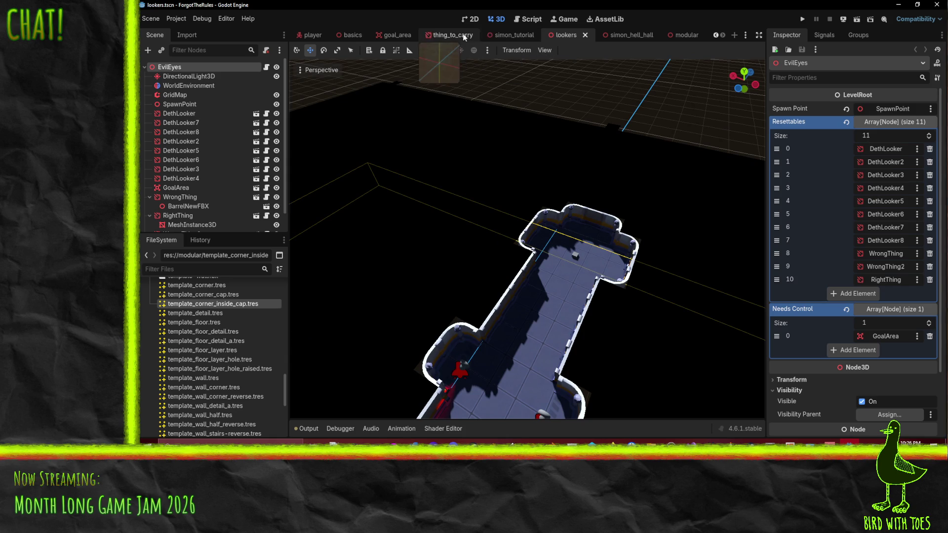
Step: Switch to the basics level and select its GridMap node
left_click(352, 34)
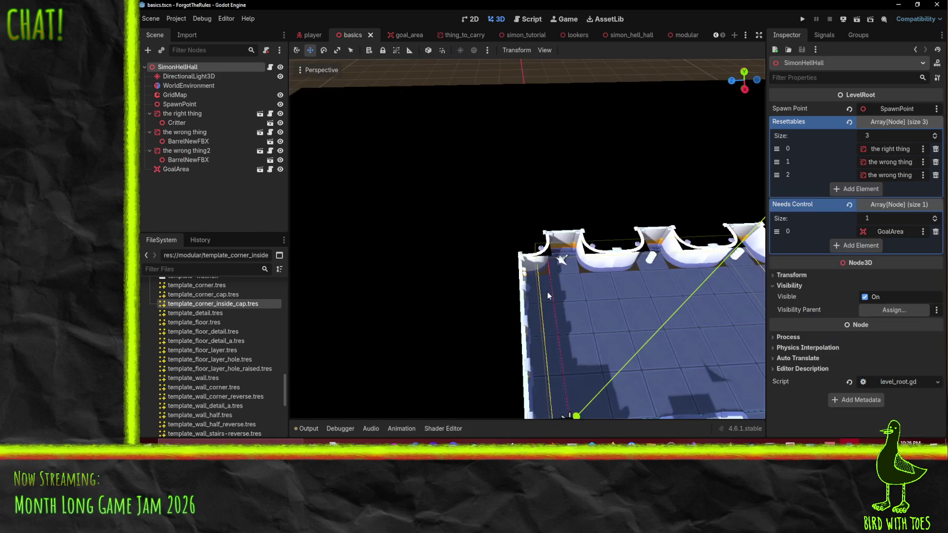
mouse_move(547, 291)
left_mouse_down()
mouse_move(516, 271)
mouse_move(443, 371)
left_mouse_up()
scroll(517, 268, "up", 2)
left_click(185, 85)
Step: Pick corner-cap2 in the GridMap palette and paint it along the basics room's wall-top corners
left_click(178, 95)
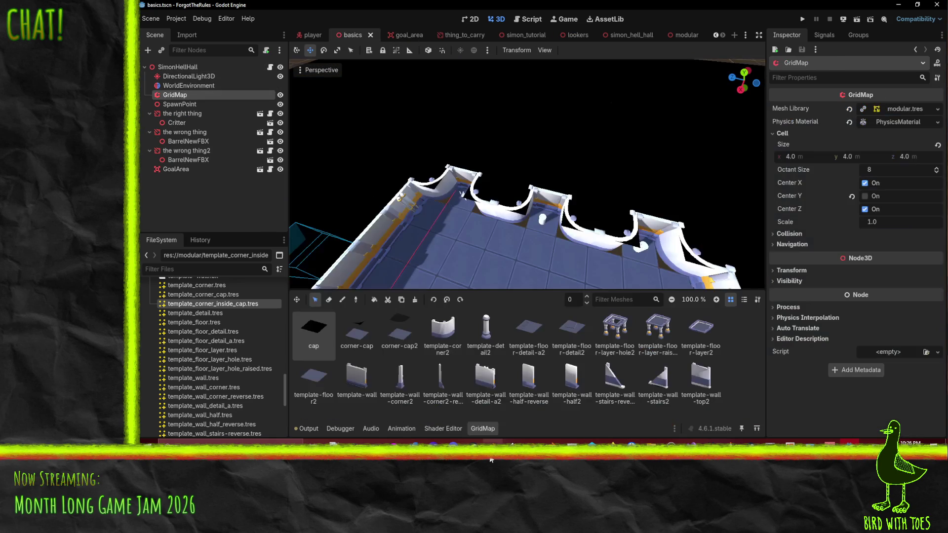
left_click(393, 335)
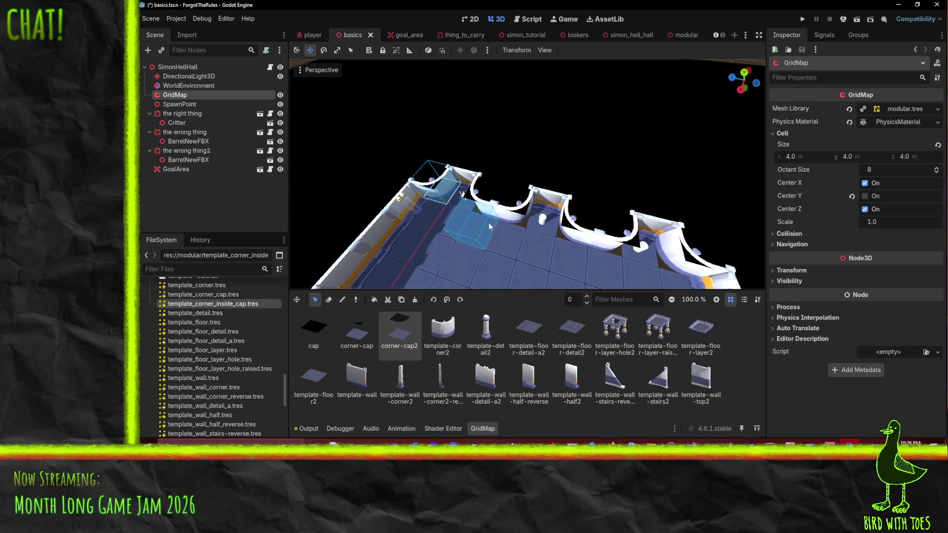
left_click_drag(483, 220, 506, 229)
left_click(342, 300)
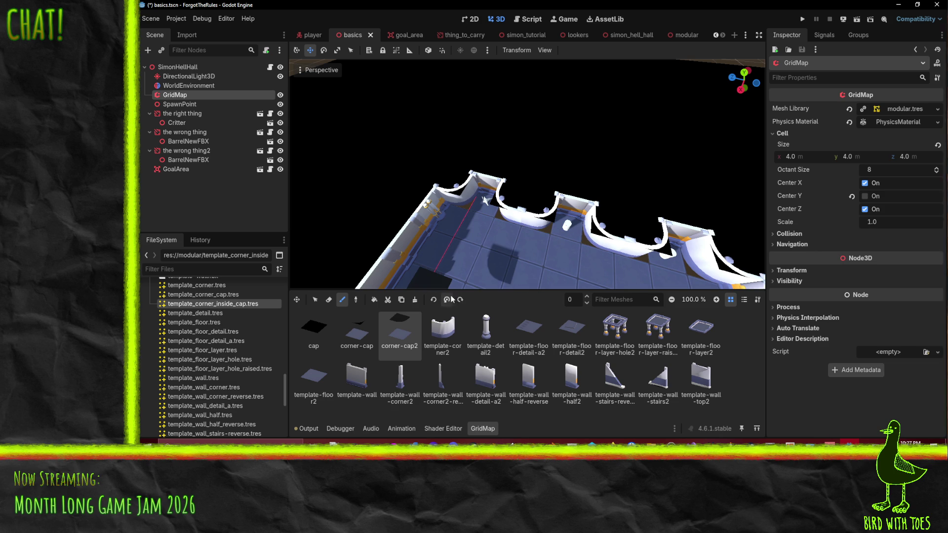
mouse_move(516, 217)
left_mouse_down()
mouse_move(543, 207)
mouse_move(612, 223)
mouse_move(613, 230)
left_mouse_up()
scroll(612, 231, "down", 1)
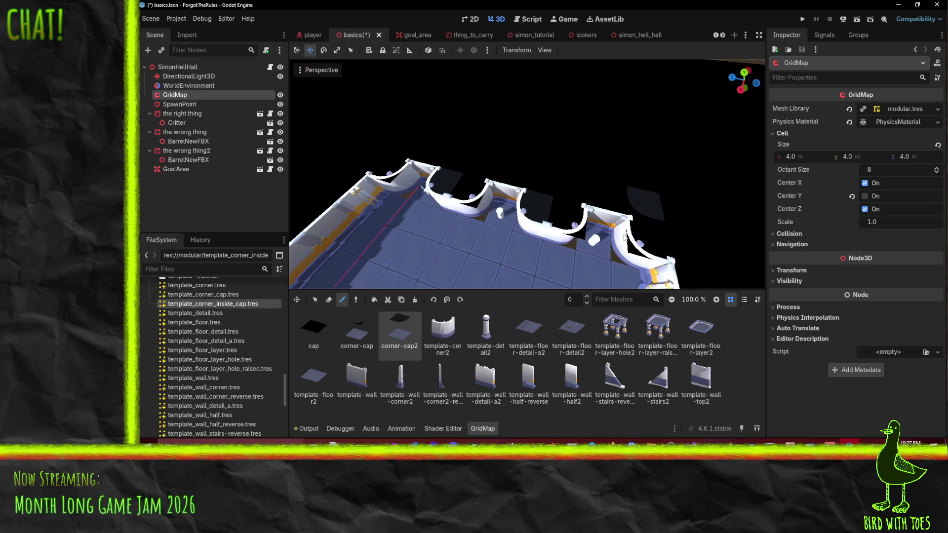
scroll(637, 252, "up", 1)
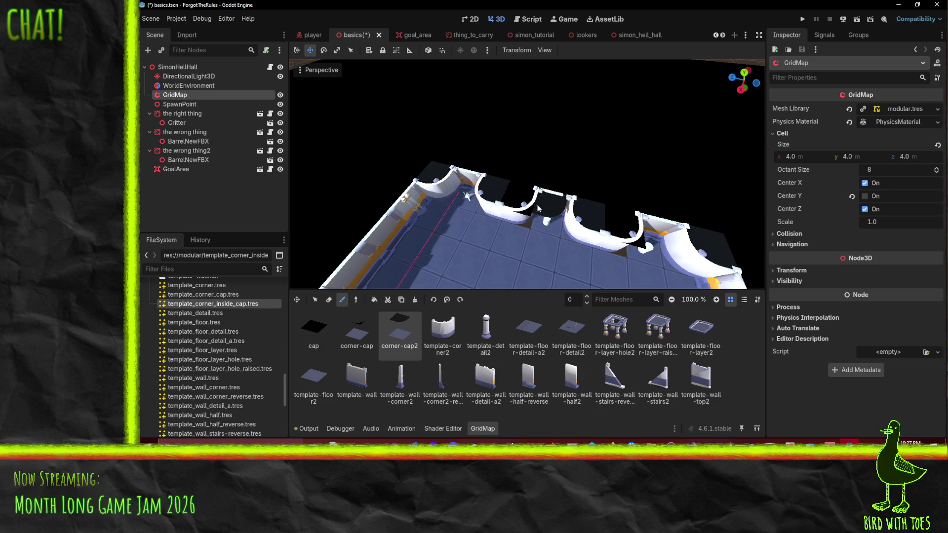
scroll(621, 227, "down", 6)
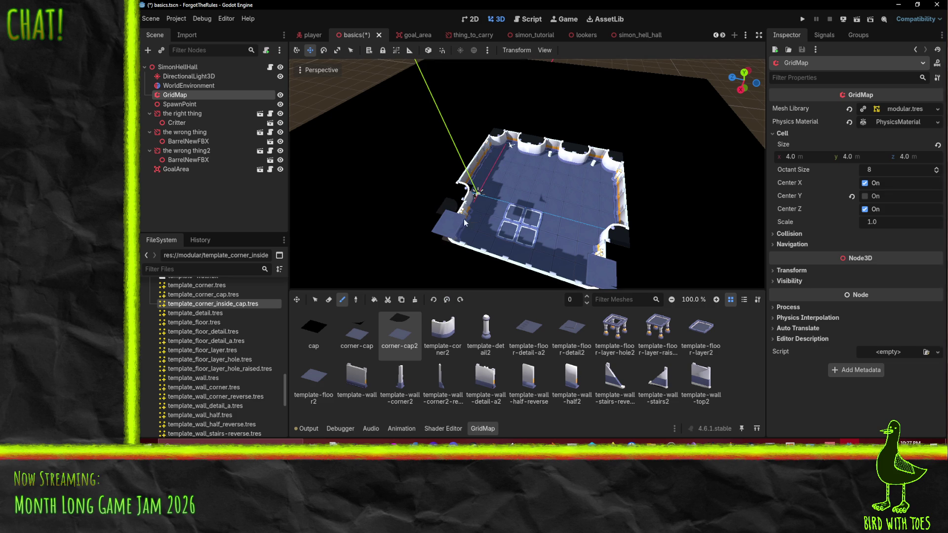
scroll(576, 206, "up", 5)
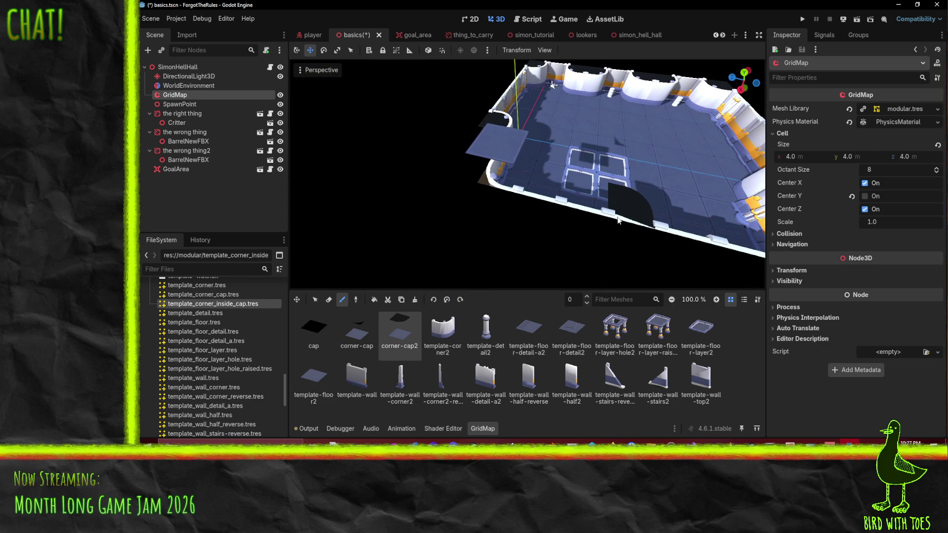
Step: Paint a corner-cap tile at the basics room's lower-left corner and check it overhead
left_click(365, 331)
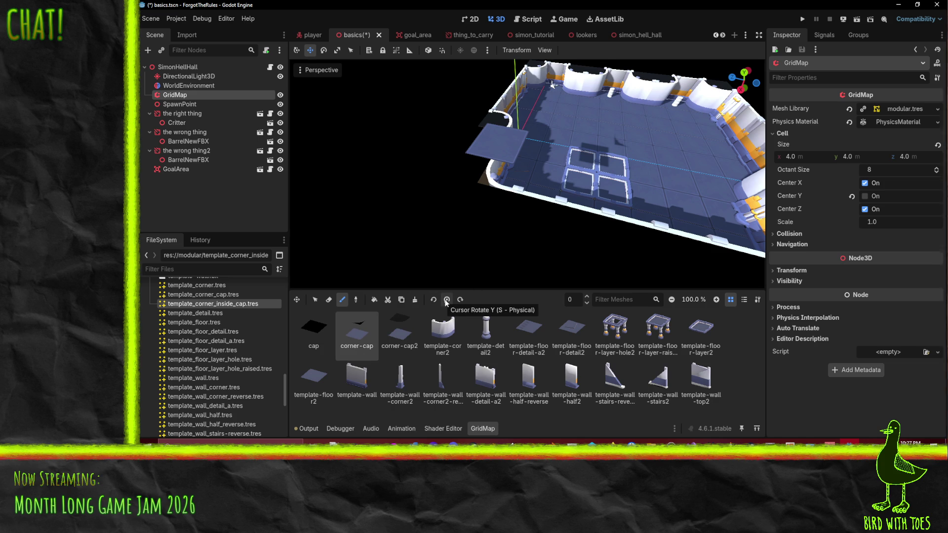
left_click(491, 189)
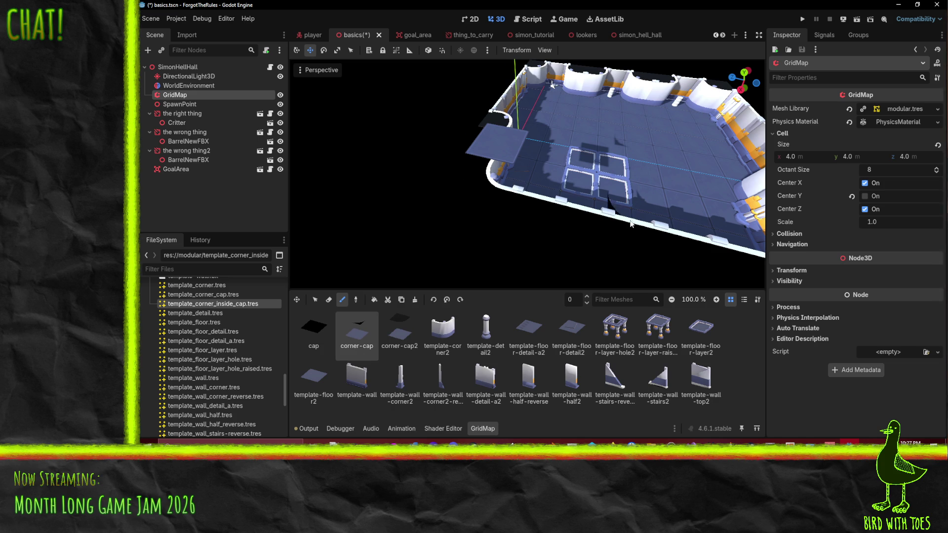
scroll(631, 223, "up", 3)
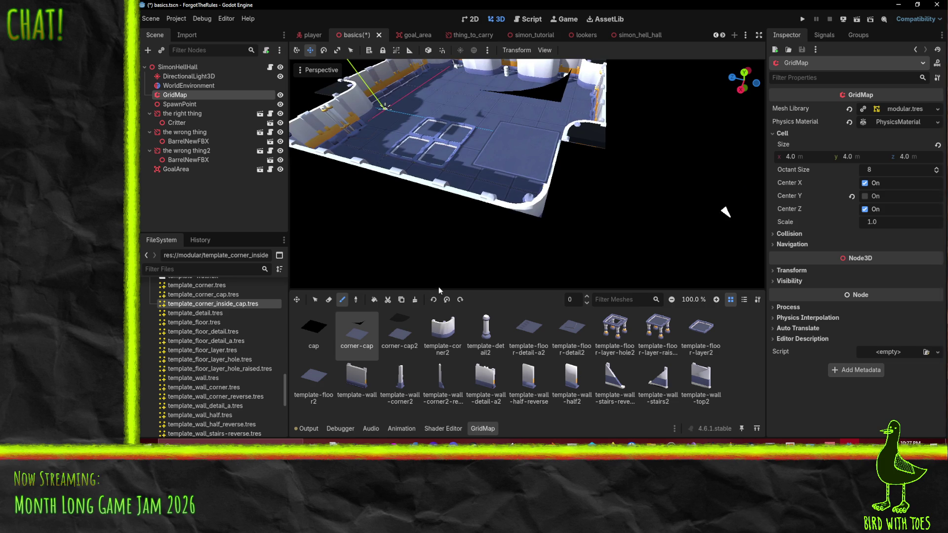
mouse_move(474, 190)
left_mouse_down()
mouse_move(473, 215)
mouse_move(457, 217)
mouse_move(540, 231)
mouse_move(546, 216)
left_mouse_up()
scroll(546, 217, "down", 5)
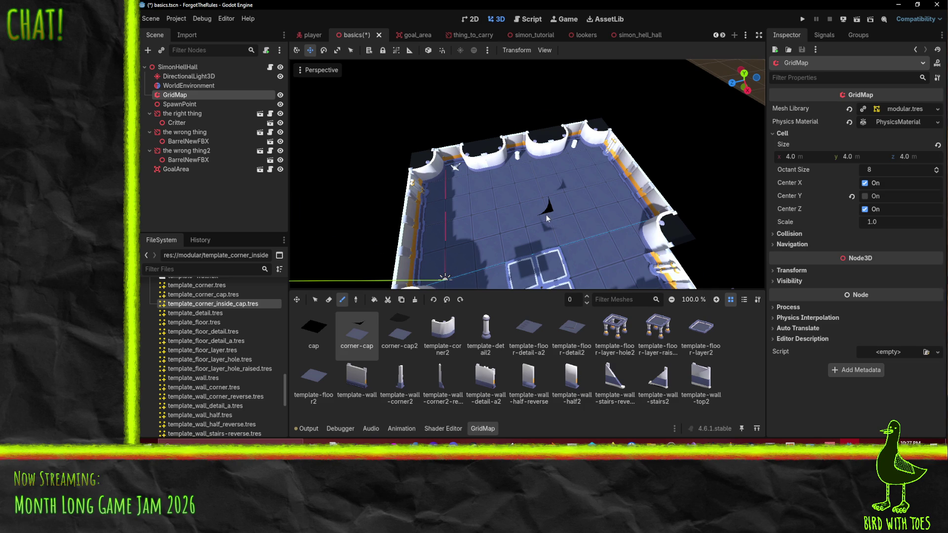
Step: On GridMap floor 2, erase the stray tiles outside the left and right walls
left_click(587, 297)
left_click(587, 297)
left_click(329, 299)
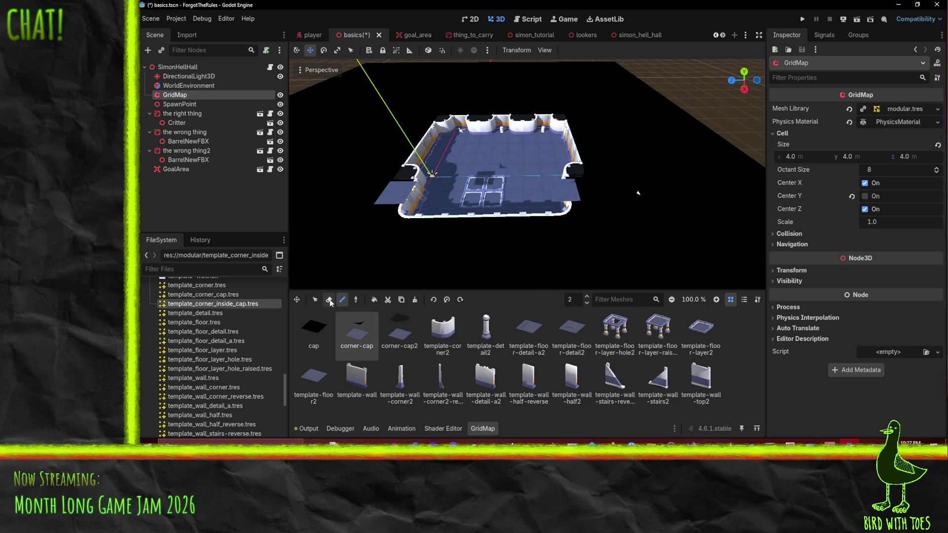
left_click(379, 217)
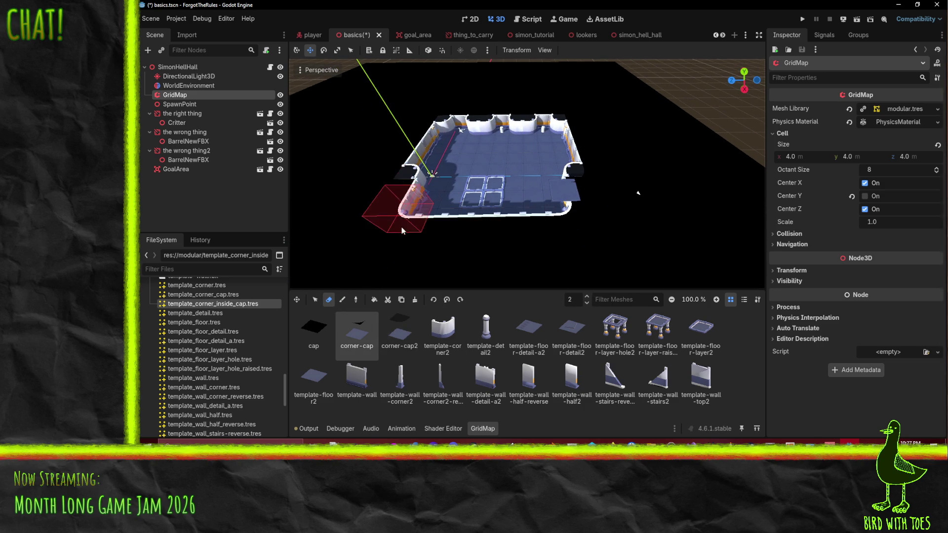
left_click(572, 185)
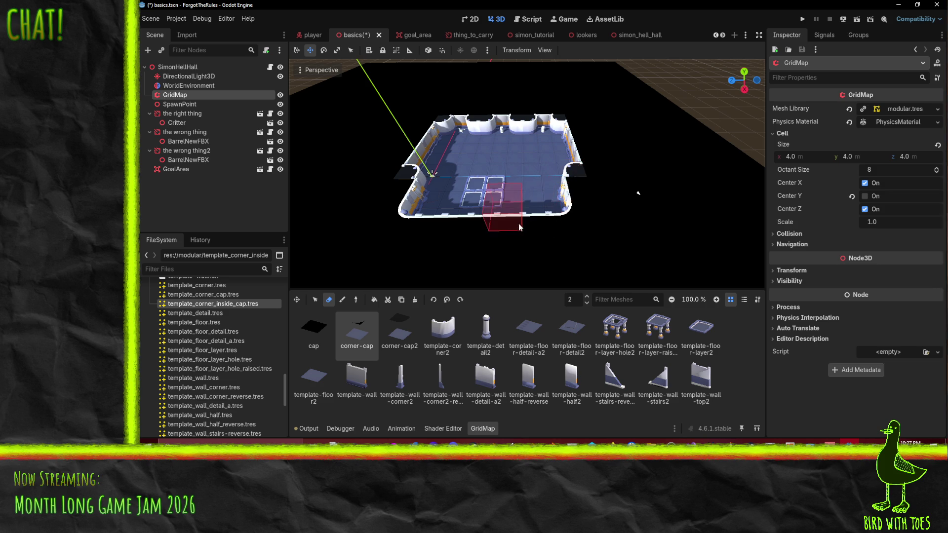
scroll(550, 211, "up", 5)
mouse_move(601, 177)
left_mouse_down()
mouse_move(454, 213)
mouse_move(497, 203)
left_mouse_up()
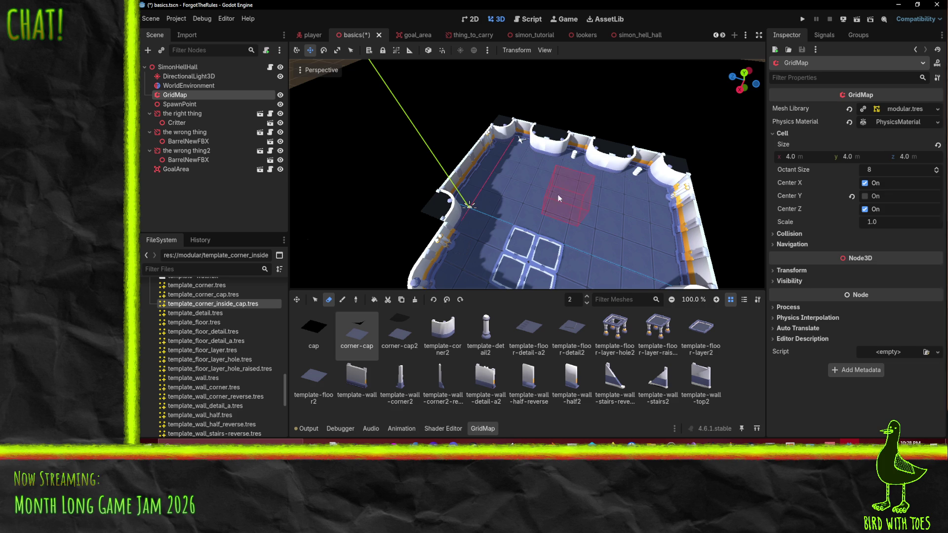
Step: Save the basics scene with Ctrl+S
mouse_move(558, 194)
left_mouse_down()
mouse_move(594, 232)
mouse_move(533, 208)
mouse_move(582, 181)
mouse_move(594, 145)
mouse_move(575, 188)
left_mouse_up()
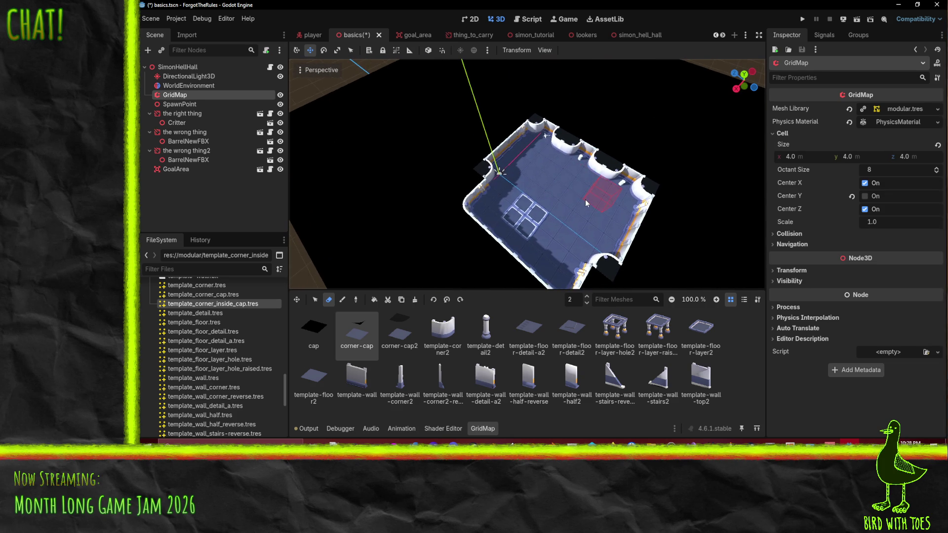
key("ctrl+s")
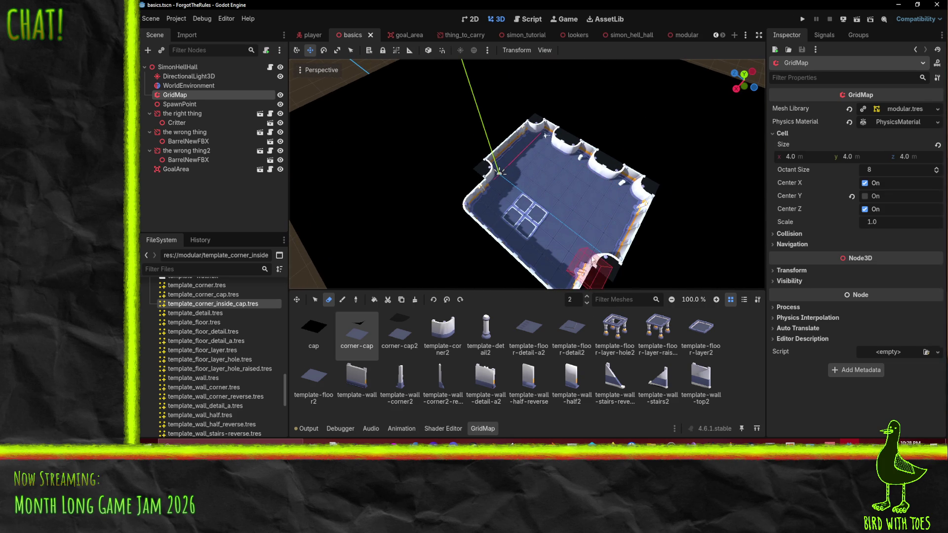
left_click_drag(587, 196, 570, 194)
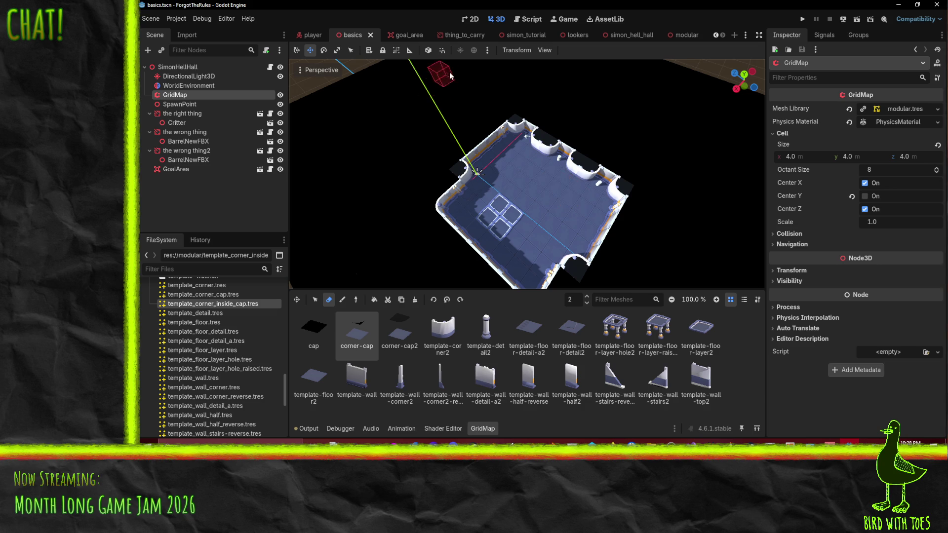
Step: Close the thing_to_carry and player scene tabs
mouse_move(405, 33)
left_mouse_down()
mouse_move(692, 32)
mouse_move(682, 41)
left_mouse_up()
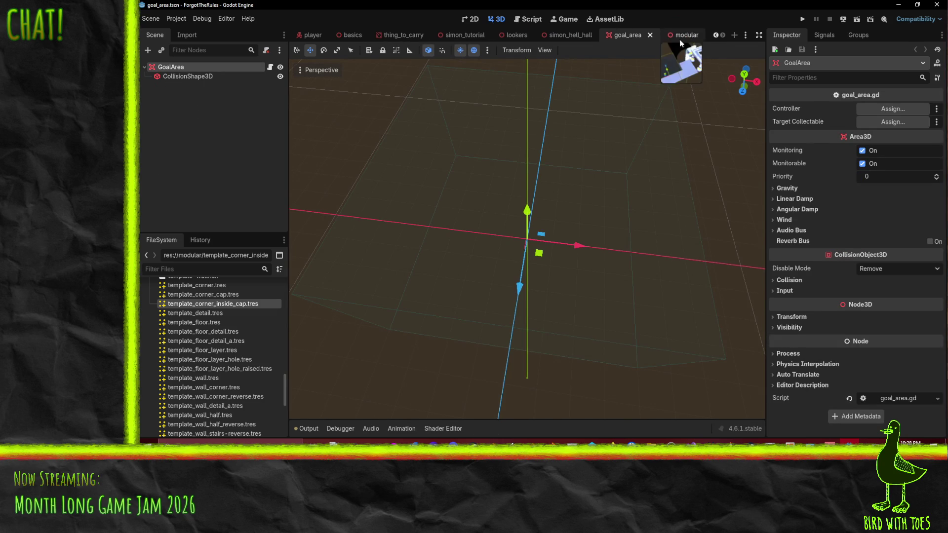
left_click(402, 31)
left_click(432, 37)
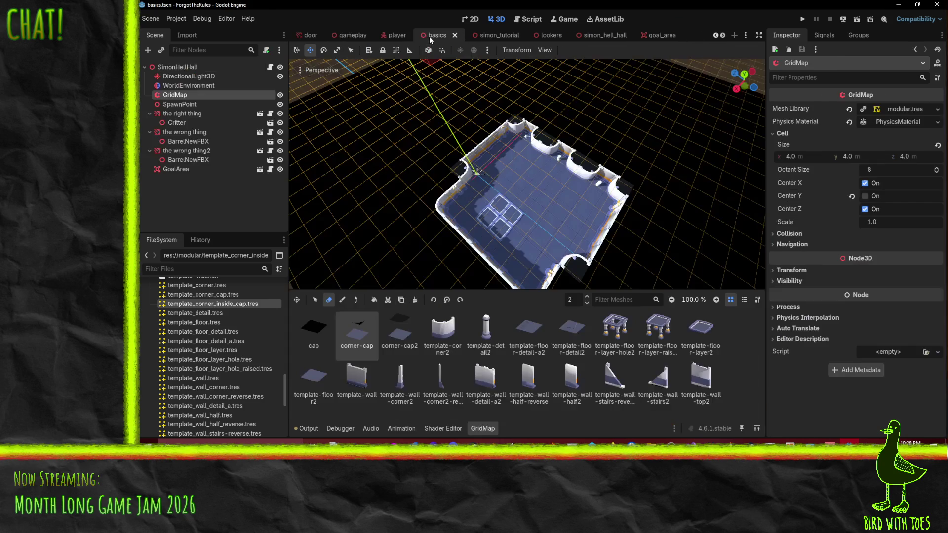
left_click(395, 37)
left_click(415, 35)
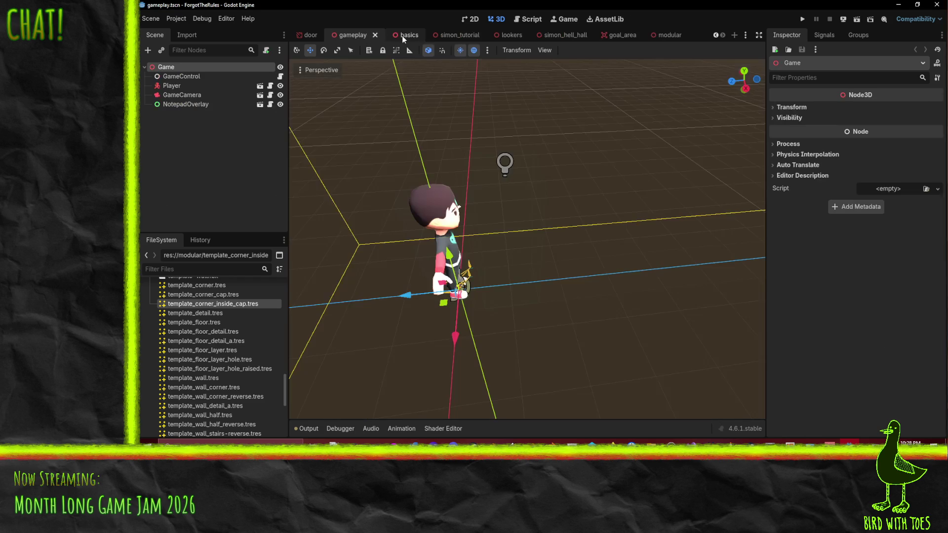
left_click(402, 35)
Step: Open the simon_tutorial level and look across its corridors
left_click(455, 37)
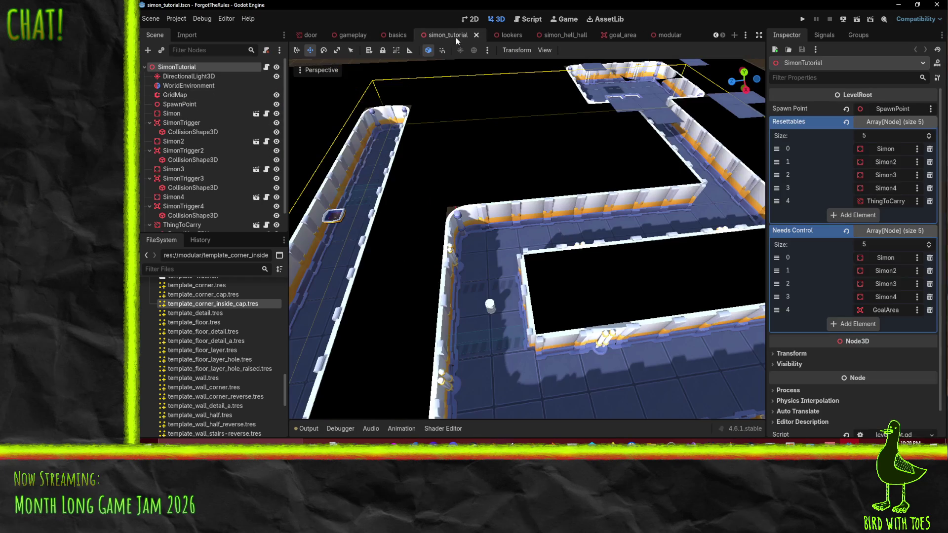
scroll(609, 256, "down", 2)
scroll(535, 217, "up", 2)
left_click_drag(535, 217, 611, 222)
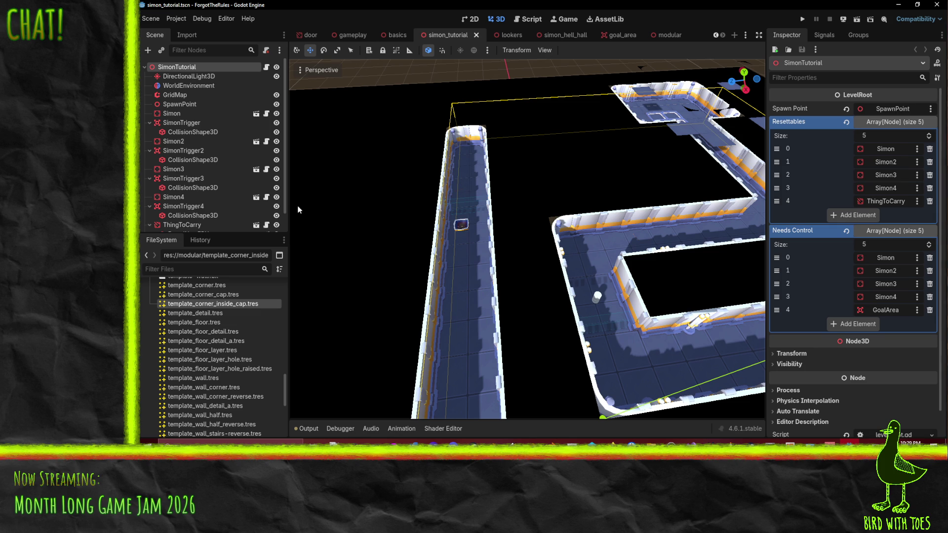
mouse_move(579, 217)
left_mouse_down()
mouse_move(499, 253)
mouse_move(561, 182)
left_mouse_up()
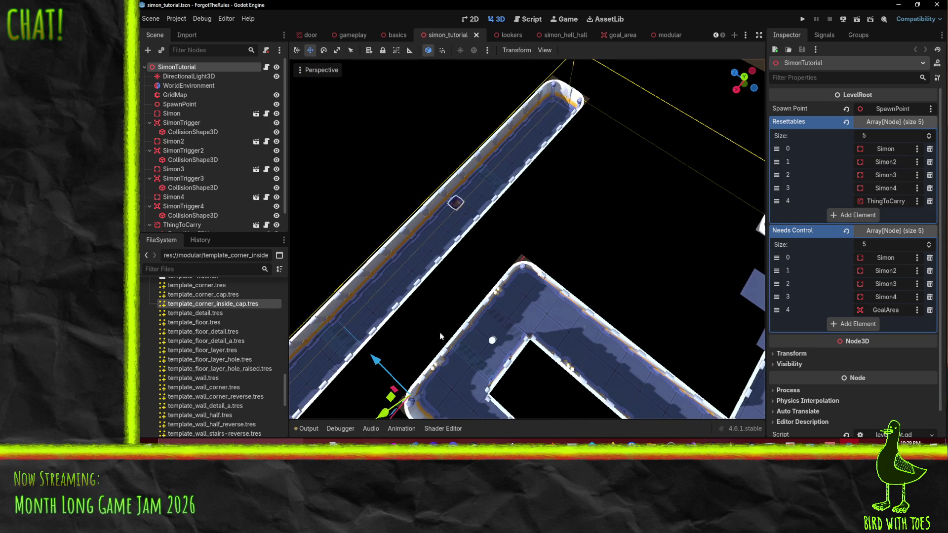
mouse_move(439, 333)
left_mouse_down()
mouse_move(514, 280)
mouse_move(444, 247)
left_mouse_up()
Step: Paint a corner-cap tile at the diagonal corridor's corner in the simon_tutorial GridMap, then view the square room
left_click(177, 96)
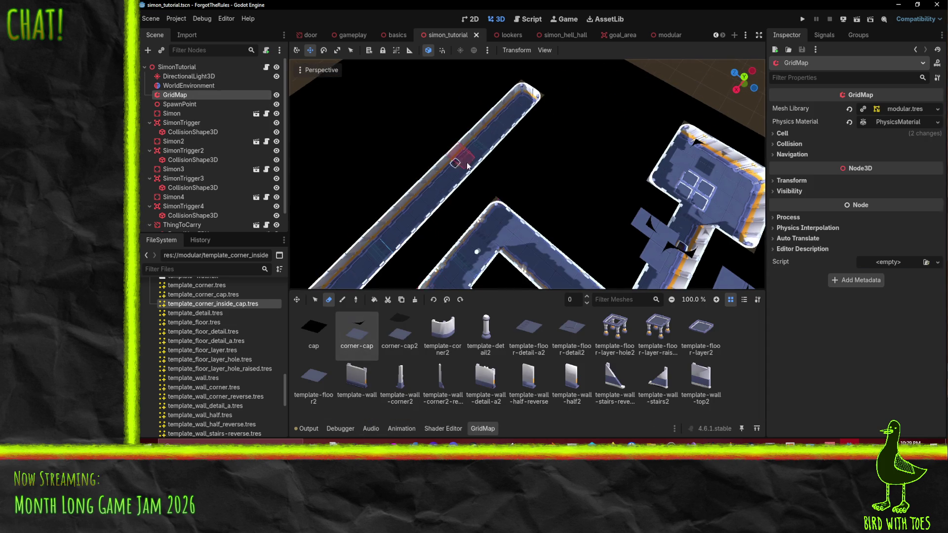
scroll(542, 179, "up", 3)
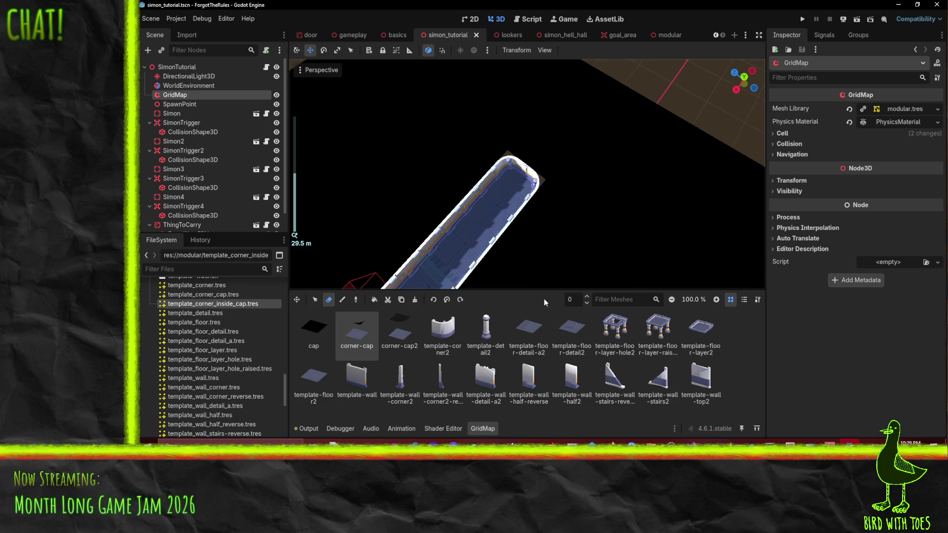
left_click(342, 299)
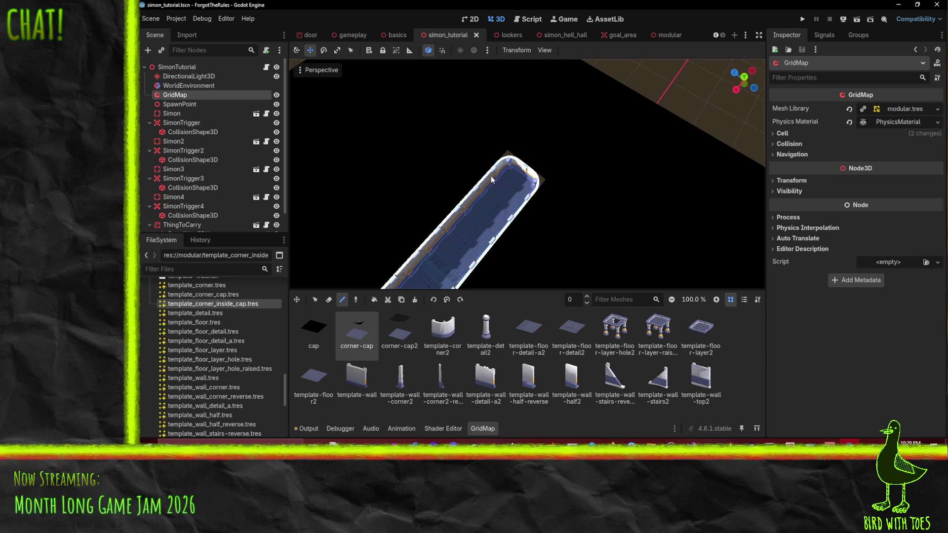
left_click(511, 162)
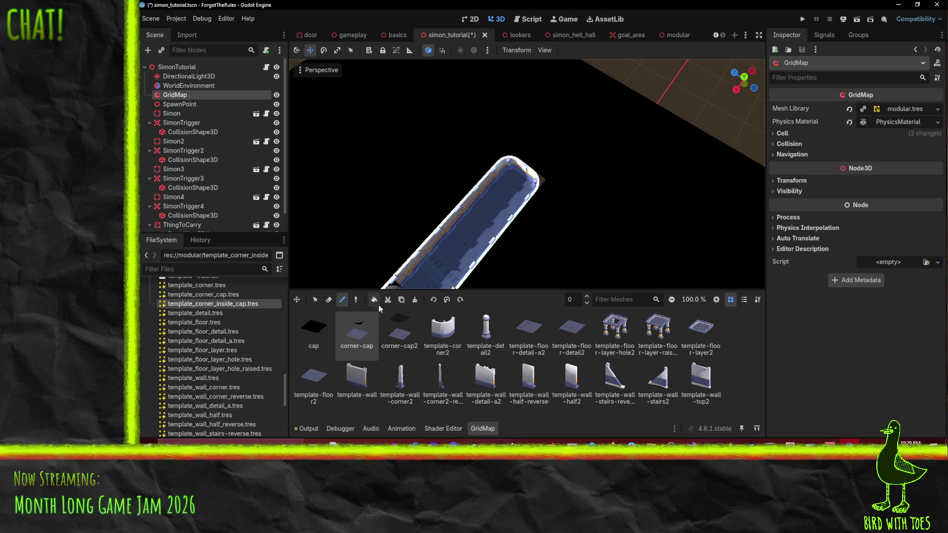
scroll(480, 206, "up", 5)
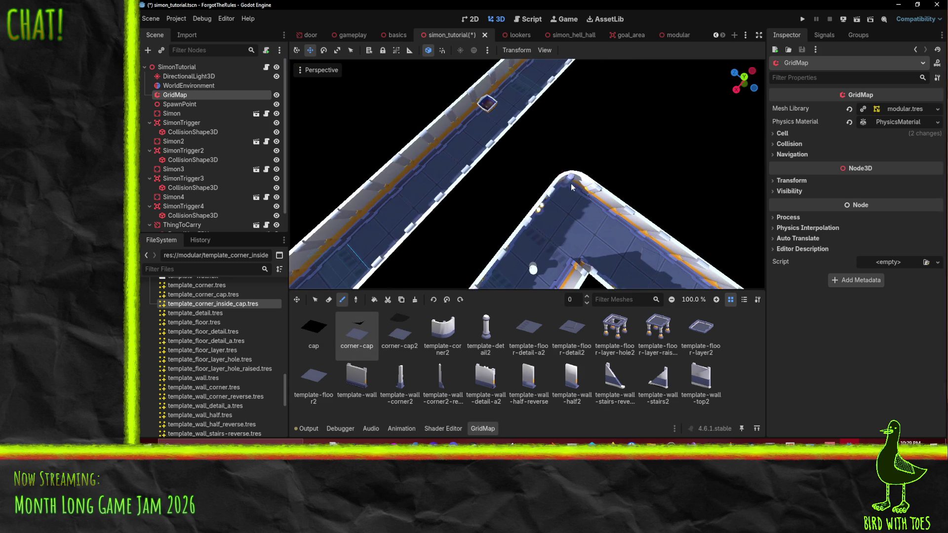
mouse_move(570, 183)
left_mouse_down()
mouse_move(630, 236)
mouse_move(376, 79)
mouse_move(721, 218)
mouse_move(668, 95)
mouse_move(538, 130)
left_mouse_up()
left_click_drag(563, 186, 562, 166)
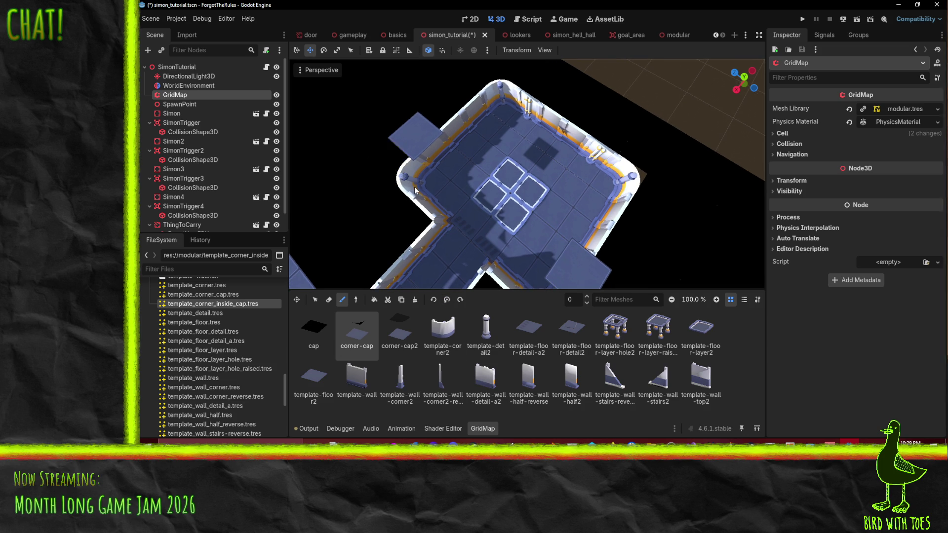
mouse_move(414, 186)
left_mouse_down()
mouse_move(501, 202)
mouse_move(467, 149)
left_mouse_up()
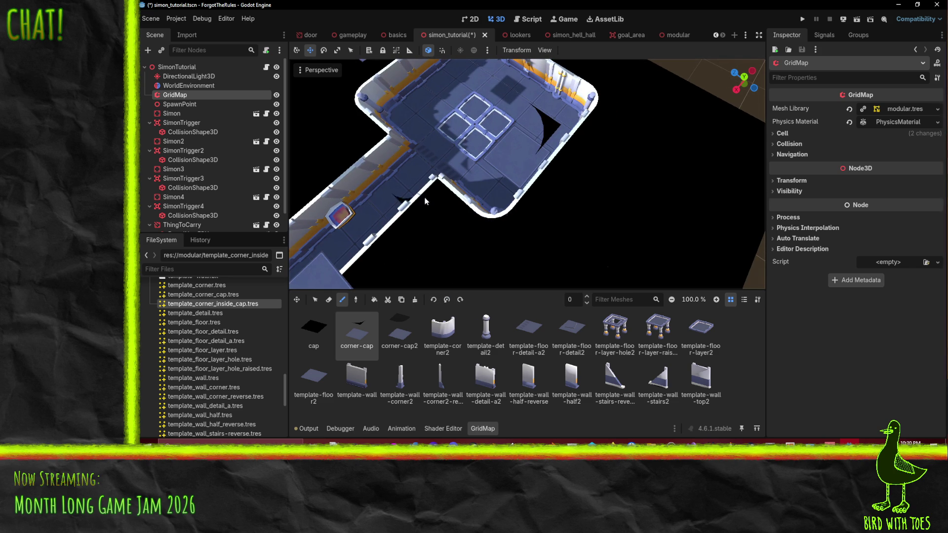
scroll(426, 201, "down", 5)
scroll(440, 215, "up", 3)
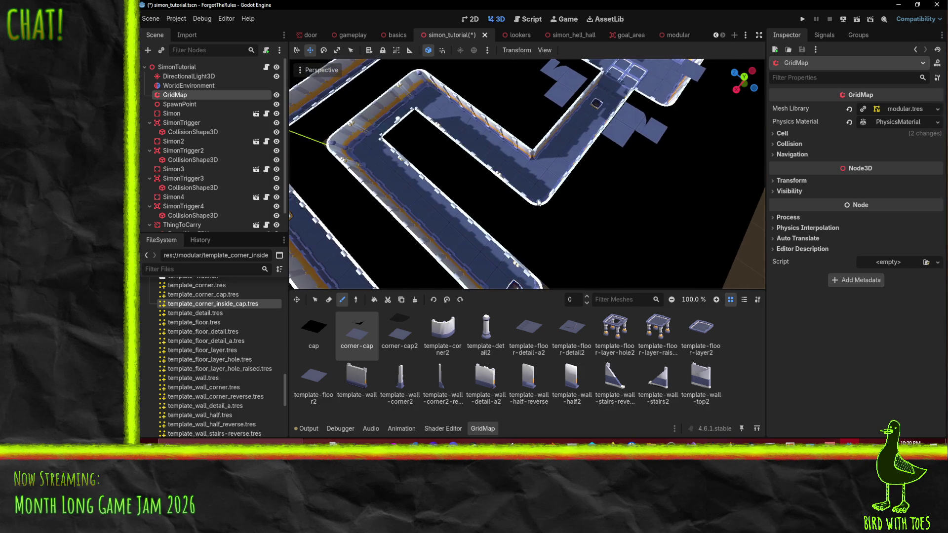
scroll(536, 208, "up", 4)
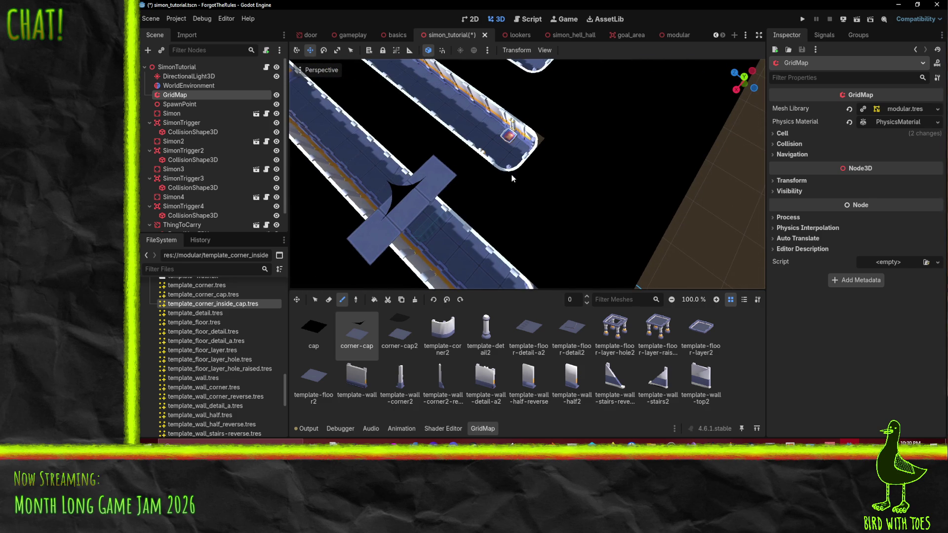
scroll(513, 177, "up", 4)
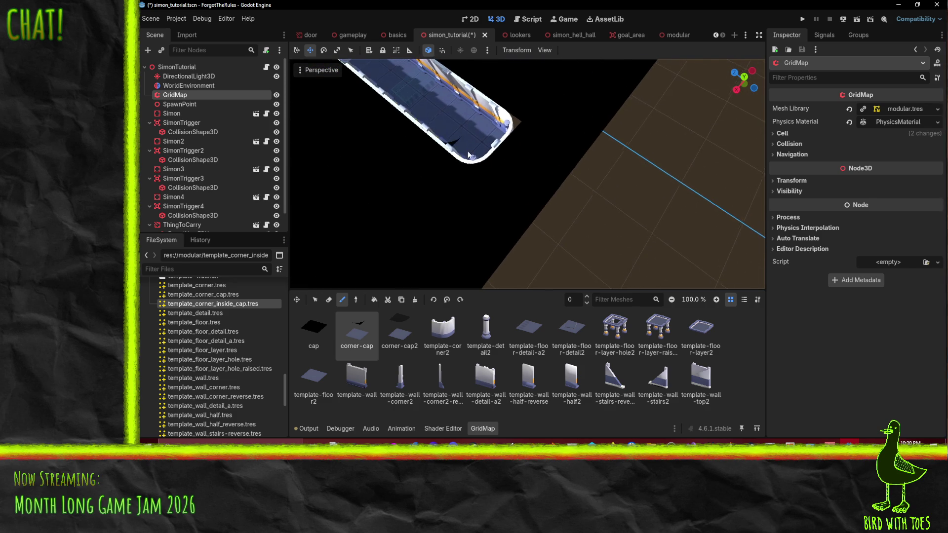
scroll(468, 155, "down", 5)
scroll(445, 197, "up", 5)
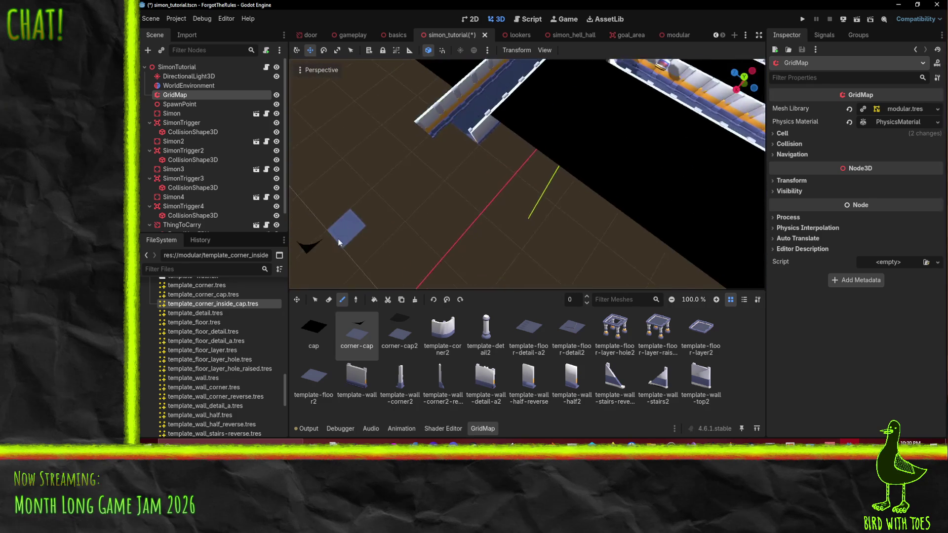
scroll(759, 238, "down", 6)
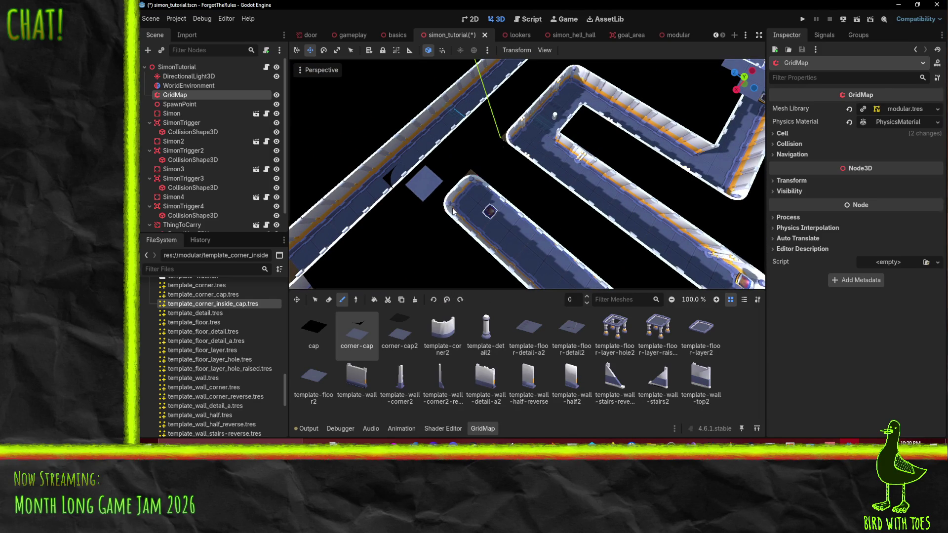
scroll(452, 211, "up", 3)
scroll(442, 129, "down", 4)
scroll(438, 161, "up", 2)
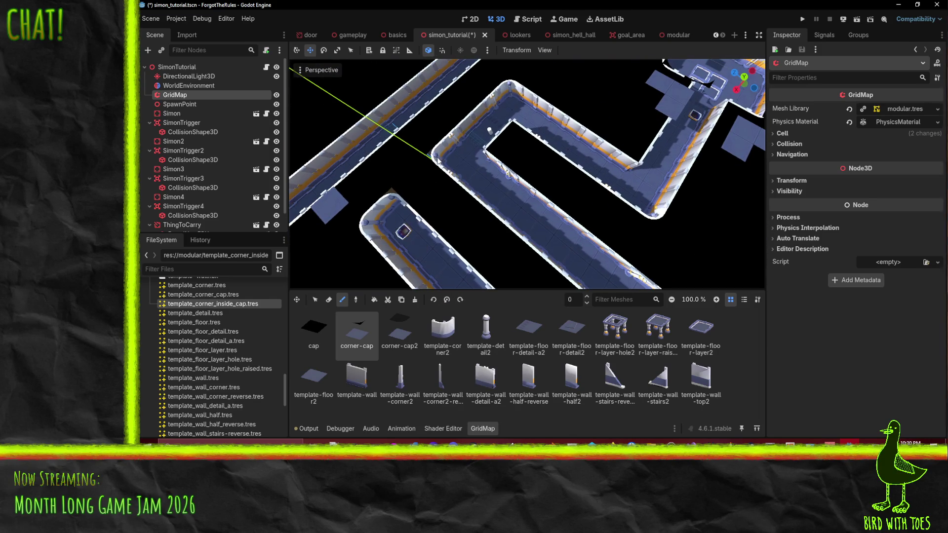
scroll(488, 185, "up", 5)
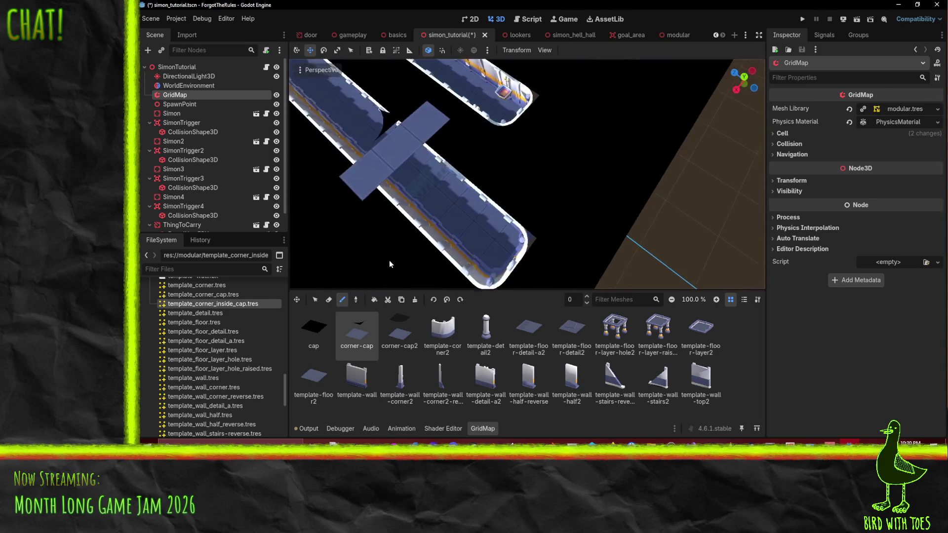
scroll(386, 245, "down", 5)
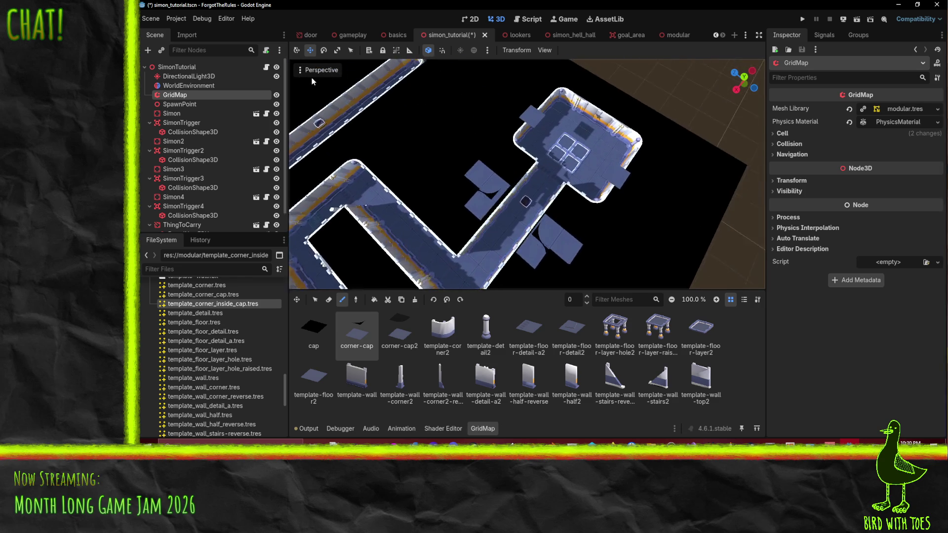
scroll(312, 83, "up", 5)
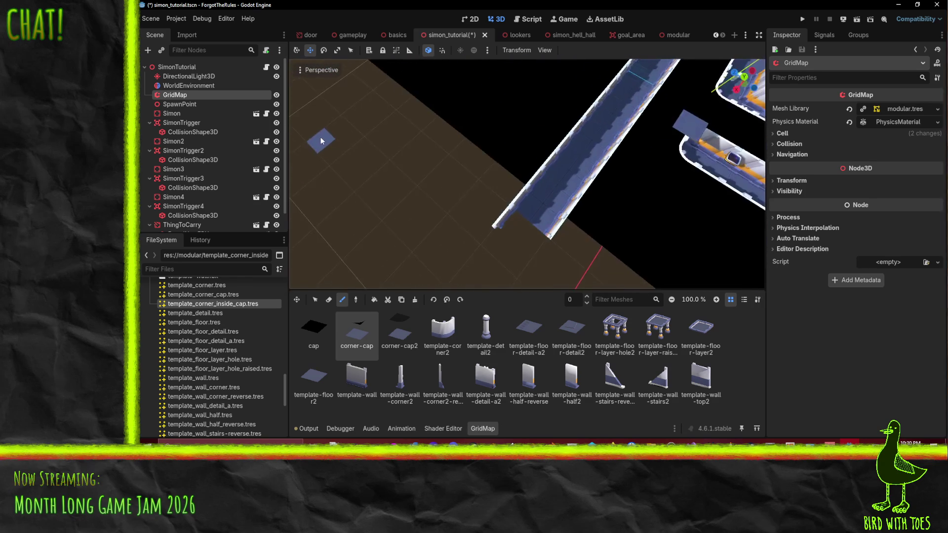
scroll(321, 141, "down", 5)
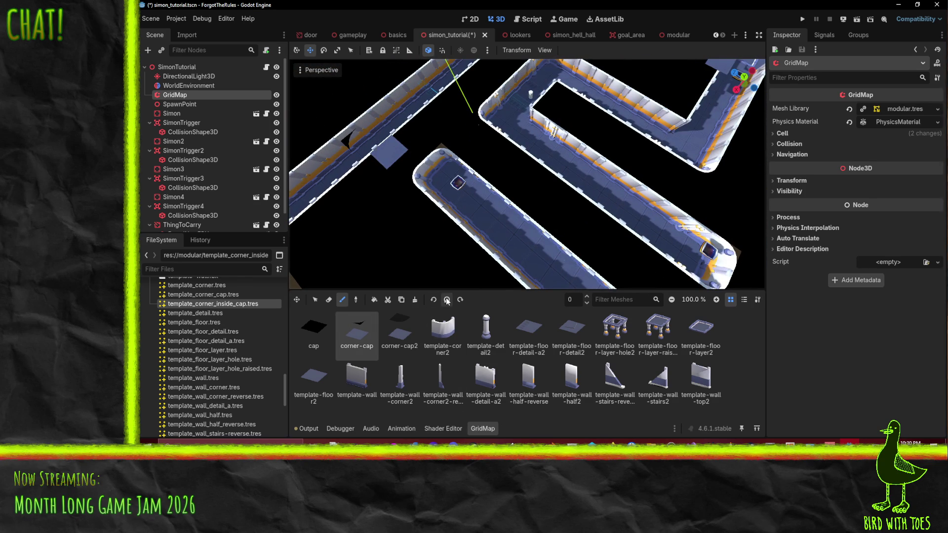
scroll(499, 159, "up", 1)
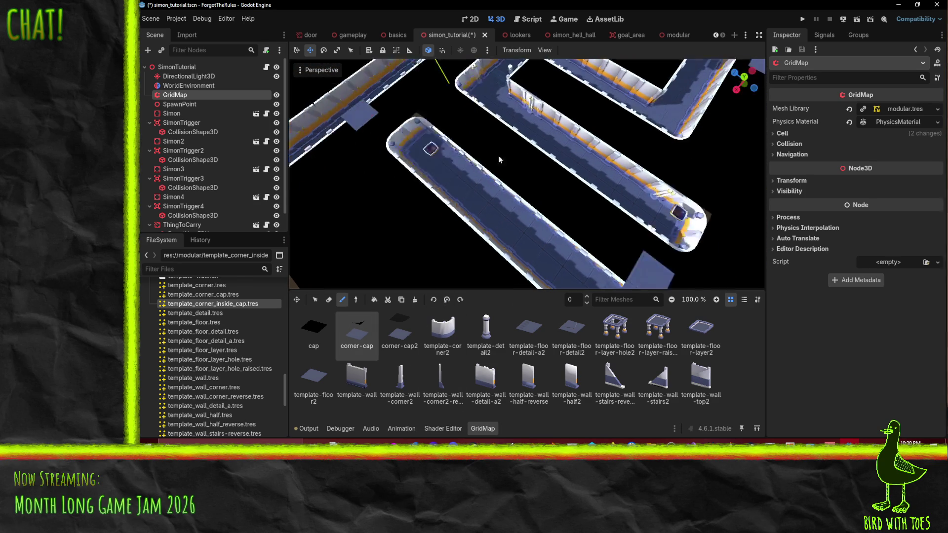
scroll(499, 159, "up", 4)
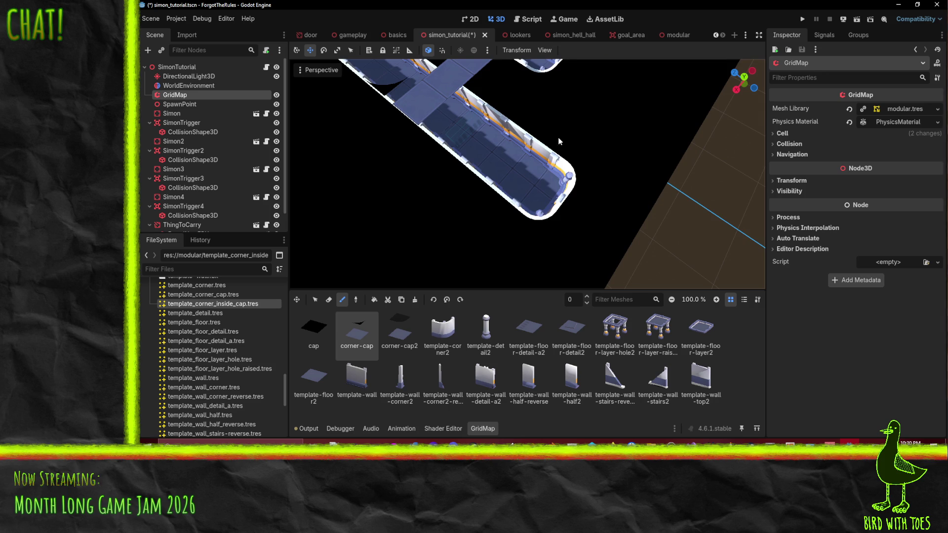
scroll(544, 188, "down", 5)
scroll(526, 237, "up", 2)
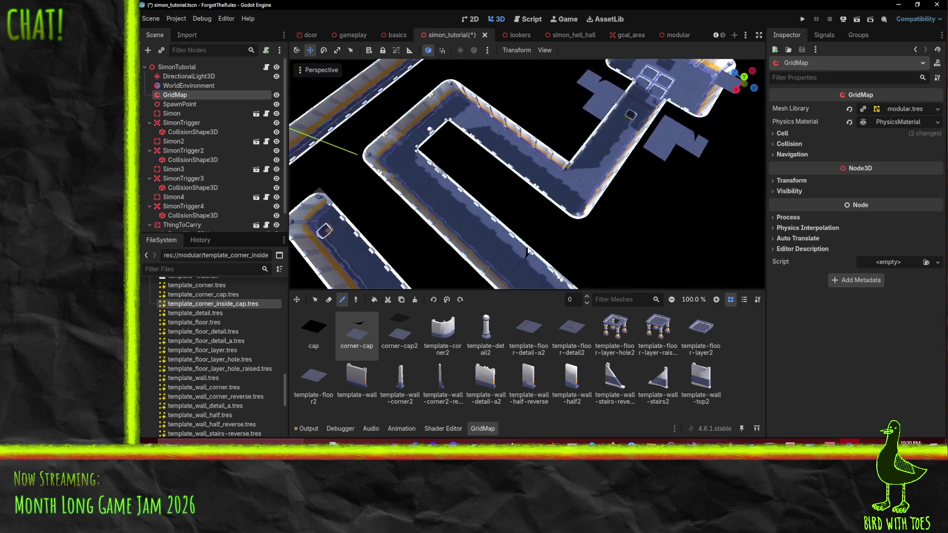
scroll(527, 251, "down", 2)
scroll(513, 264, "up", 3)
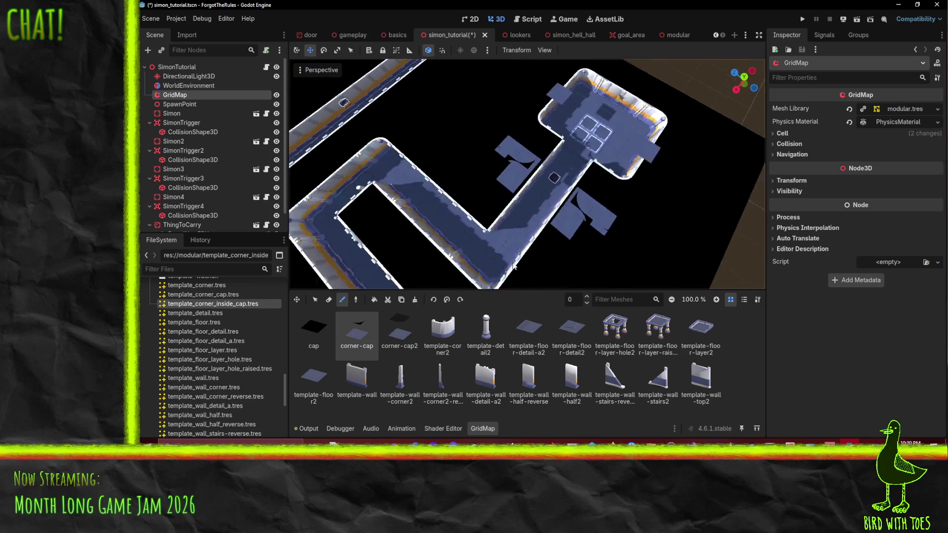
scroll(514, 266, "up", 3)
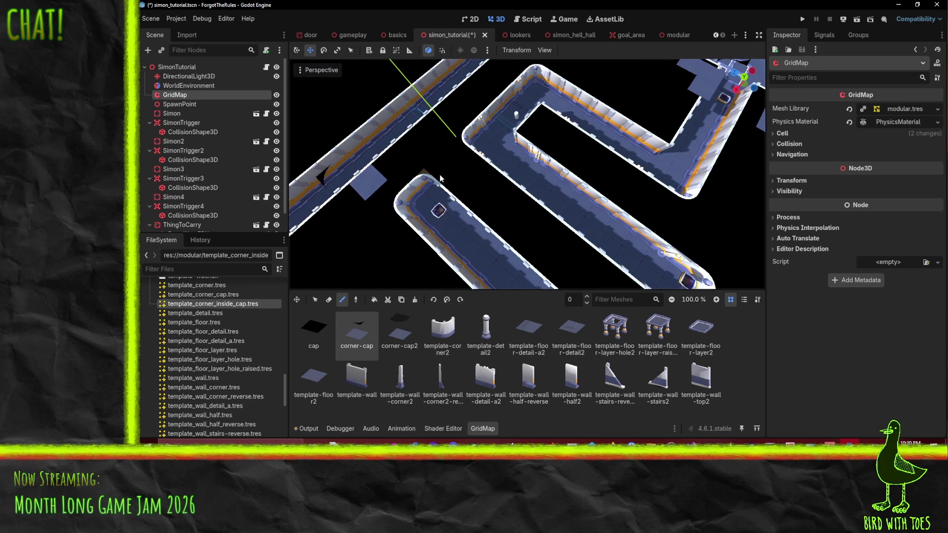
scroll(449, 139, "up", 3)
scroll(453, 160, "down", 3)
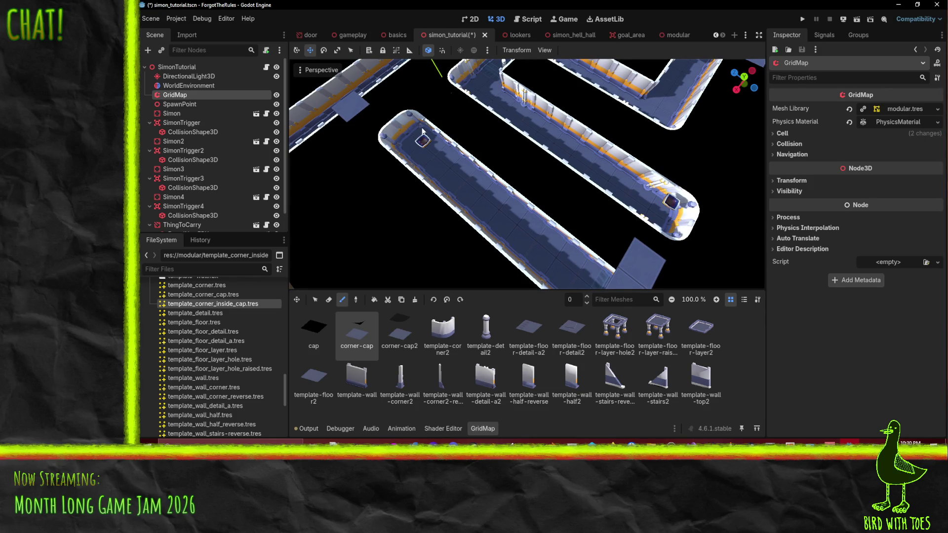
left_click_drag(416, 126, 403, 43)
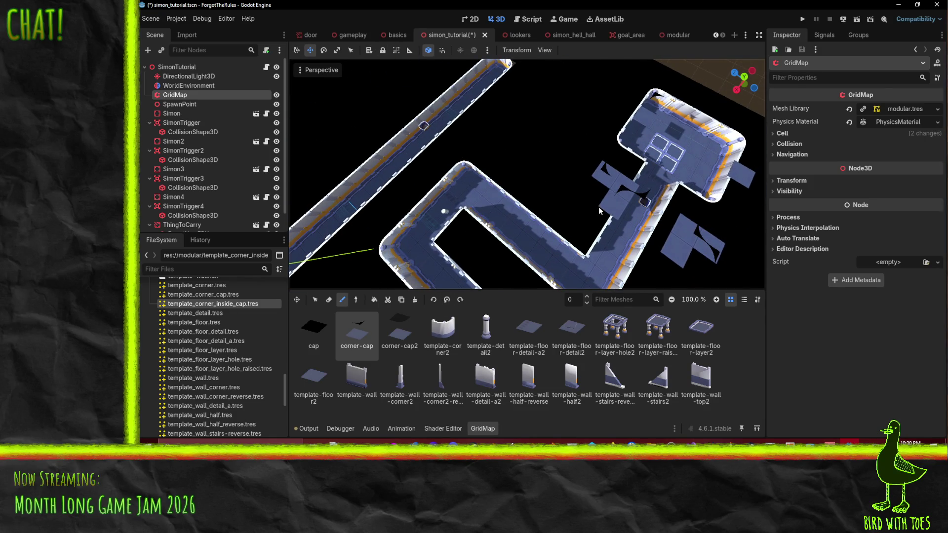
mouse_move(599, 206)
left_mouse_down()
mouse_move(452, 175)
mouse_move(600, 157)
mouse_move(562, 103)
mouse_move(292, 211)
mouse_move(479, 167)
mouse_move(318, 228)
mouse_move(600, 232)
mouse_move(535, 61)
mouse_move(582, 66)
left_mouse_up()
scroll(583, 65, "up", 2)
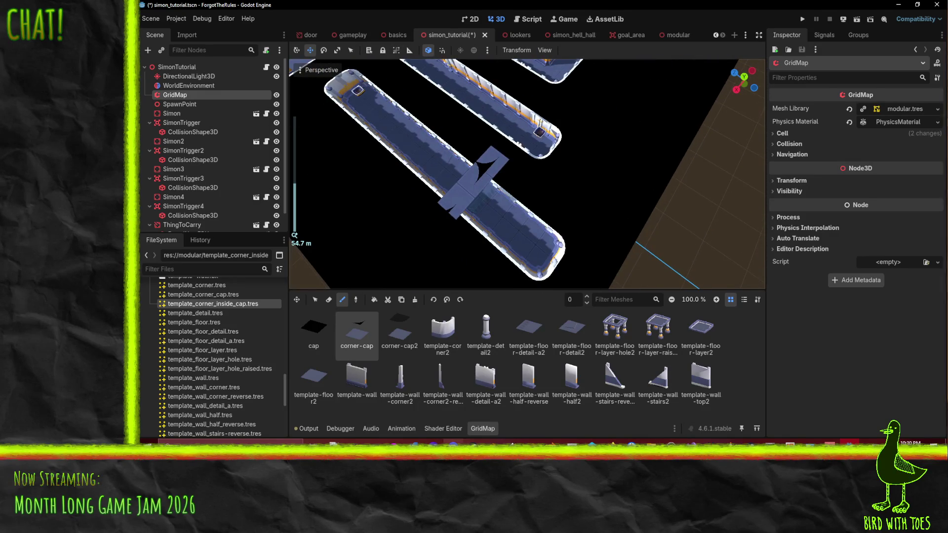
Step: On GridMap floor 2, erase the stray cross-shaped tiles
double_click(586, 297)
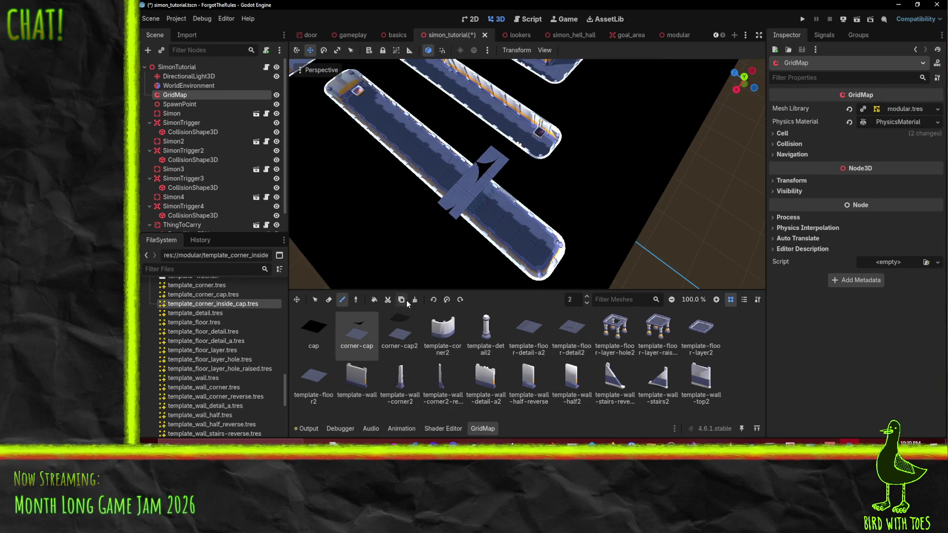
left_click(329, 300)
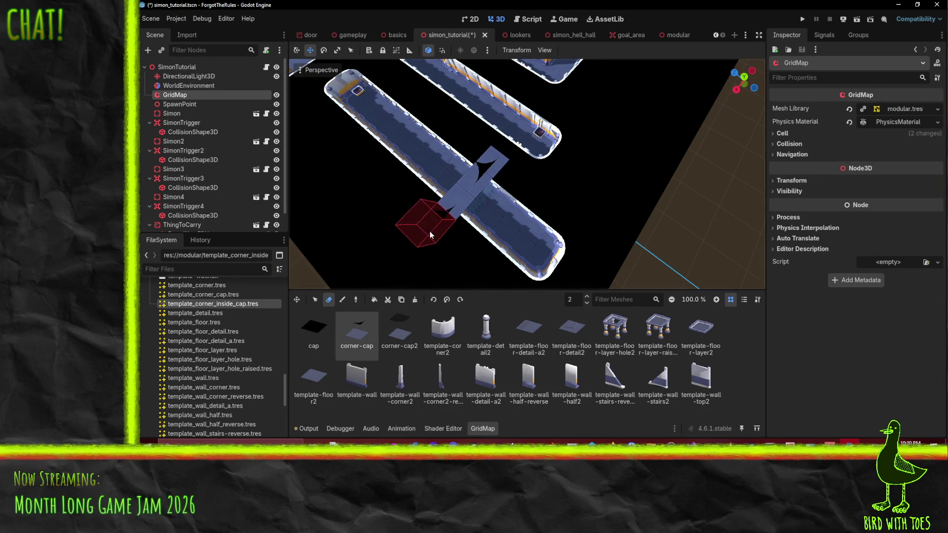
left_click_drag(429, 231, 505, 159)
Step: Look over the corridor and room, then save the simon_tutorial scene
mouse_move(500, 198)
left_mouse_down()
mouse_move(578, 166)
mouse_move(528, 275)
mouse_move(523, 222)
mouse_move(368, 222)
mouse_move(346, 213)
left_mouse_up()
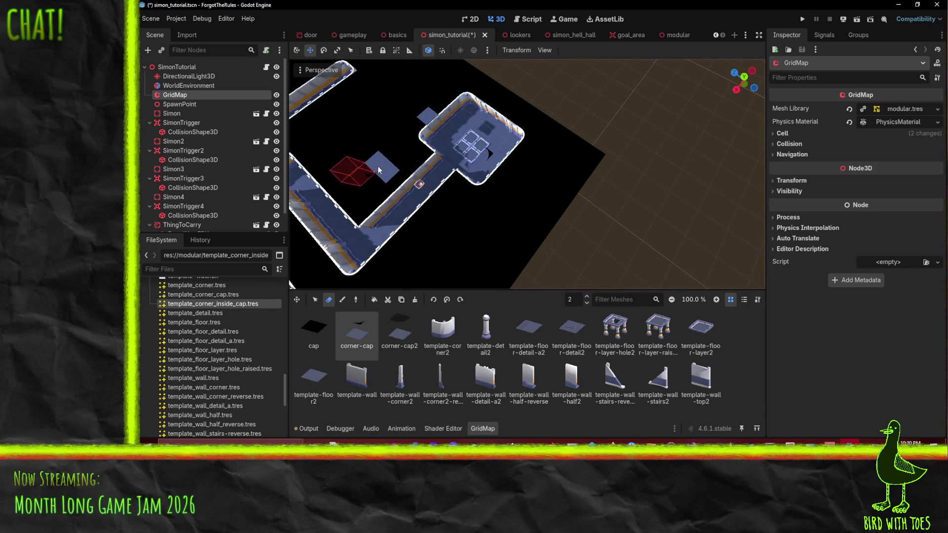
left_click_drag(390, 165, 488, 165)
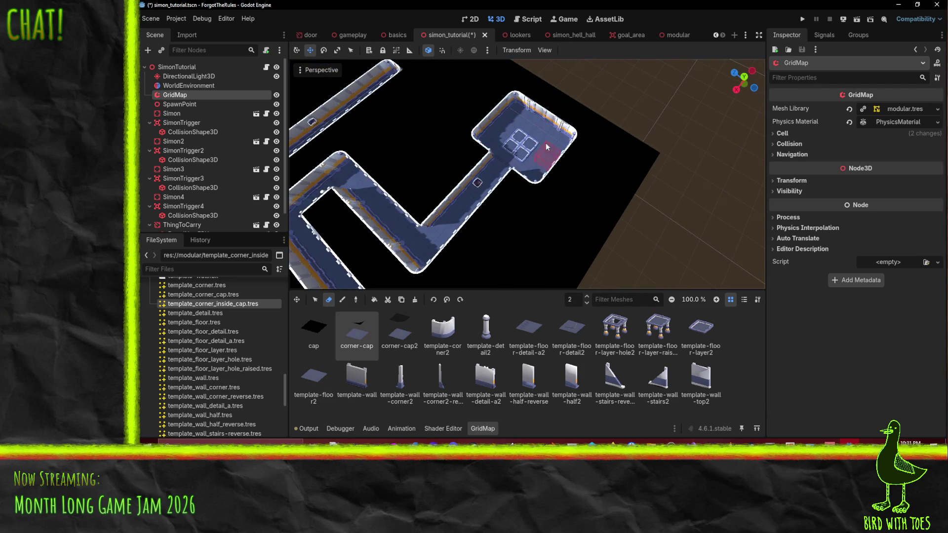
mouse_move(523, 196)
left_mouse_down()
mouse_move(567, 187)
mouse_move(748, 249)
mouse_move(496, 272)
left_mouse_up()
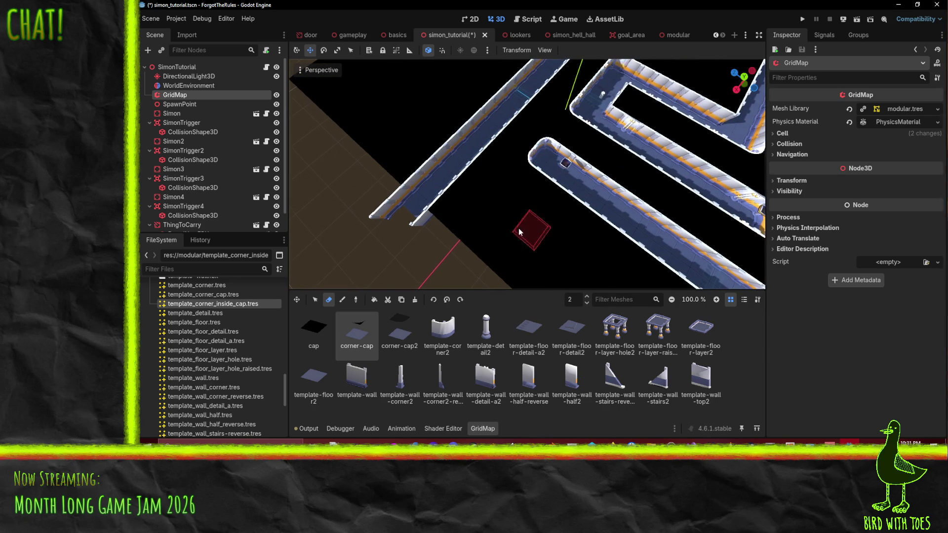
mouse_move(533, 228)
left_mouse_down()
mouse_move(378, 89)
mouse_move(369, 161)
mouse_move(398, 142)
left_mouse_up()
key("ctrl+s")
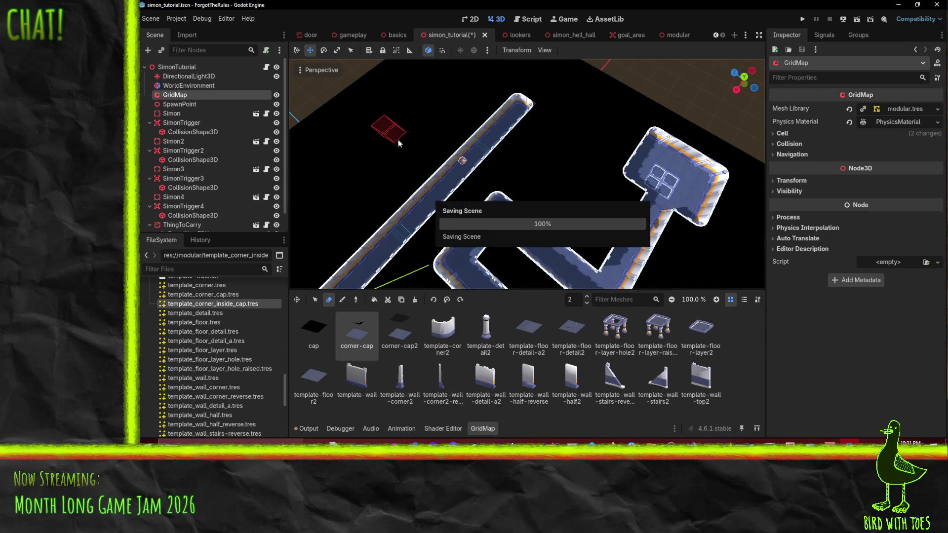
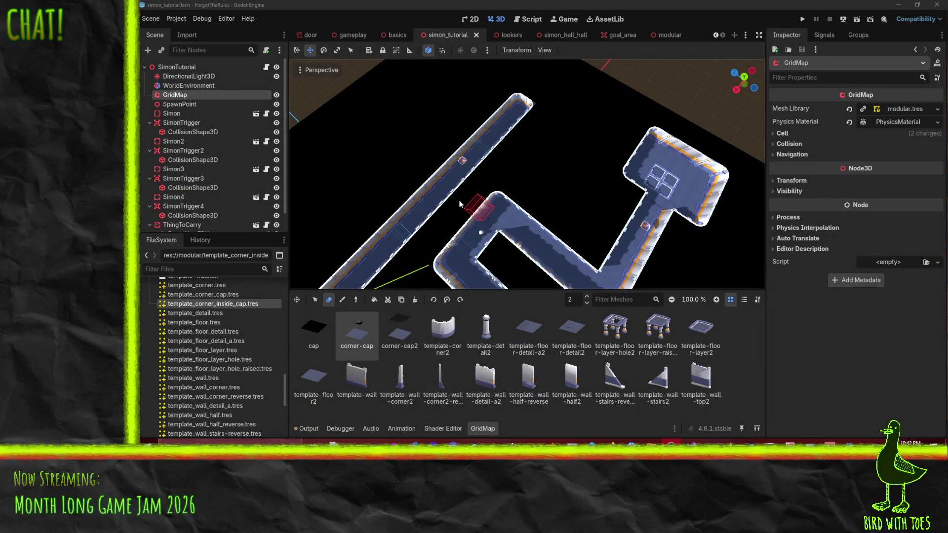
Step: Select the cap piece in the palette, set the floor to 0 and use the Paint tool
mouse_move(459, 203)
left_mouse_down()
mouse_move(455, 212)
mouse_move(496, 171)
mouse_move(493, 106)
mouse_move(491, 143)
left_mouse_up()
scroll(400, 262, "up", 3)
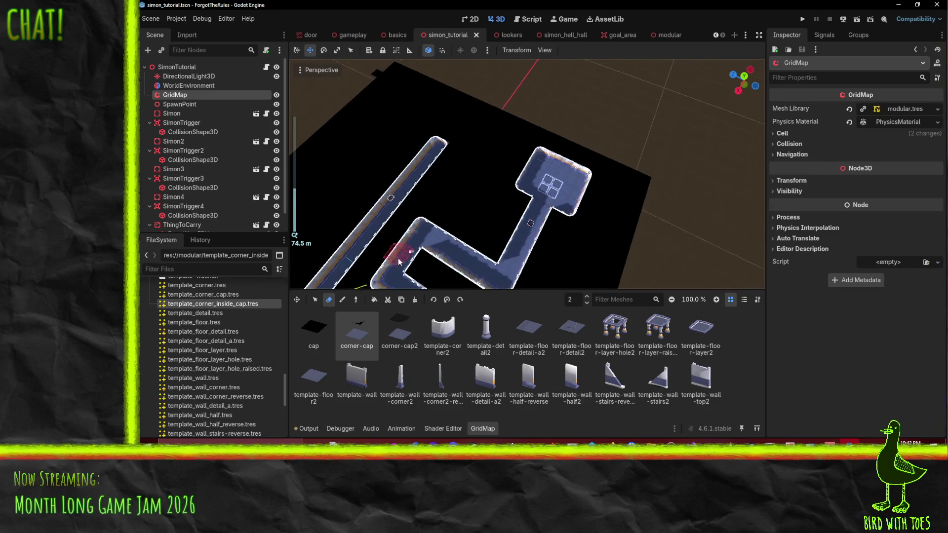
left_click(316, 327)
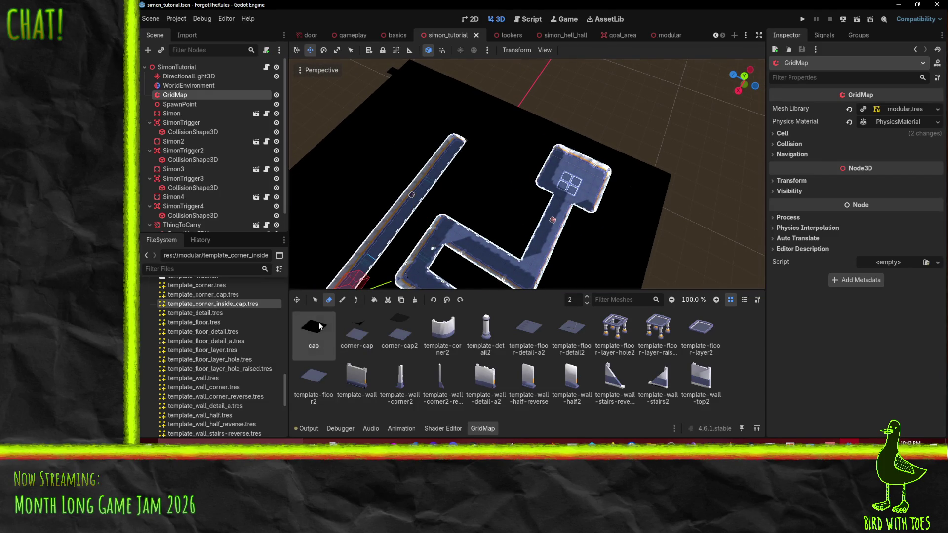
left_click_drag(423, 116, 402, 157)
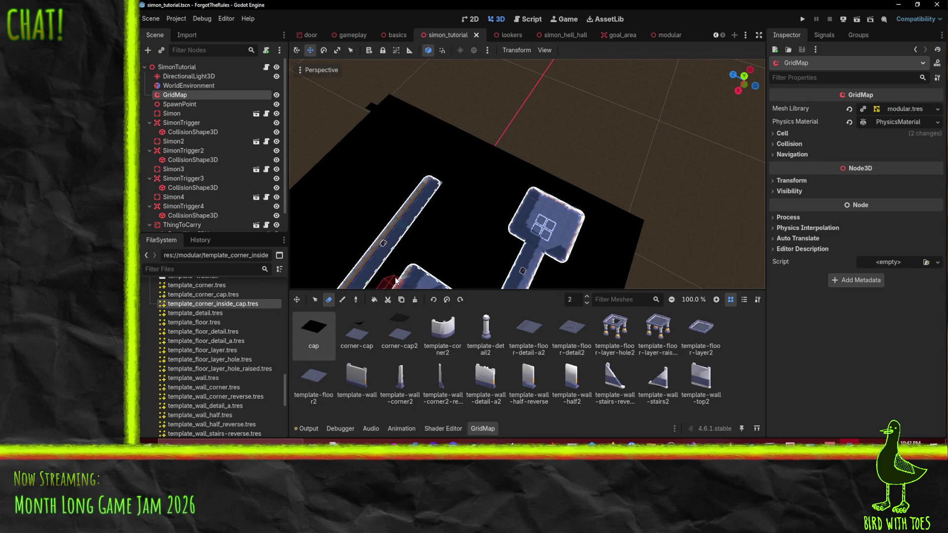
left_click(586, 304)
left_click(587, 303)
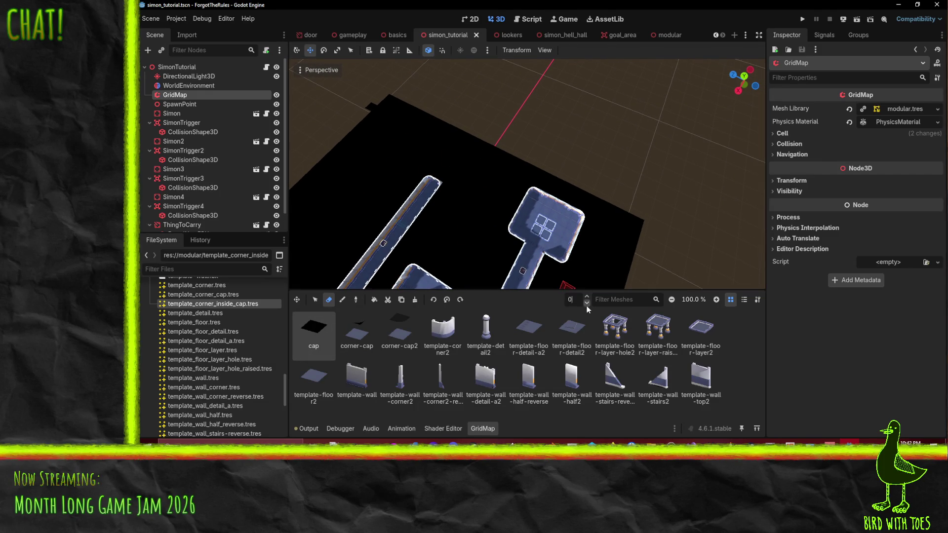
left_click(340, 301)
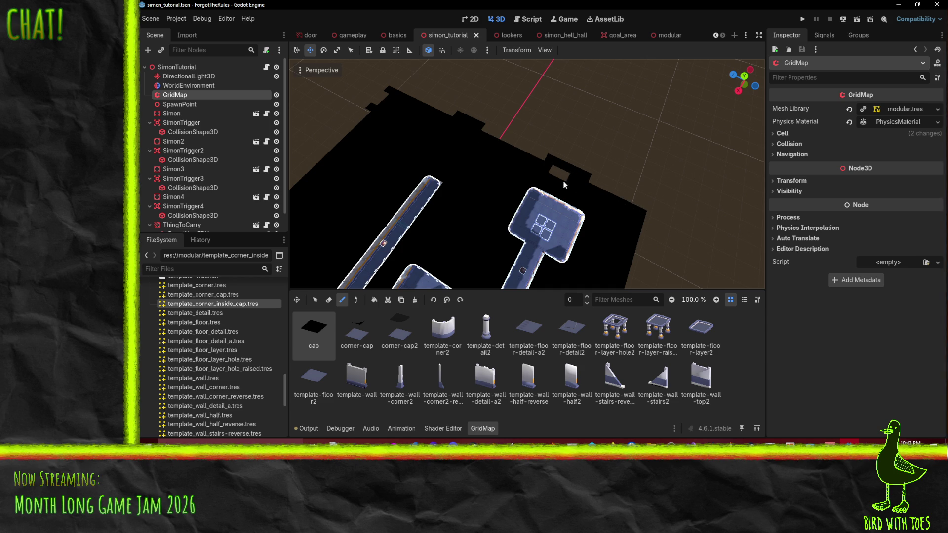
Step: Fill the four notches along the black area's edge with caps and save simon_tutorial
left_click(562, 175)
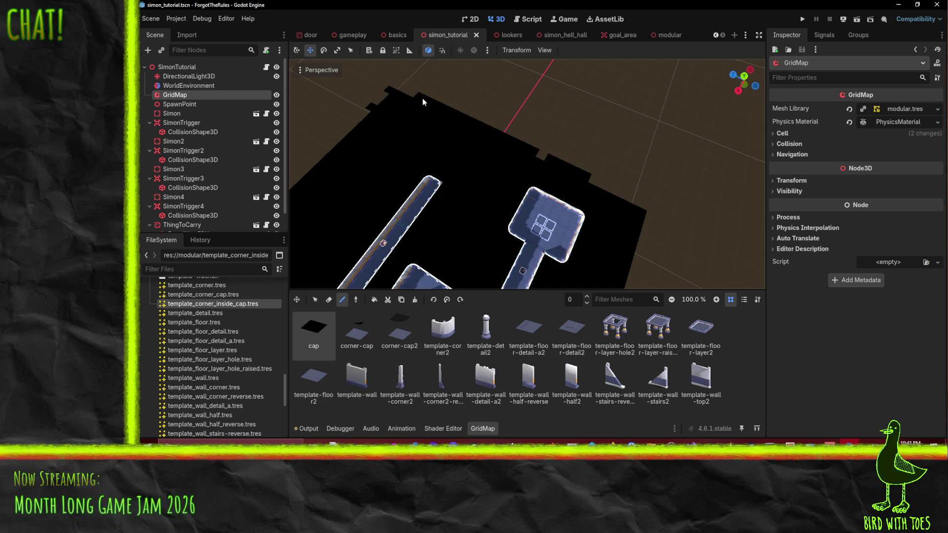
left_click(411, 92)
left_click(541, 156)
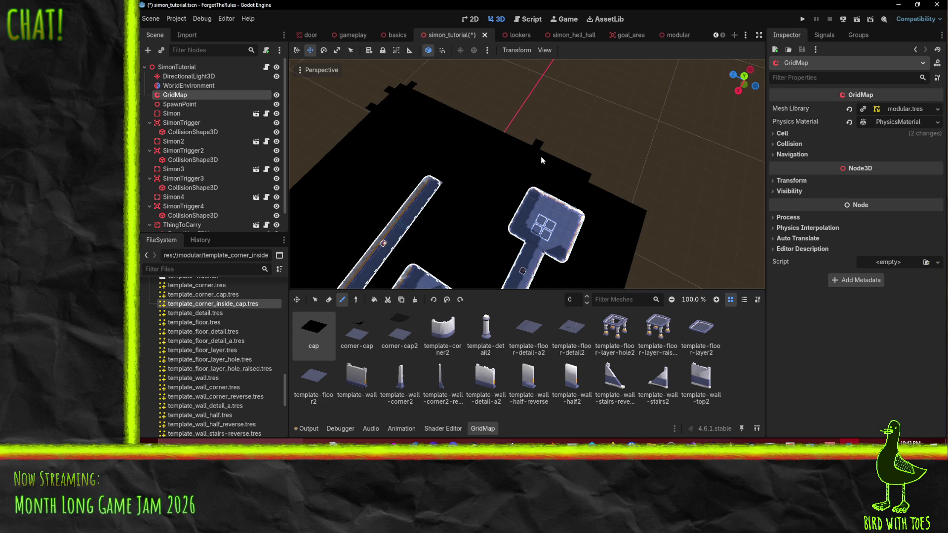
left_click(610, 187)
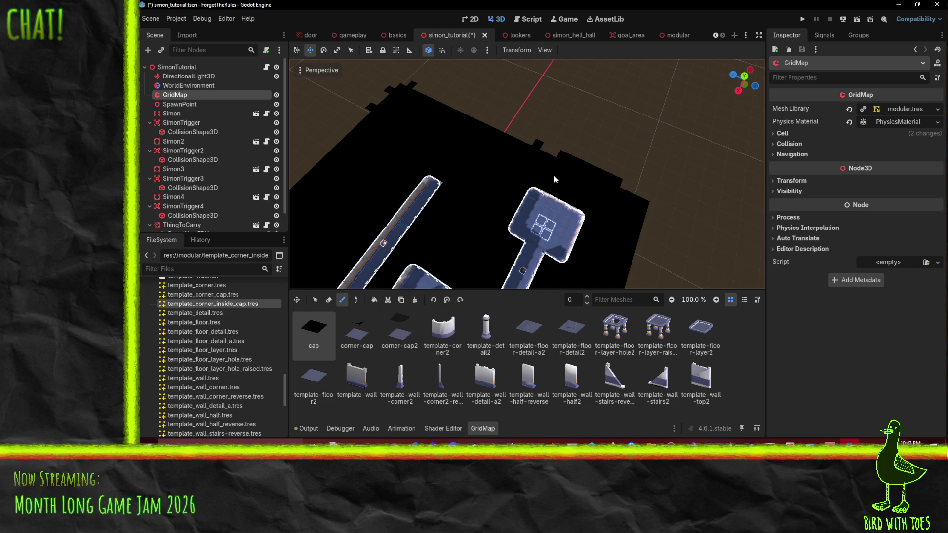
key("ctrl+s")
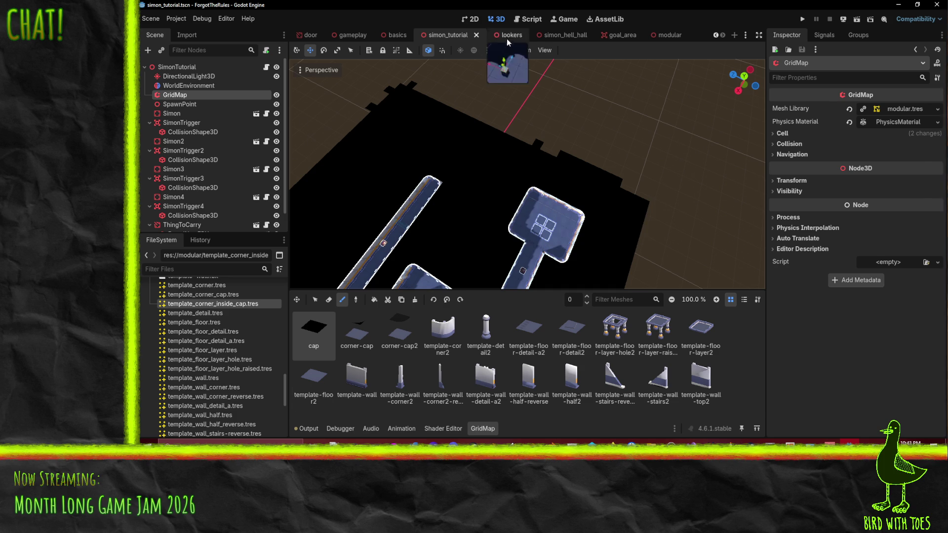
Step: Switch to the lookers scene, select its GridMap, and place a corner-cap at the junction wall
left_click(504, 35)
scroll(528, 248, "up", 5)
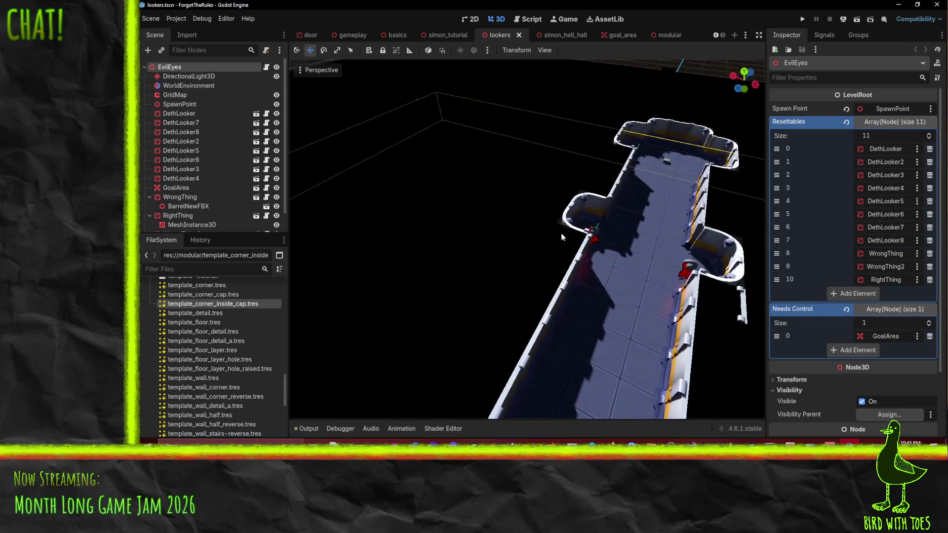
scroll(576, 213, "down", 3)
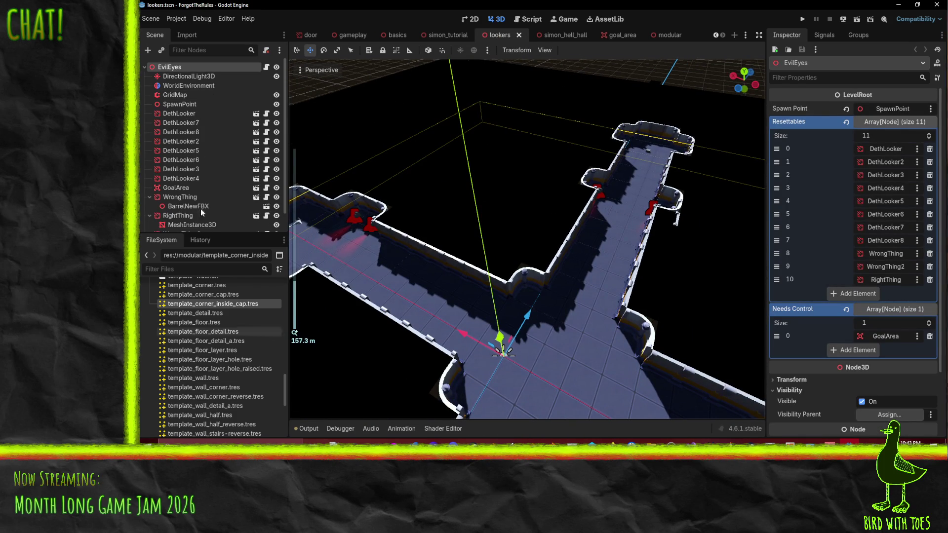
left_click(190, 95)
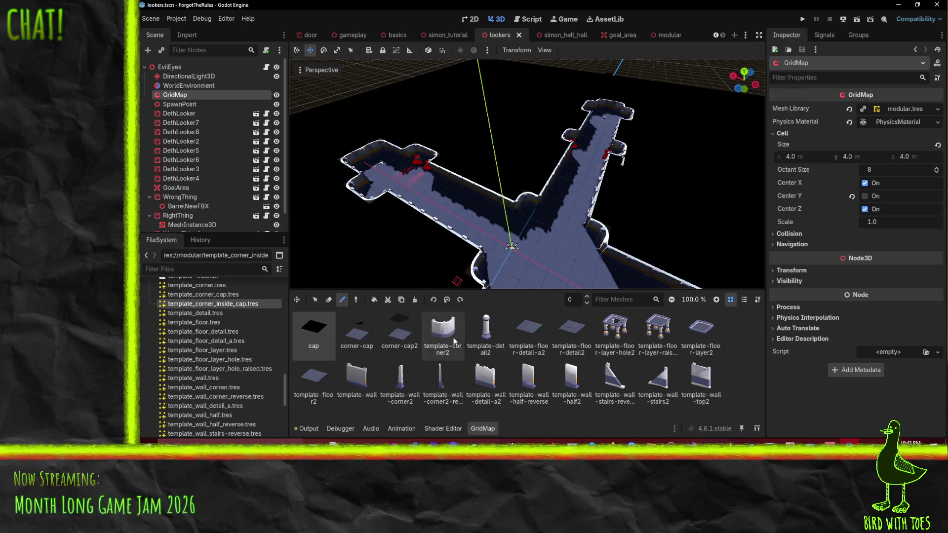
left_click(364, 343)
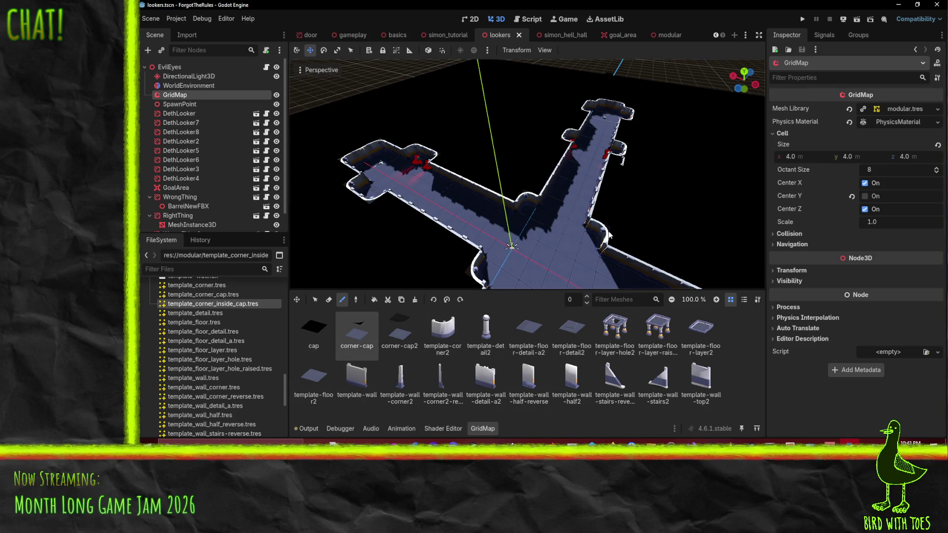
left_click(608, 228)
Step: Orbit and zoom around the corridor end to inspect the new corner-cap
scroll(610, 230, "up", 5)
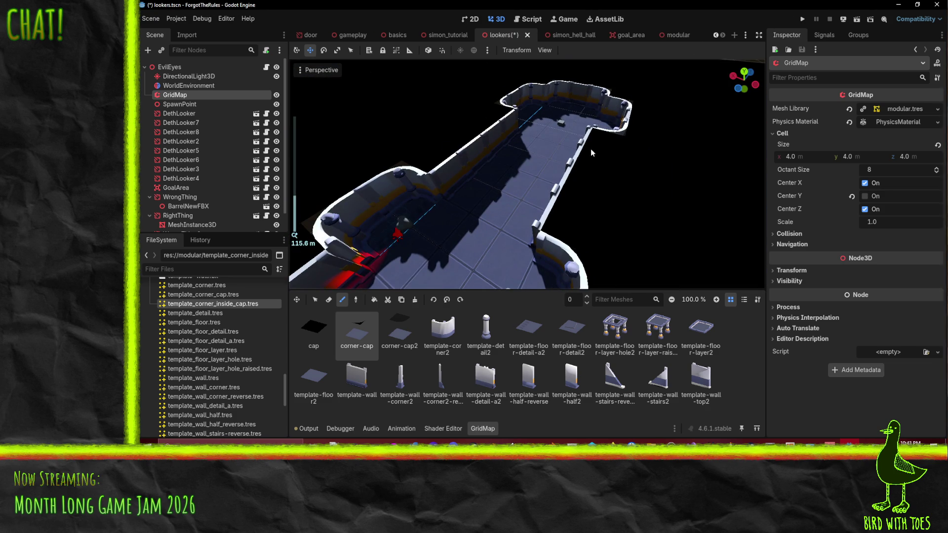
mouse_move(548, 247)
left_mouse_down()
mouse_move(562, 234)
mouse_move(517, 222)
mouse_move(533, 244)
left_mouse_up()
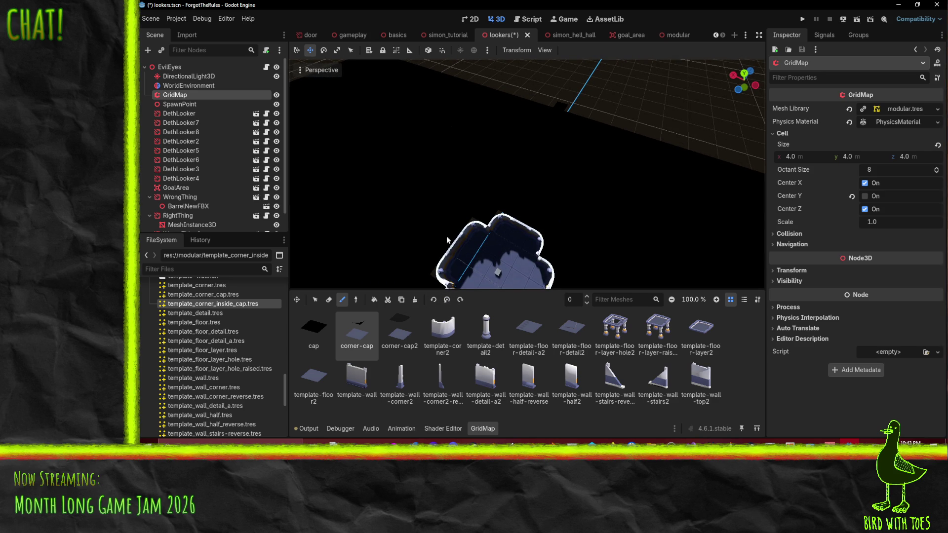
mouse_move(451, 279)
left_mouse_down()
mouse_move(497, 222)
mouse_move(518, 237)
mouse_move(581, 172)
left_mouse_up()
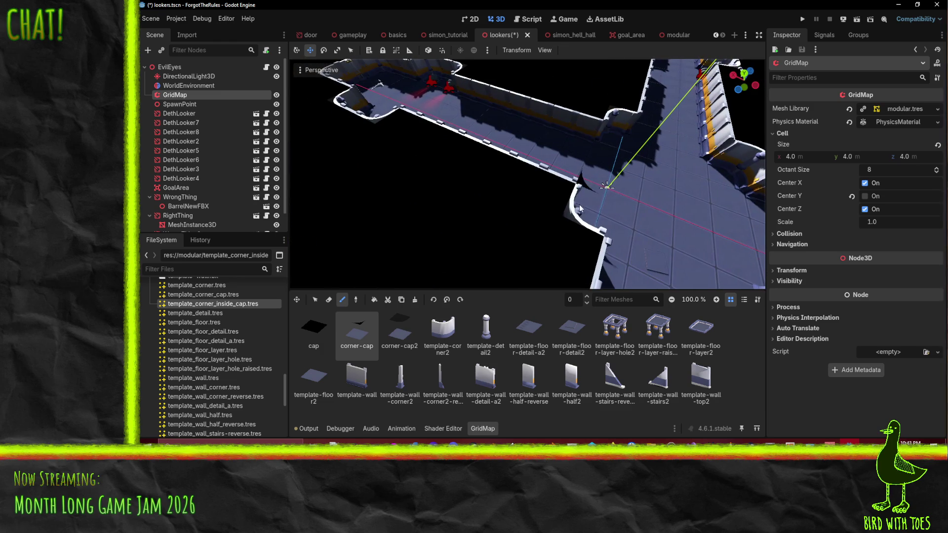
scroll(532, 219, "down", 5)
left_click_drag(532, 219, 501, 196)
mouse_move(518, 228)
left_mouse_down()
mouse_move(544, 200)
mouse_move(545, 224)
left_mouse_up()
scroll(545, 201, "down", 3)
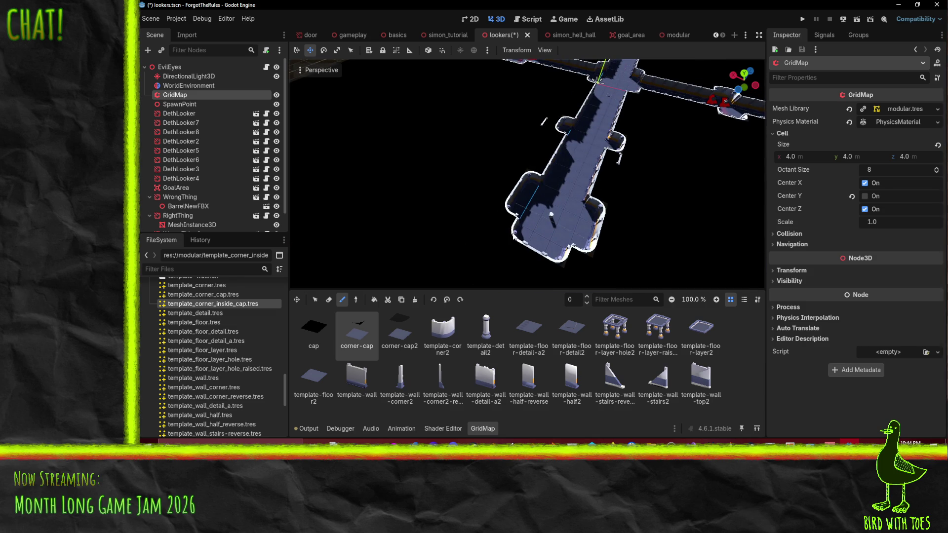
mouse_move(428, 286)
left_mouse_down()
mouse_move(498, 231)
mouse_move(502, 214)
mouse_move(490, 260)
left_mouse_up()
scroll(486, 201, "up", 4)
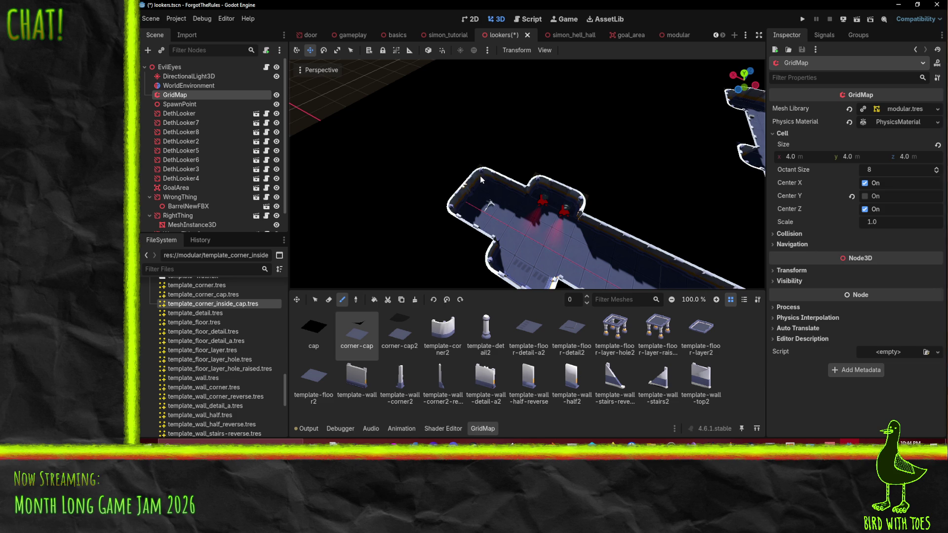
Step: Orbit and zoom around the room and along the corridor to inspect it
mouse_move(487, 180)
left_mouse_down()
mouse_move(523, 211)
mouse_move(506, 215)
left_mouse_up()
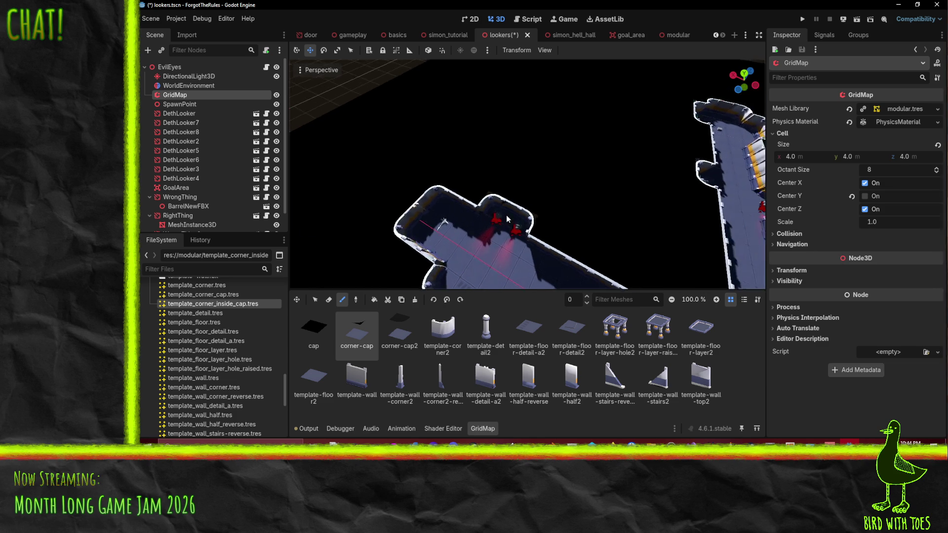
scroll(505, 214, "up", 3)
scroll(506, 224, "up", 3)
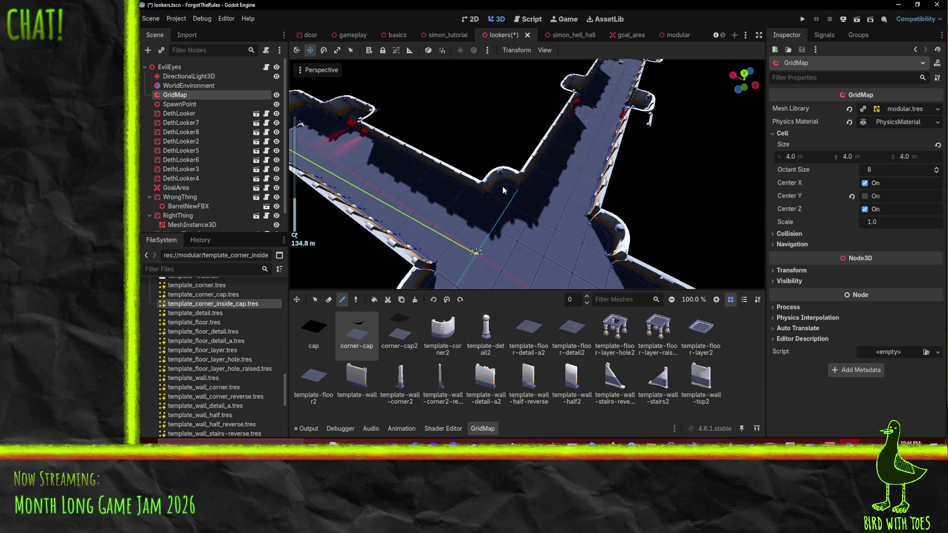
scroll(503, 190, "up", 5)
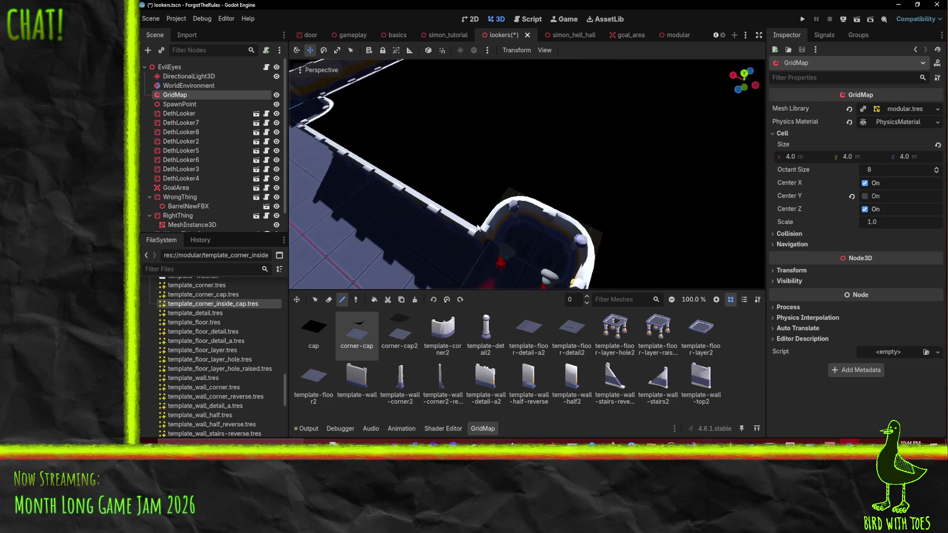
scroll(509, 227, "down", 3)
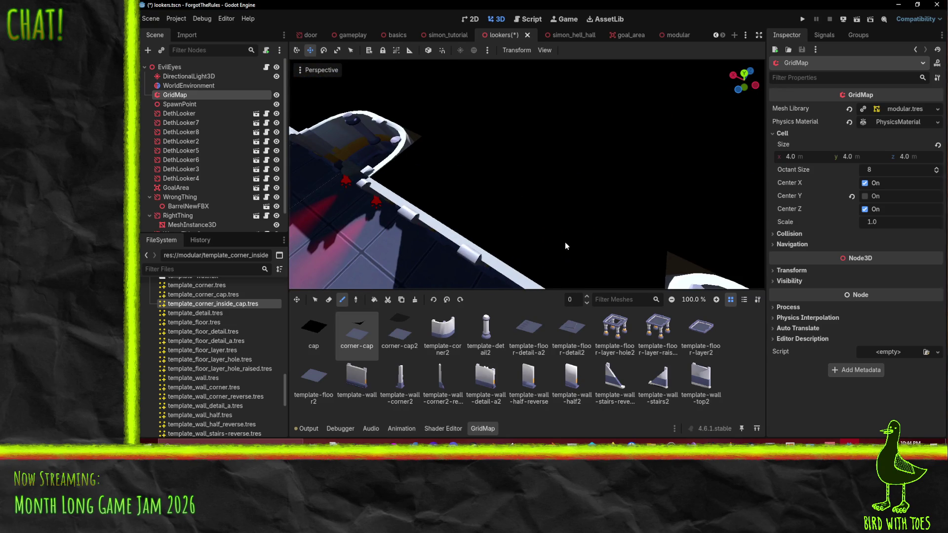
scroll(563, 240, "down", 4)
scroll(576, 225, "up", 5)
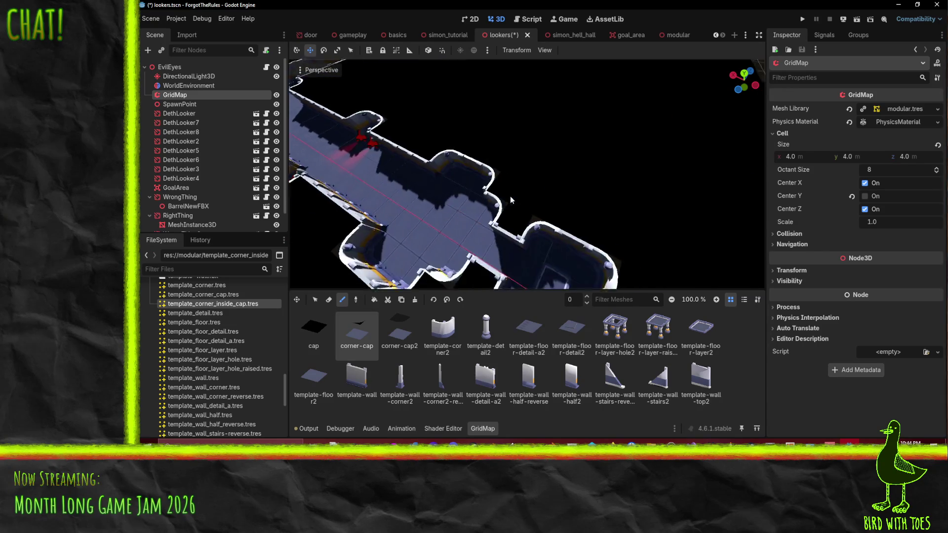
mouse_move(492, 228)
left_mouse_down()
mouse_move(514, 236)
mouse_move(467, 274)
left_mouse_up()
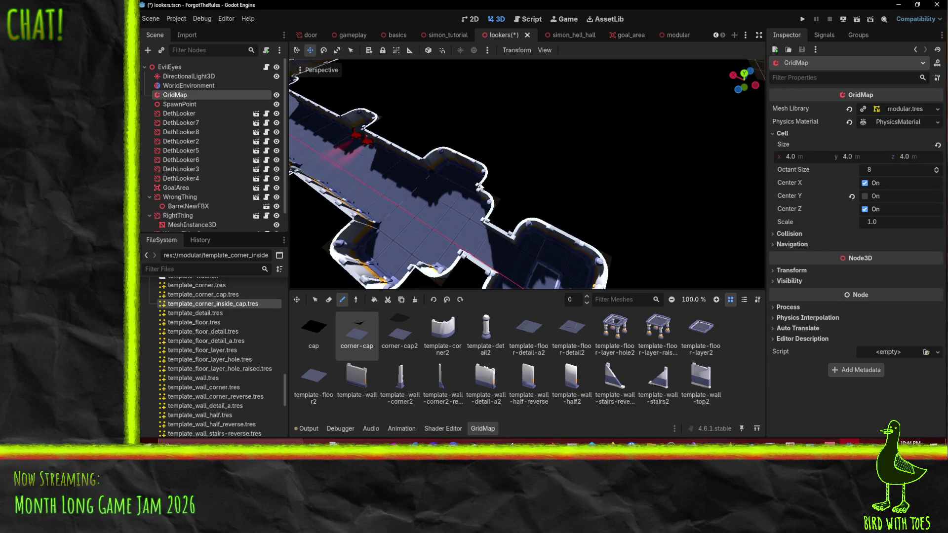
mouse_move(487, 218)
left_mouse_down()
mouse_move(479, 259)
mouse_move(461, 220)
mouse_move(506, 235)
left_mouse_up()
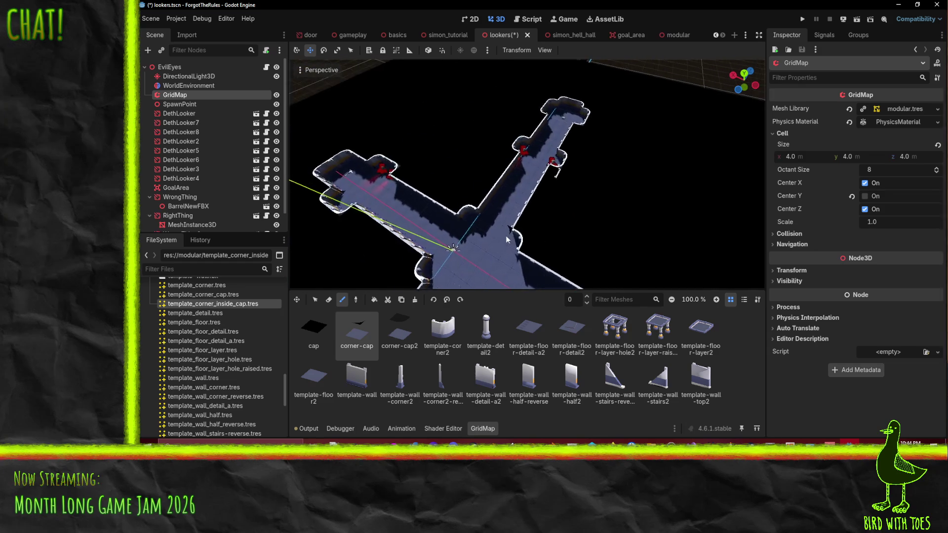
scroll(506, 236, "up", 5)
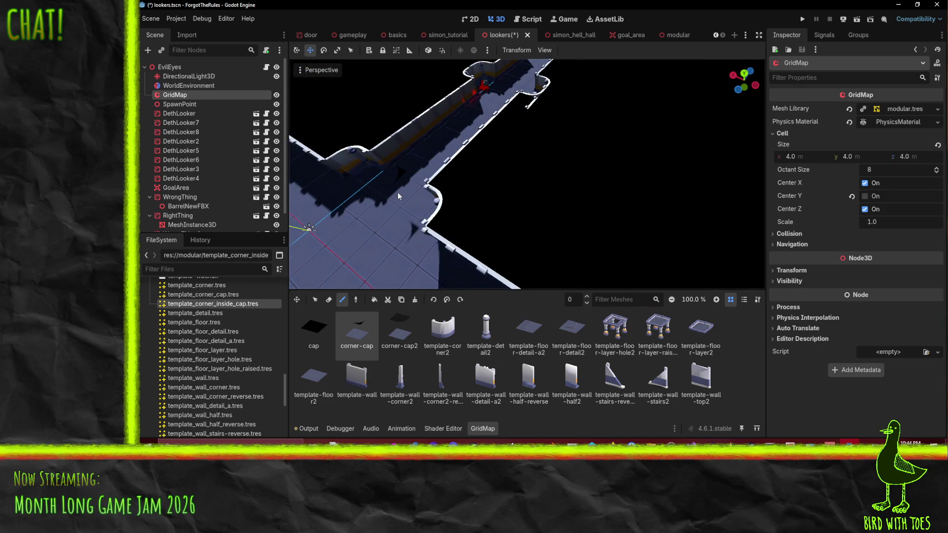
scroll(398, 191, "down", 5)
left_click_drag(441, 230, 451, 244)
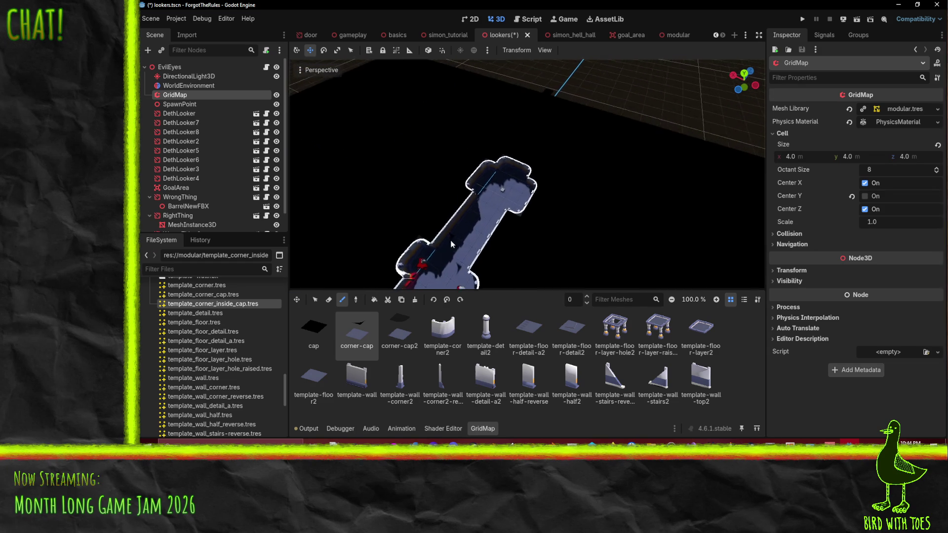
scroll(497, 224, "up", 5)
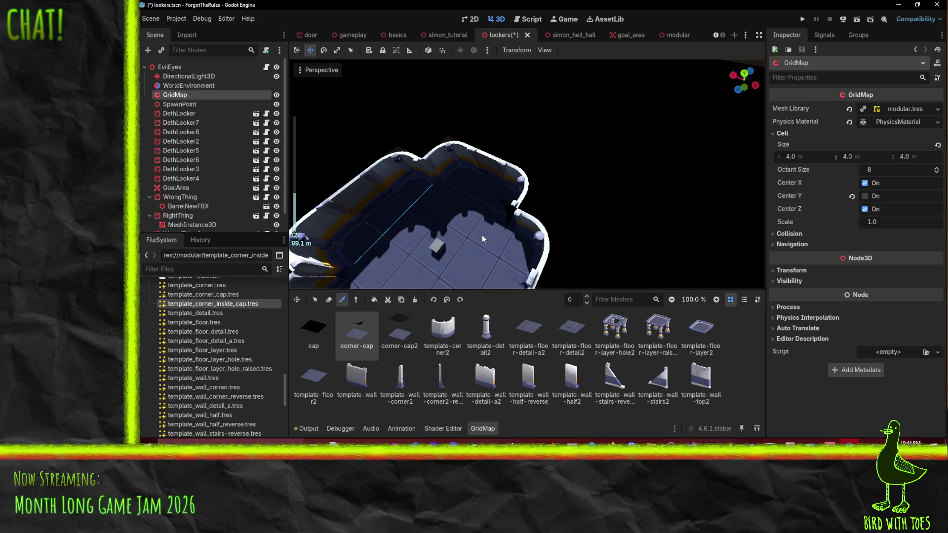
scroll(482, 237, "down", 3)
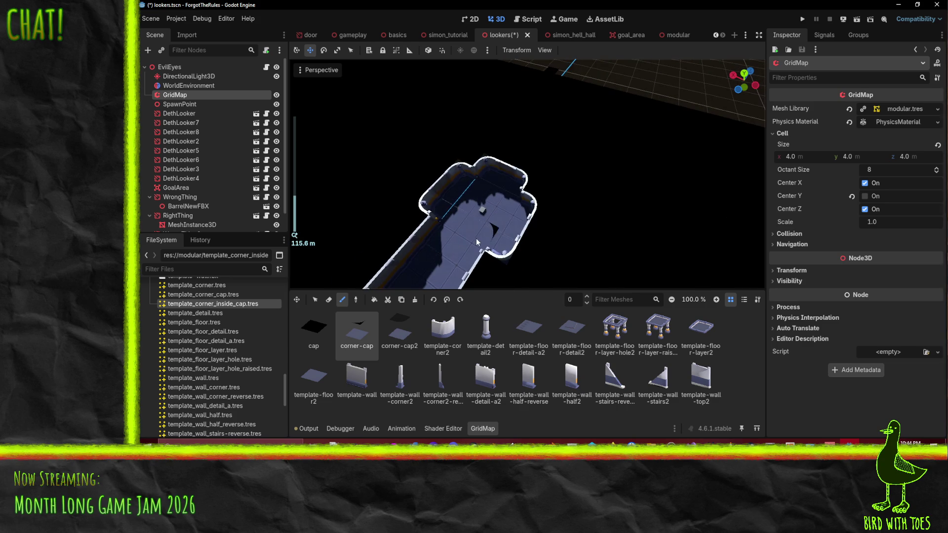
scroll(476, 238, "down", 3)
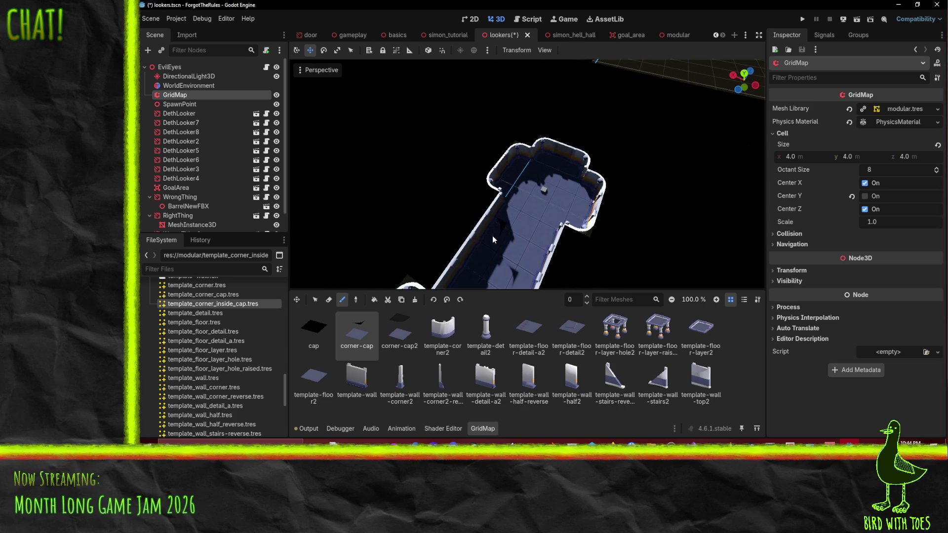
scroll(493, 236, "down", 3)
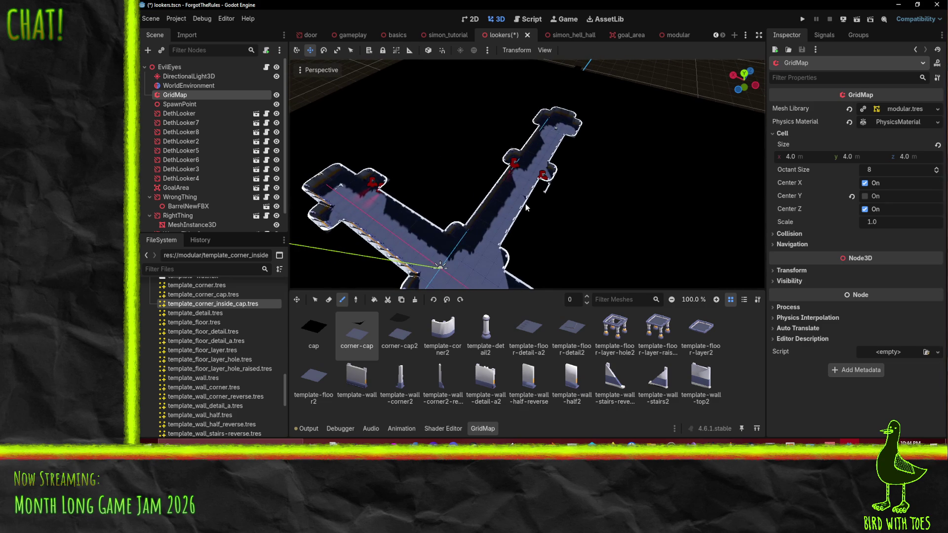
scroll(478, 211, "up", 6)
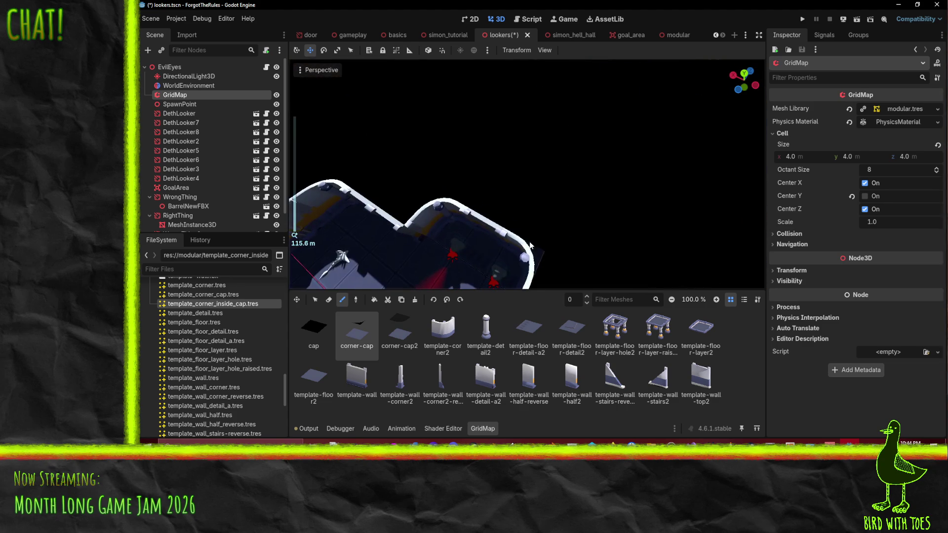
Step: Orbit across the cross-shaped level and view the corridor junction from above
mouse_move(517, 258)
left_mouse_down()
mouse_move(525, 232)
mouse_move(479, 201)
left_mouse_up()
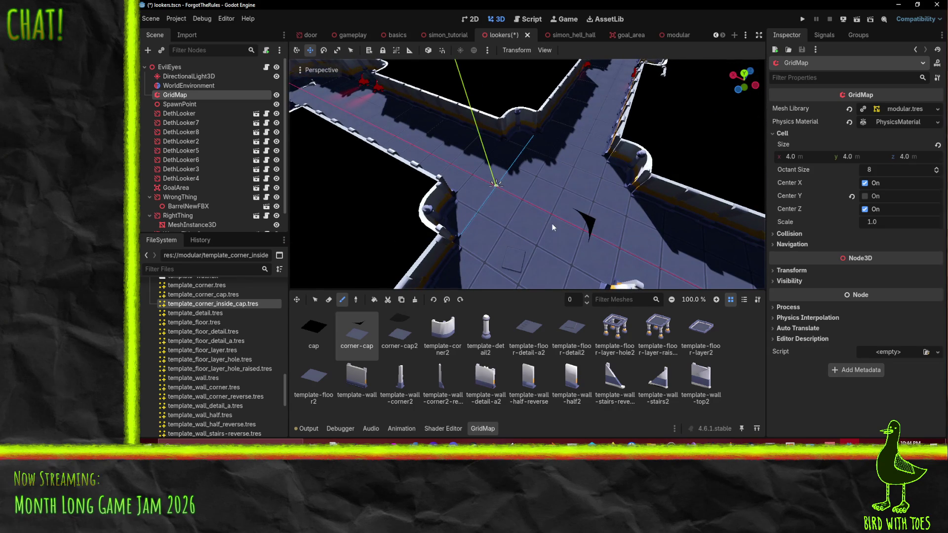
mouse_move(554, 232)
left_mouse_down()
mouse_move(545, 211)
mouse_move(554, 215)
mouse_move(534, 239)
left_mouse_up()
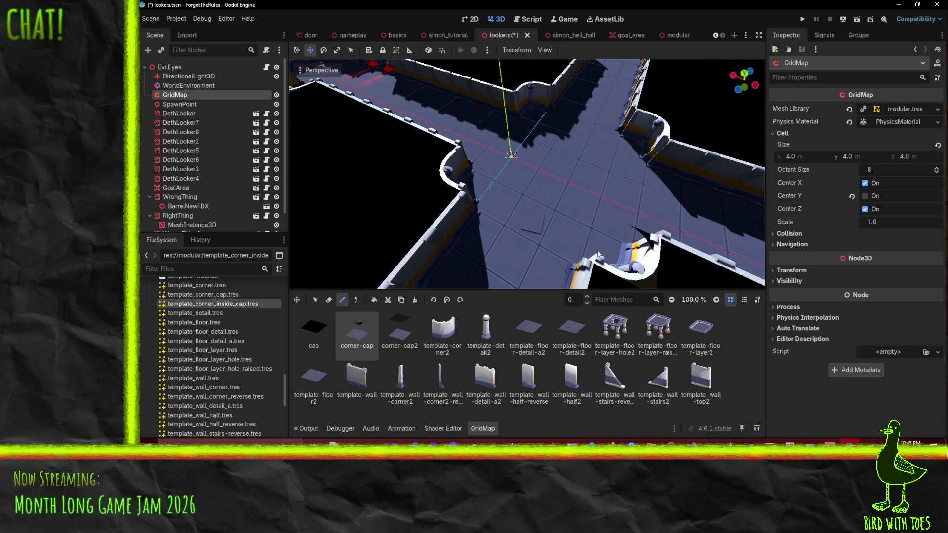
scroll(556, 247, "down", 5)
scroll(553, 224, "up", 3)
left_click_drag(554, 227, 577, 212)
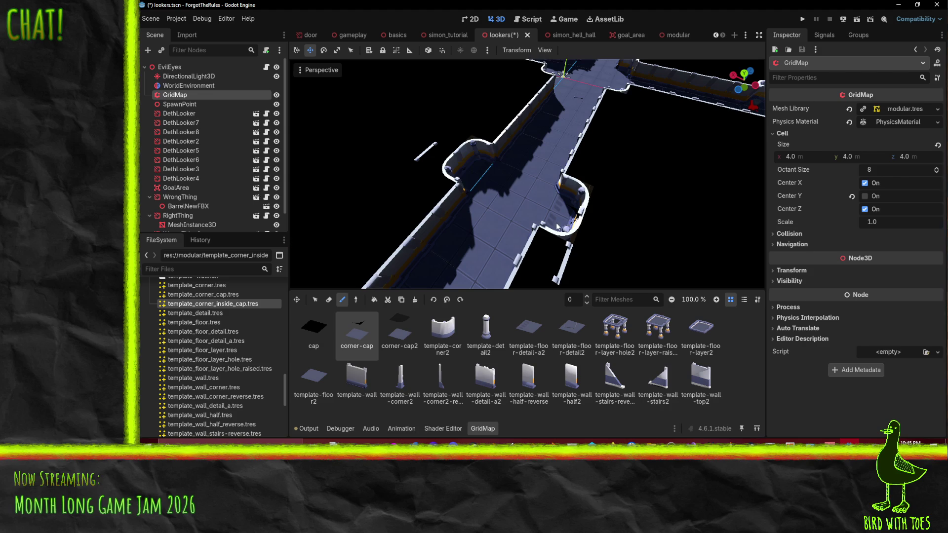
scroll(550, 239, "up", 2)
scroll(541, 209, "down", 5)
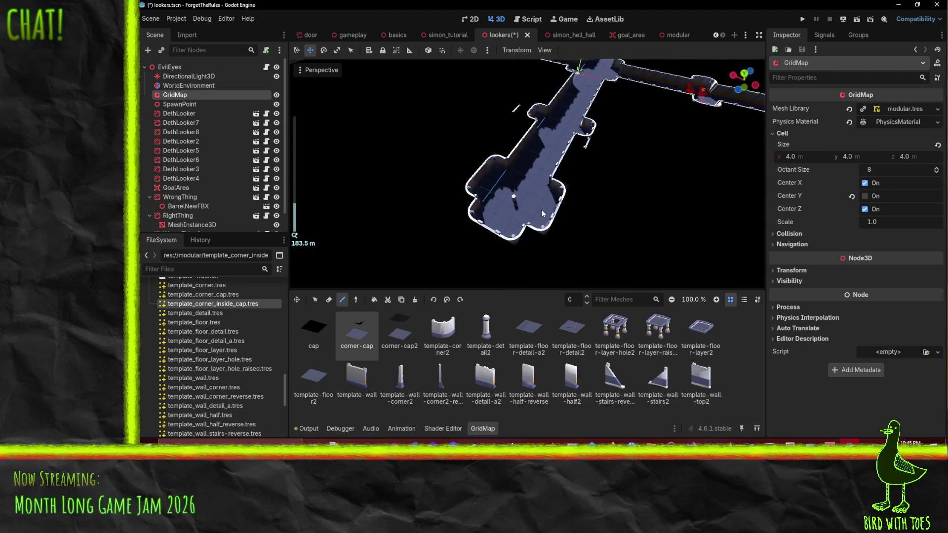
scroll(542, 210, "up", 6)
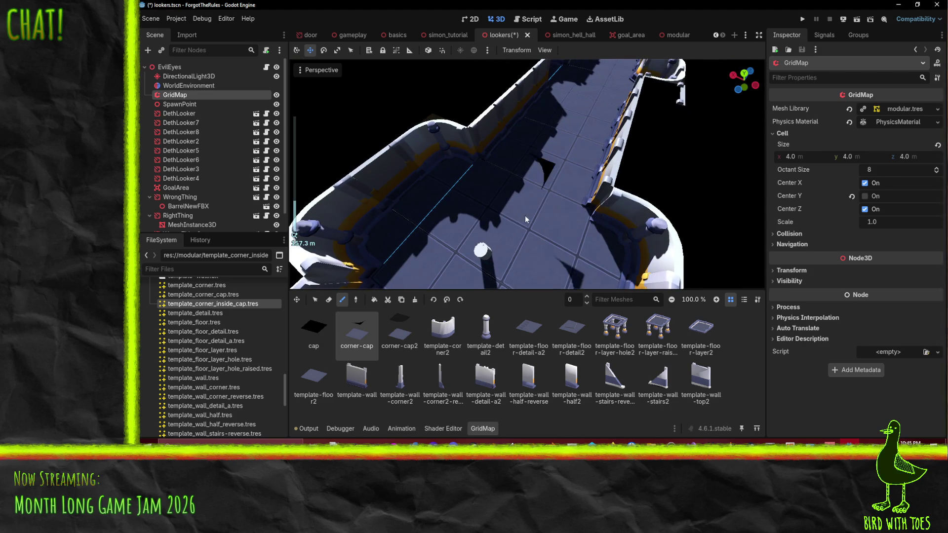
mouse_move(525, 215)
left_mouse_down()
mouse_move(538, 231)
mouse_move(535, 206)
mouse_move(514, 194)
mouse_move(524, 200)
left_mouse_up()
scroll(528, 205, "down", 5)
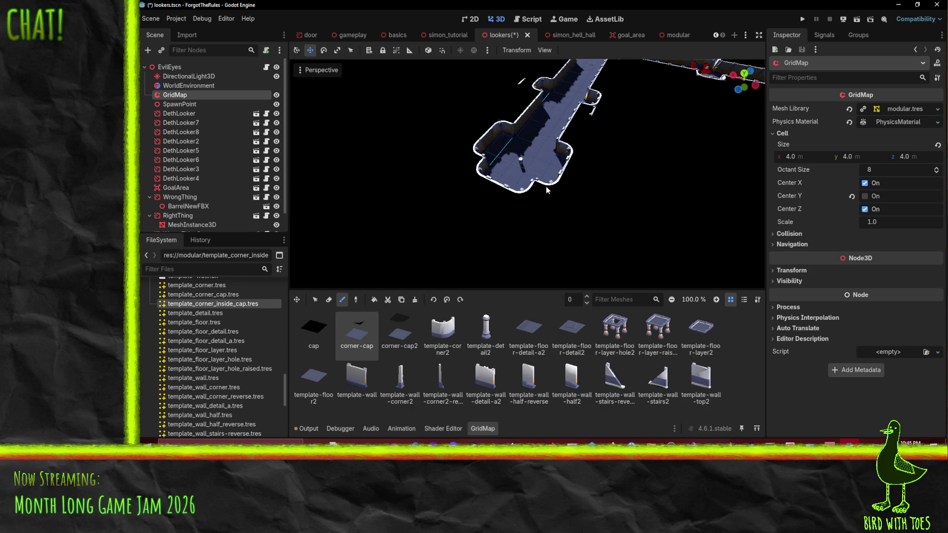
left_click_drag(547, 190, 506, 237)
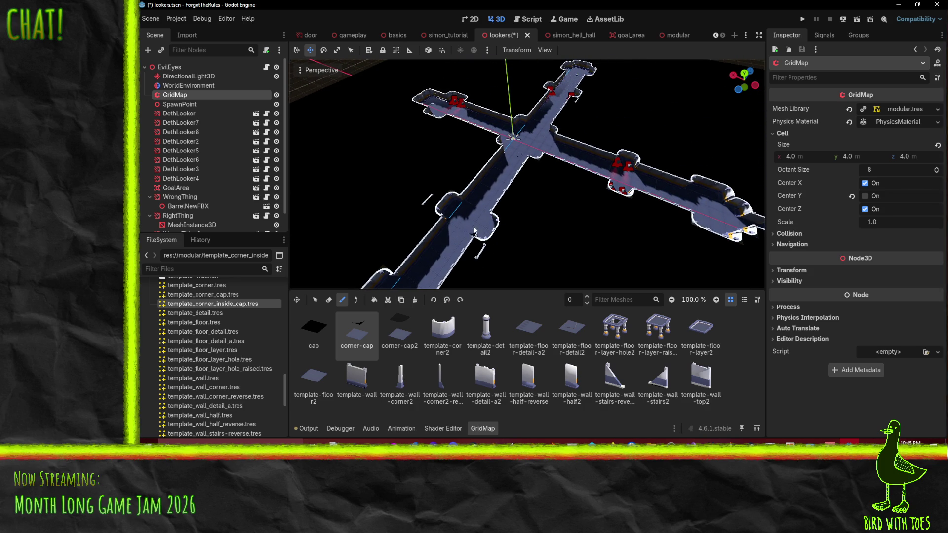
scroll(476, 197, "up", 6)
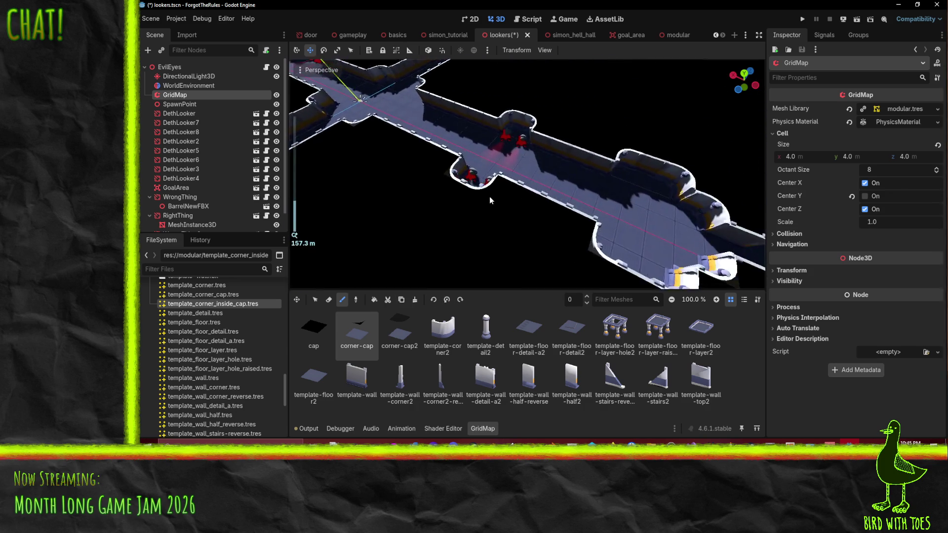
mouse_move(586, 236)
left_mouse_down()
mouse_move(605, 228)
mouse_move(594, 238)
left_mouse_up()
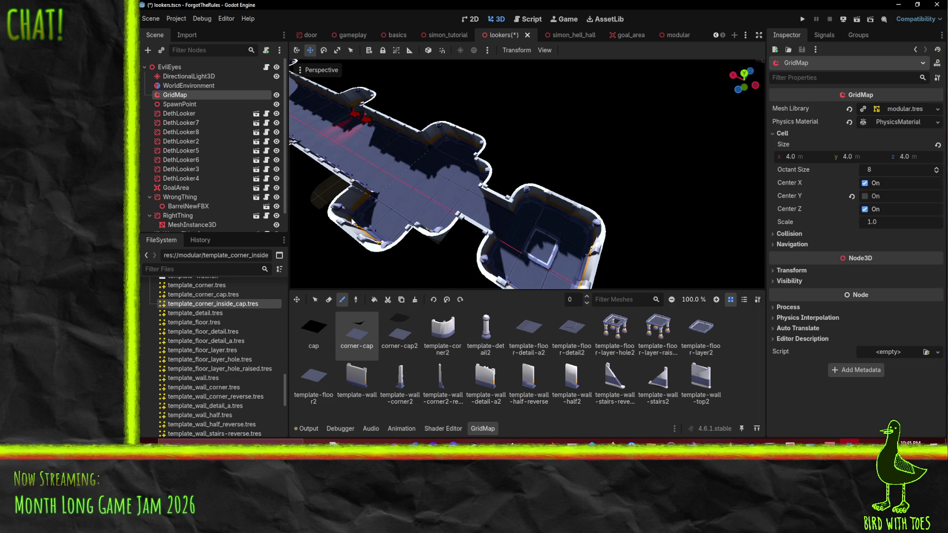
mouse_move(354, 225)
left_mouse_down()
mouse_move(425, 244)
mouse_move(463, 241)
mouse_move(458, 219)
mouse_move(540, 268)
mouse_move(524, 245)
mouse_move(493, 239)
mouse_move(523, 245)
mouse_move(464, 268)
mouse_move(449, 238)
mouse_move(470, 224)
left_mouse_up()
scroll(482, 262, "down", 3)
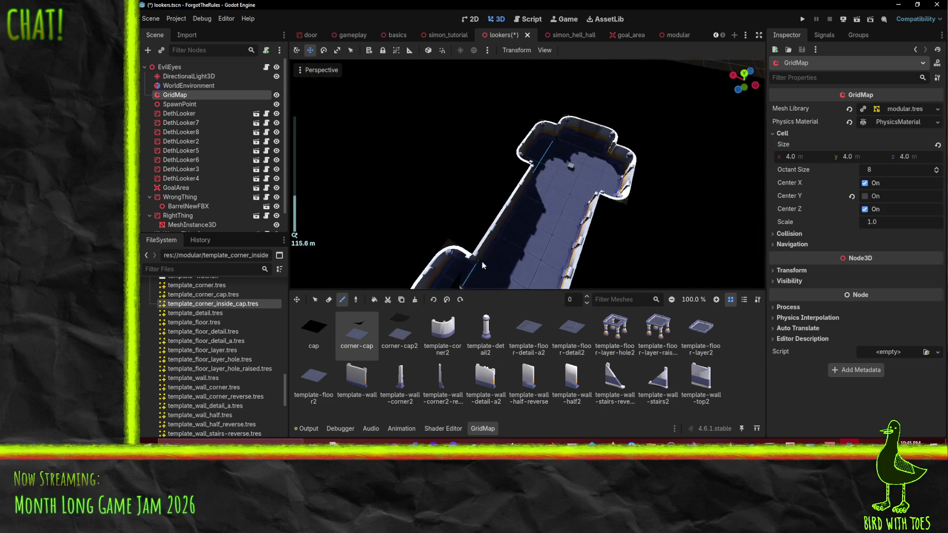
mouse_move(482, 262)
left_mouse_down()
mouse_move(463, 273)
mouse_move(502, 229)
mouse_move(531, 219)
mouse_move(543, 191)
left_mouse_up()
scroll(462, 272, "down", 2)
scroll(543, 191, "down", 2)
mouse_move(529, 230)
left_mouse_down()
mouse_move(587, 157)
mouse_move(569, 186)
mouse_move(581, 205)
left_mouse_up()
scroll(575, 183, "down", 2)
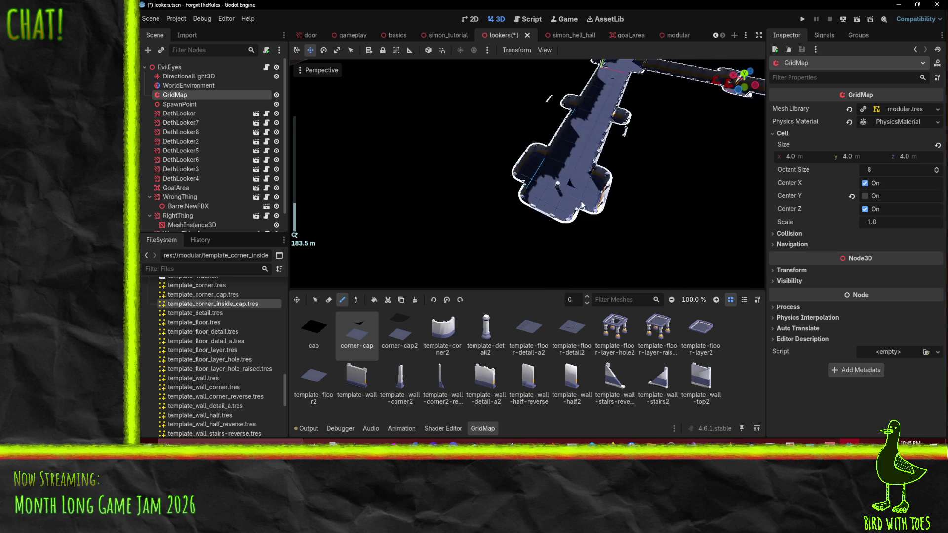
scroll(570, 174, "up", 3)
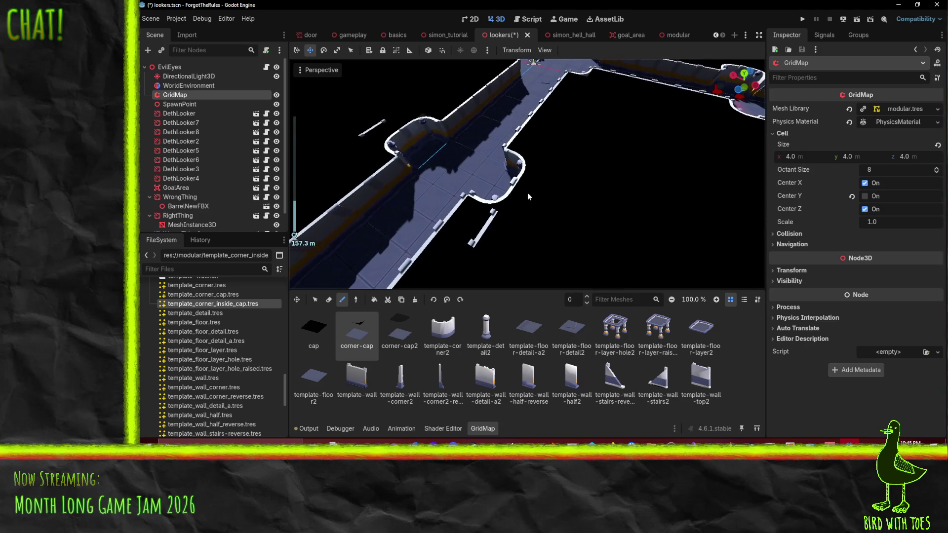
Step: Set the GridMap working floor to 1 and switch to the Erase tool
left_click(587, 297)
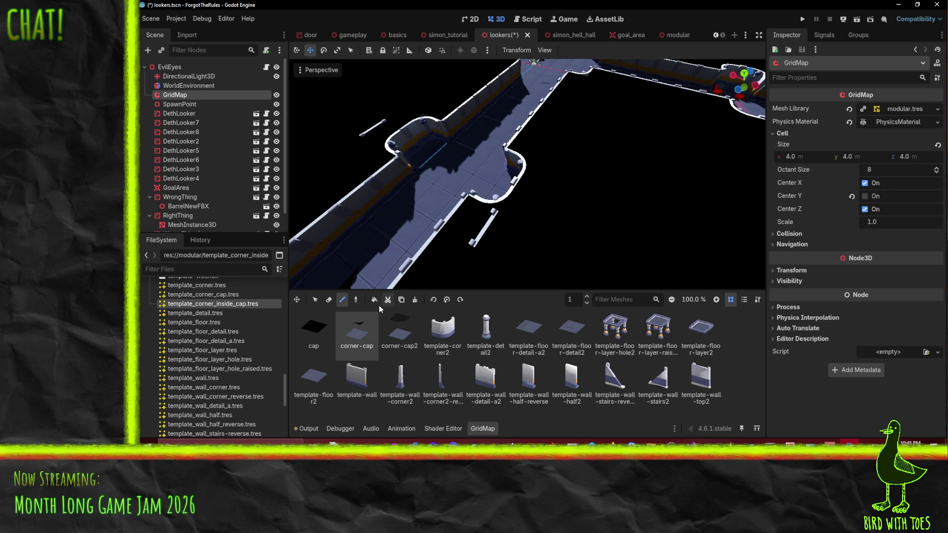
left_click(329, 300)
left_click(481, 225)
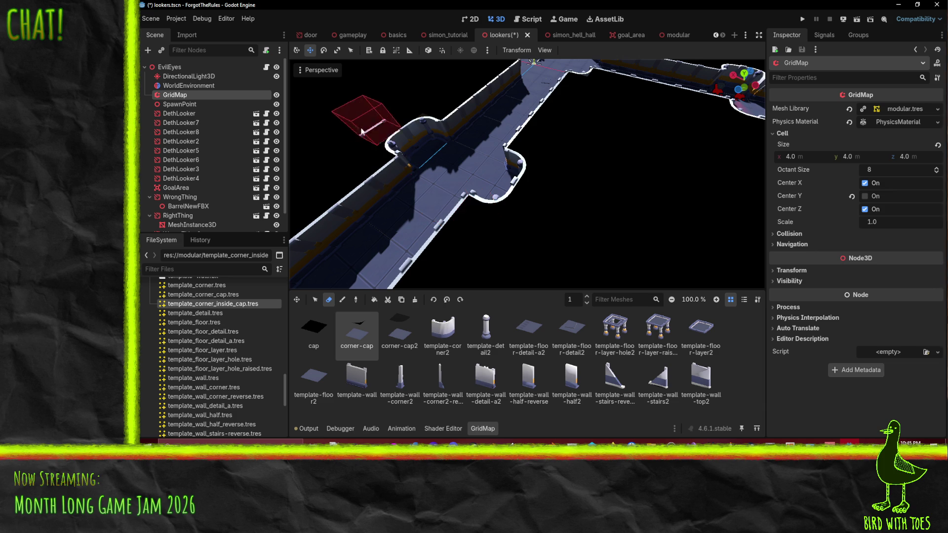
scroll(380, 123, "down", 10)
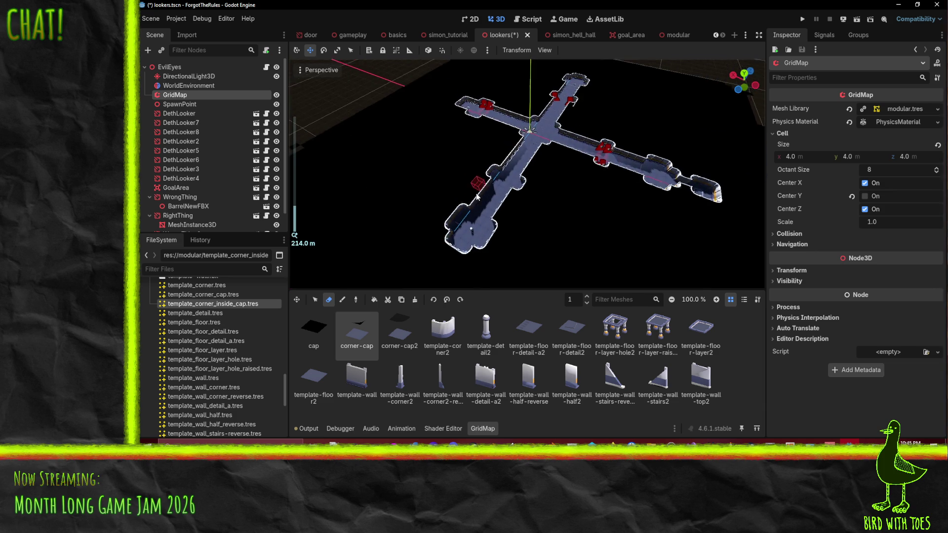
scroll(475, 203, "up", 5)
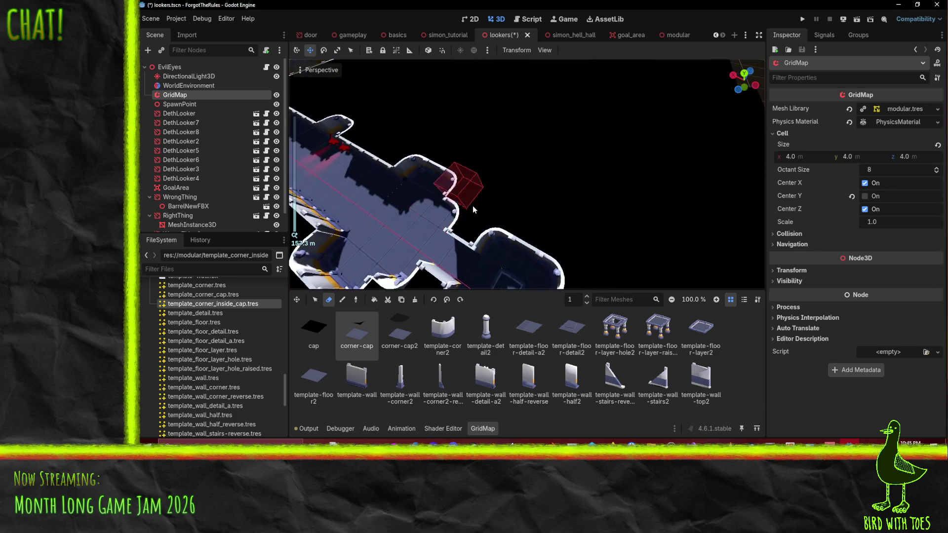
mouse_move(472, 205)
left_mouse_down()
mouse_move(465, 139)
mouse_move(485, 159)
mouse_move(542, 173)
mouse_move(528, 162)
mouse_move(406, 157)
mouse_move(476, 162)
mouse_move(449, 139)
mouse_move(437, 149)
mouse_move(570, 164)
mouse_move(550, 203)
mouse_move(522, 154)
left_mouse_up()
scroll(500, 187, "down", 2)
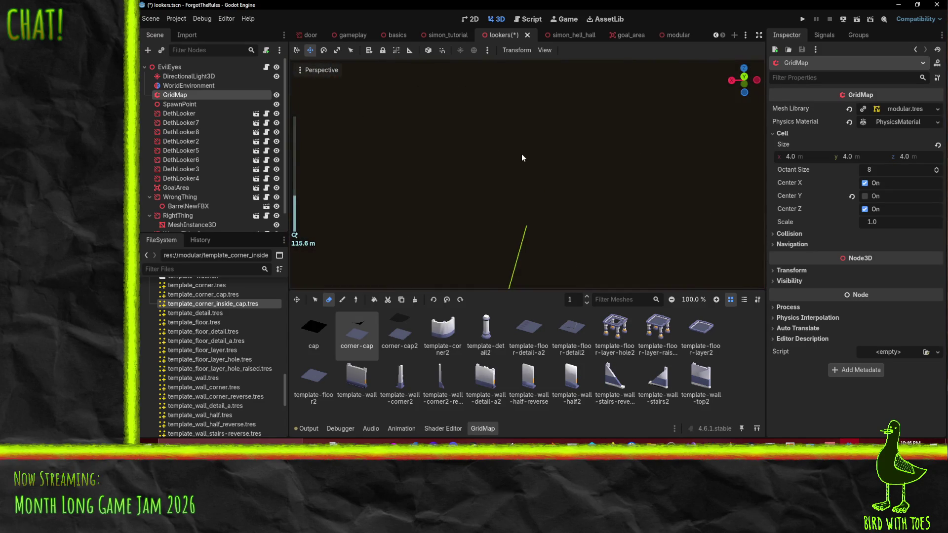
Step: Save lookers.tscn, check the corridor layout from a tilted view, and save again
key("ctrl+s")
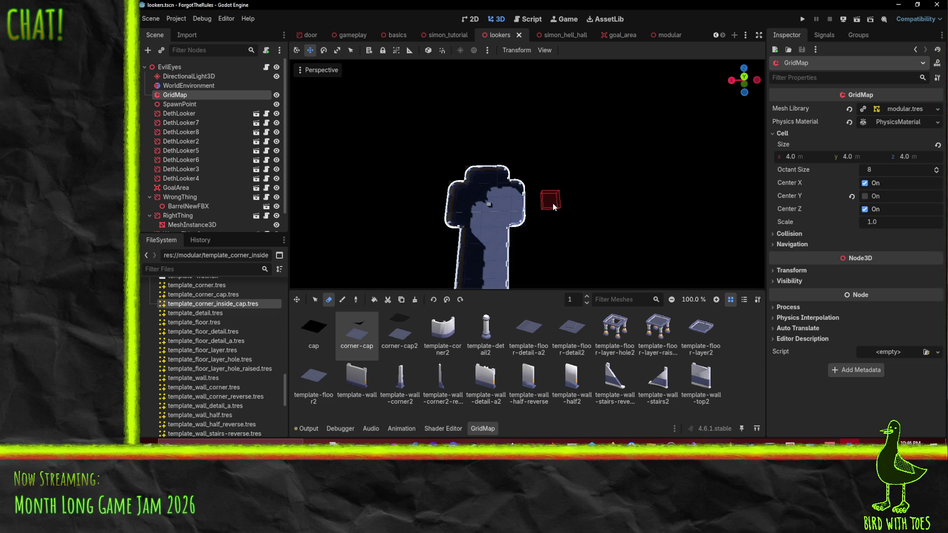
scroll(547, 207, "down", 6)
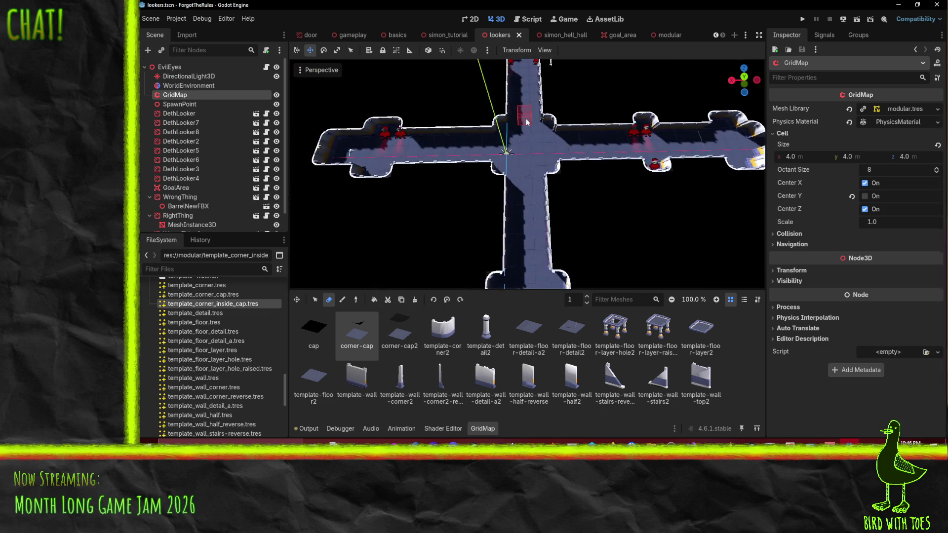
mouse_move(526, 122)
left_mouse_down()
mouse_move(572, 145)
mouse_move(519, 284)
mouse_move(493, 59)
mouse_move(456, 132)
mouse_move(461, 140)
mouse_move(517, 127)
mouse_move(481, 148)
left_mouse_up()
scroll(517, 126, "up", 3)
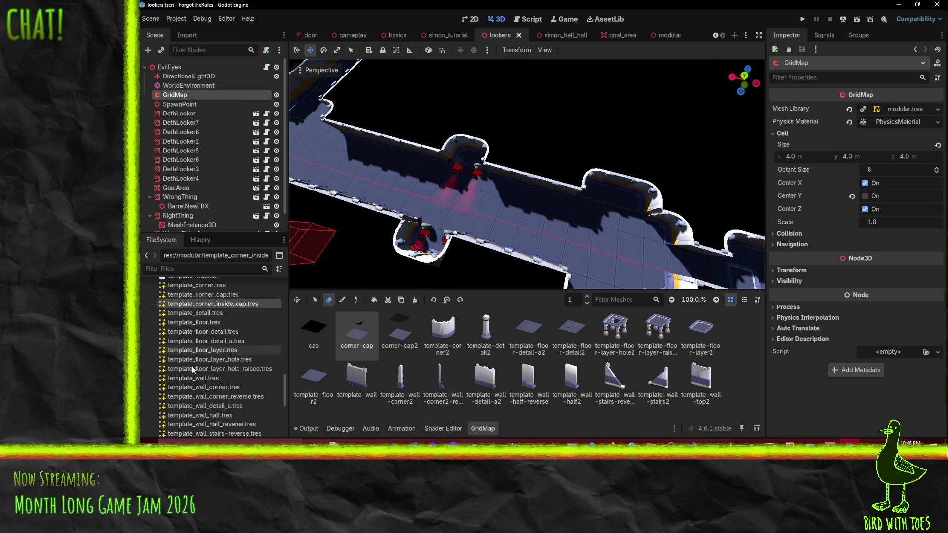
key("ctrl+s")
Step: Collapse the modular folder, expand Levels, and open the basics scene
scroll(173, 345, "up", 3)
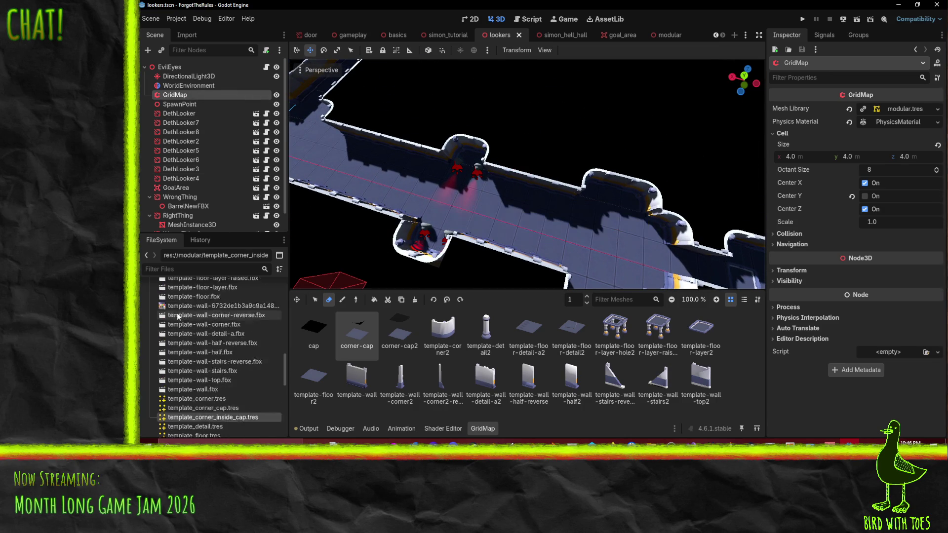
left_click(151, 383)
left_click(150, 374)
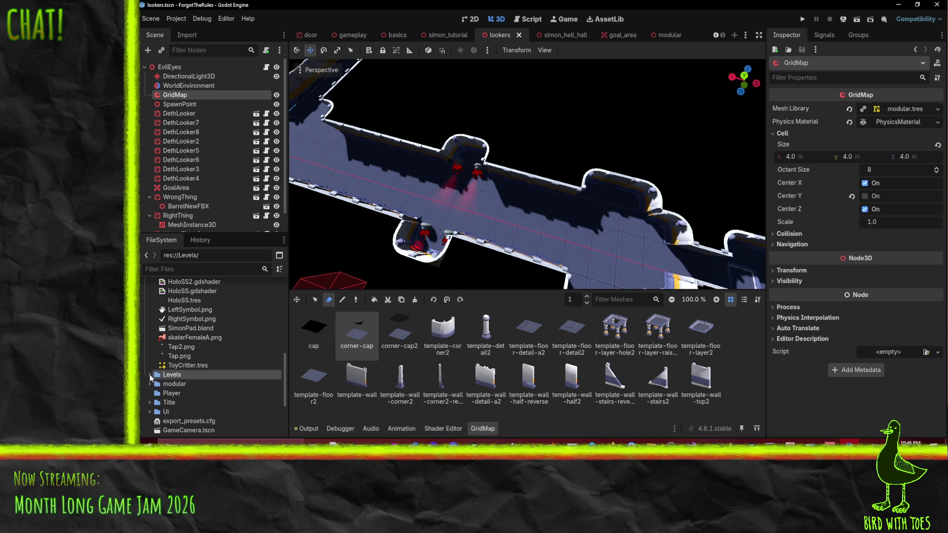
left_click(192, 383)
double_click(192, 383)
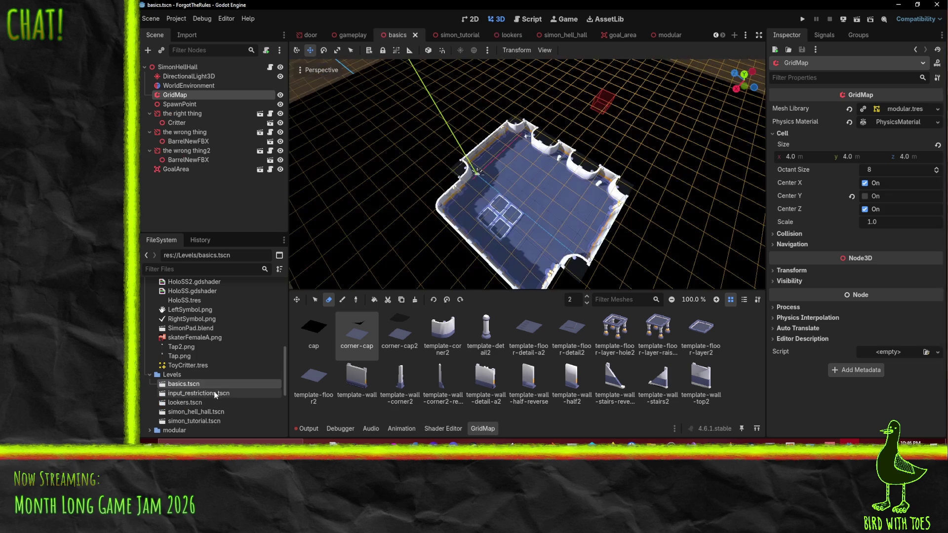
Step: Open input_restrictions.tscn and orbit closer to its room
double_click(213, 395)
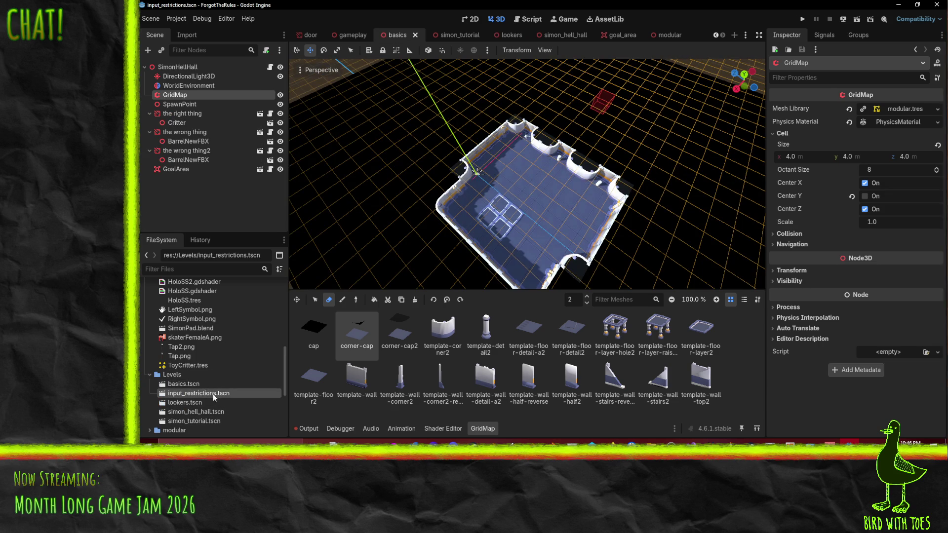
scroll(595, 226, "up", 6)
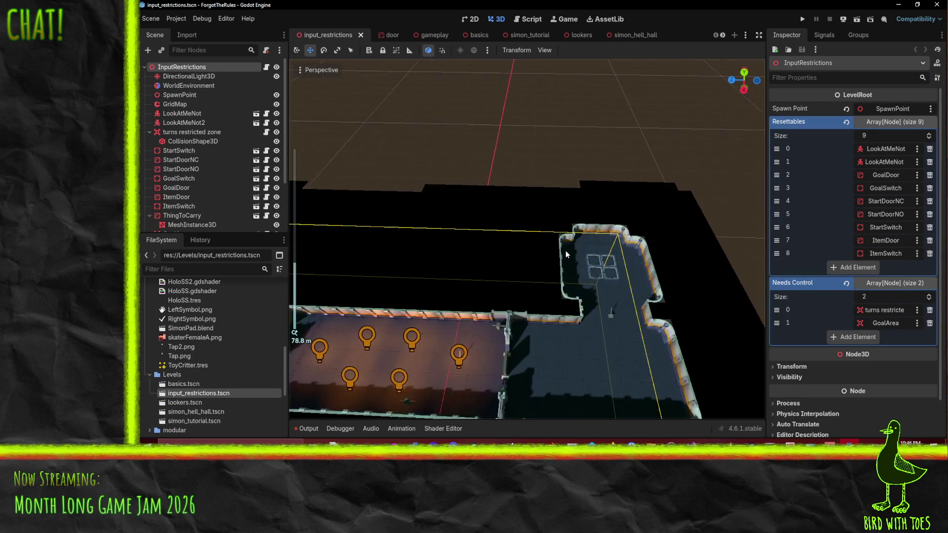
mouse_move(565, 250)
left_mouse_down()
mouse_move(618, 235)
mouse_move(439, 253)
mouse_move(513, 229)
mouse_move(491, 247)
left_mouse_up()
scroll(496, 243, "up", 3)
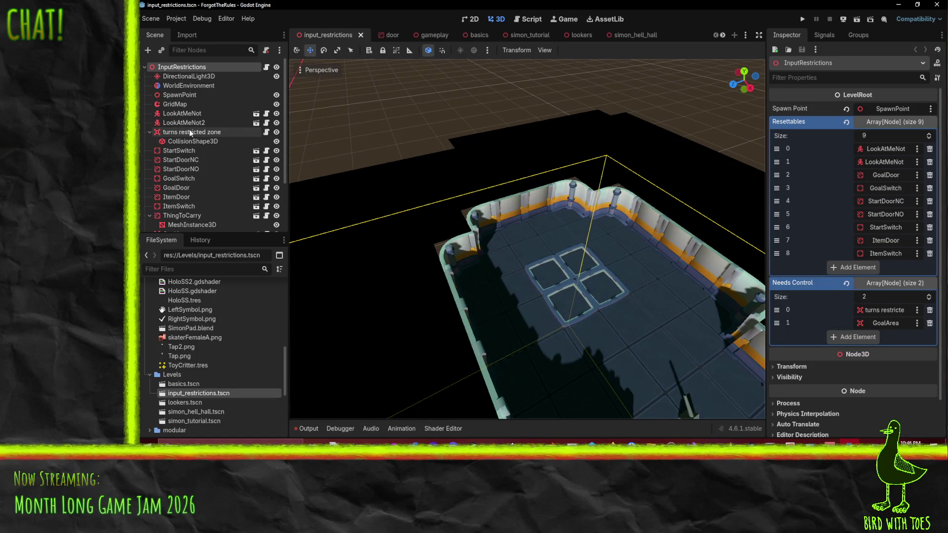
left_click(176, 104)
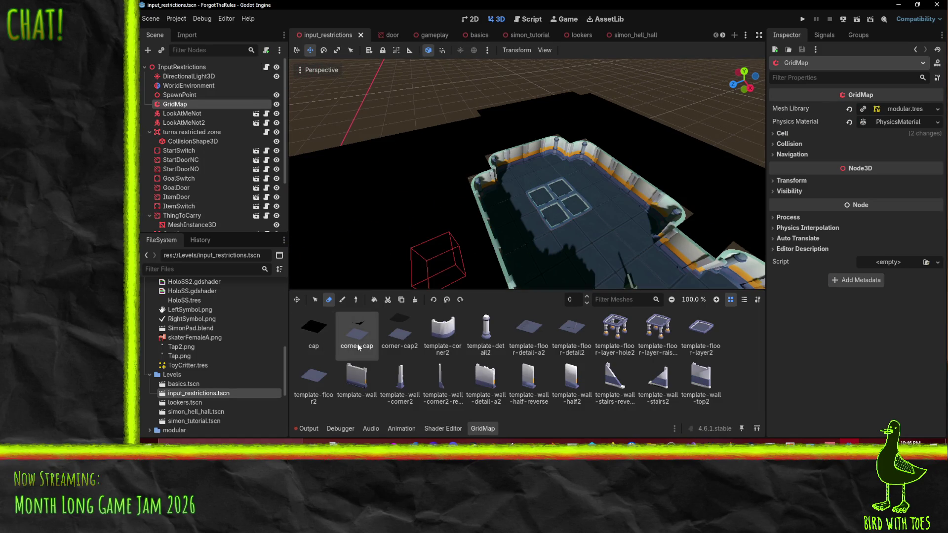
mouse_move(487, 195)
left_mouse_down()
mouse_move(443, 228)
mouse_move(415, 266)
left_mouse_up()
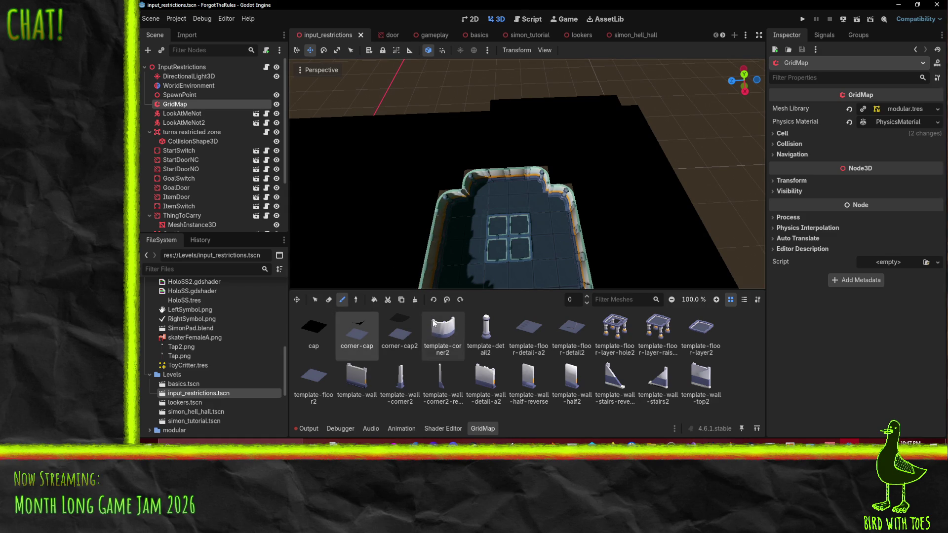
left_click(456, 203)
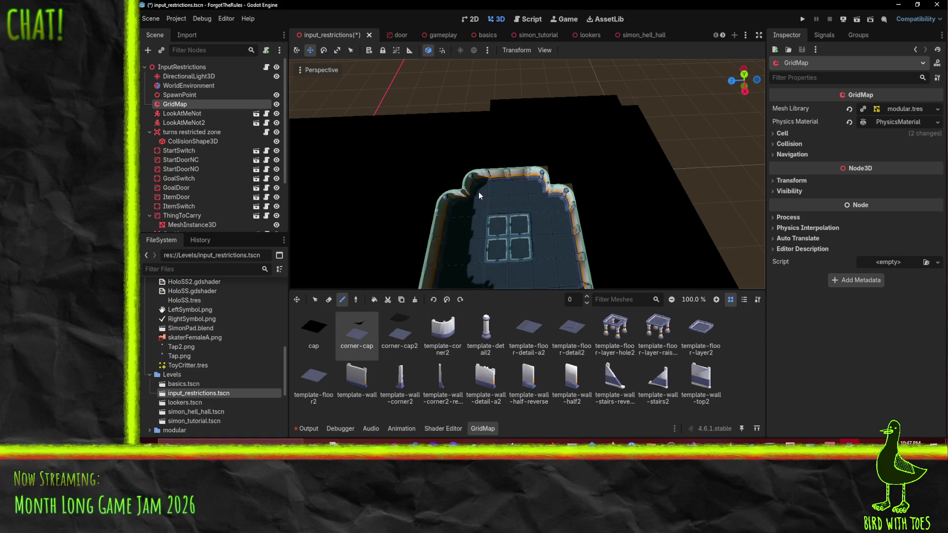
mouse_move(496, 221)
left_mouse_down()
mouse_move(520, 233)
mouse_move(538, 162)
mouse_move(689, 99)
mouse_move(358, 108)
mouse_move(402, 144)
left_mouse_up()
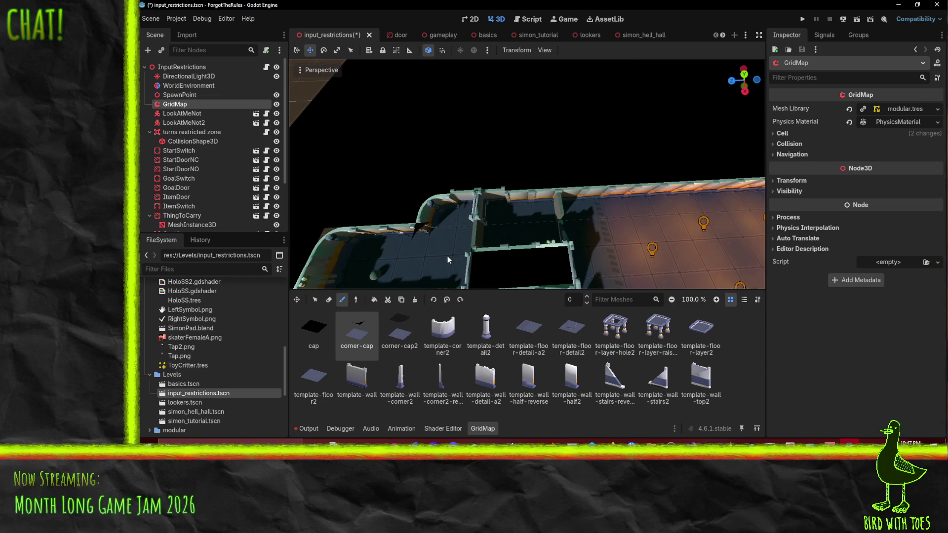
mouse_move(447, 256)
left_mouse_down()
mouse_move(505, 183)
mouse_move(328, 212)
mouse_move(624, 229)
mouse_move(677, 179)
mouse_move(713, 183)
mouse_move(370, 203)
mouse_move(570, 195)
mouse_move(565, 236)
left_mouse_up()
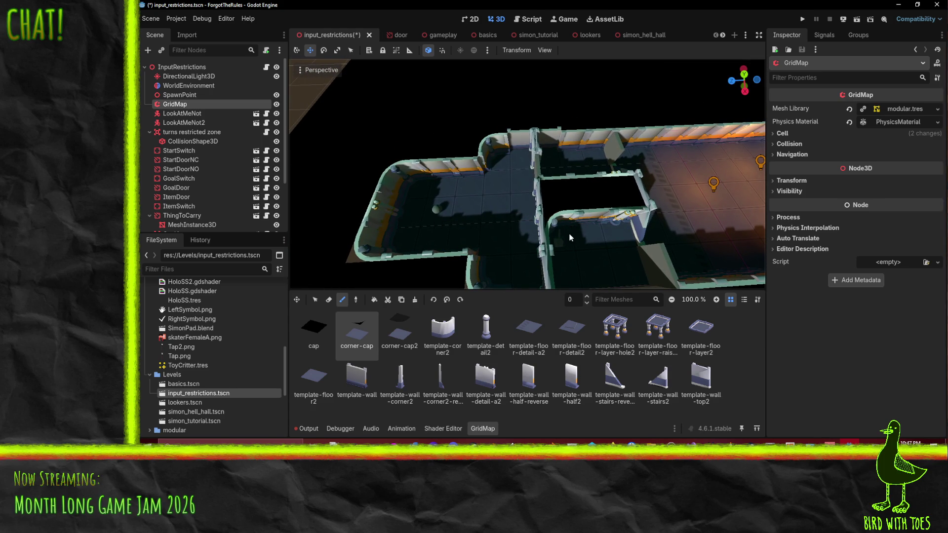
left_click_drag(435, 281, 571, 195)
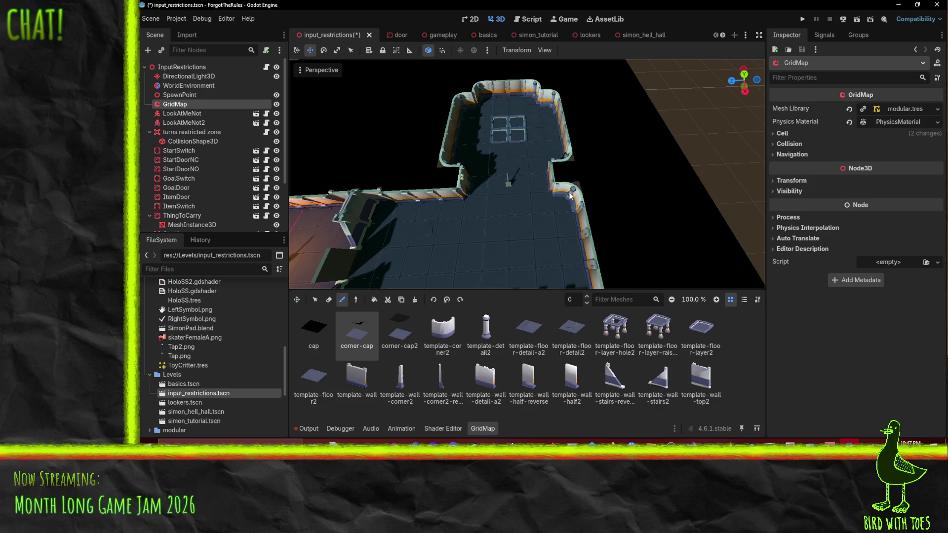
mouse_move(570, 266)
left_mouse_down()
mouse_move(564, 226)
mouse_move(548, 217)
mouse_move(493, 276)
left_mouse_up()
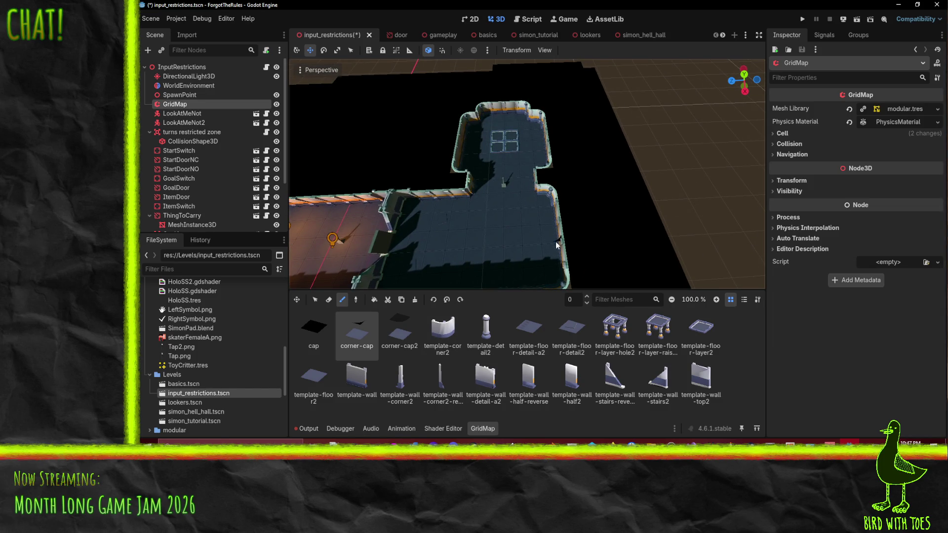
mouse_move(556, 242)
left_mouse_down()
mouse_move(519, 188)
mouse_move(559, 213)
mouse_move(565, 205)
left_mouse_up()
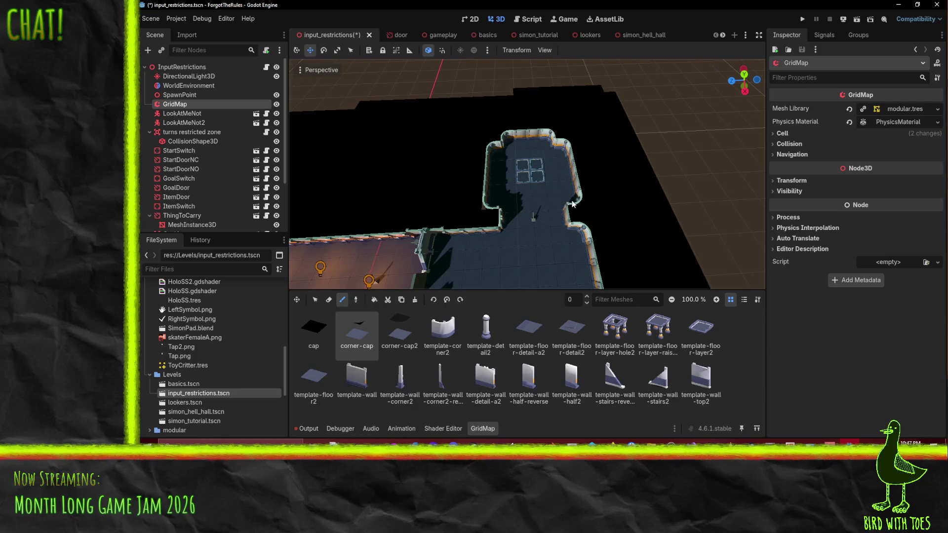
mouse_move(470, 238)
left_mouse_down()
mouse_move(561, 184)
mouse_move(681, 162)
mouse_move(749, 188)
mouse_move(291, 176)
mouse_move(540, 261)
mouse_move(351, 120)
mouse_move(465, 244)
mouse_move(636, 179)
mouse_move(580, 175)
left_mouse_up()
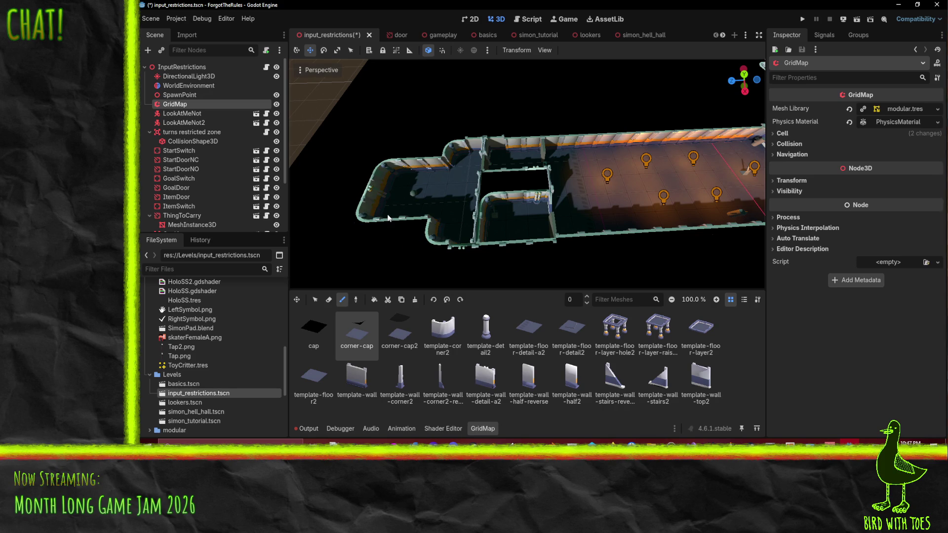
mouse_move(515, 182)
left_mouse_down()
mouse_move(296, 202)
mouse_move(668, 263)
left_mouse_up()
scroll(591, 221, "up", 2)
left_click_drag(540, 190, 579, 221)
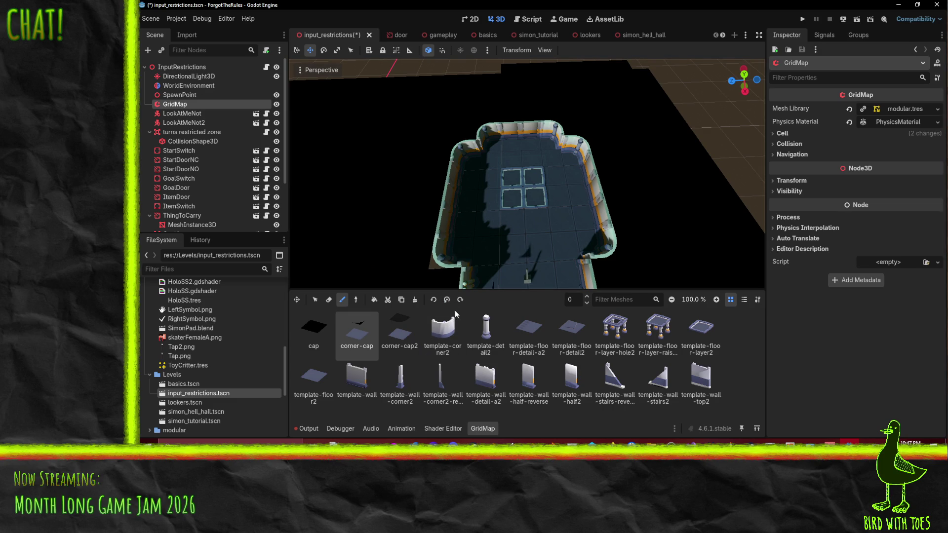
mouse_move(520, 251)
left_mouse_down()
mouse_move(690, 149)
mouse_move(670, 128)
mouse_move(502, 168)
mouse_move(629, 187)
mouse_move(346, 172)
mouse_move(379, 167)
left_mouse_up()
scroll(690, 149, "up", 5)
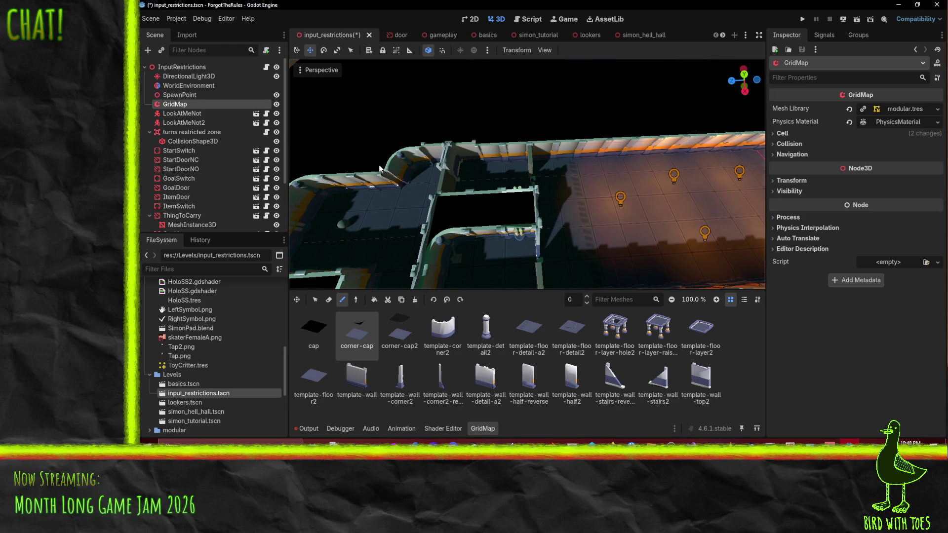
mouse_move(378, 208)
left_mouse_down()
mouse_move(446, 197)
mouse_move(434, 205)
mouse_move(506, 212)
mouse_move(565, 197)
mouse_move(438, 196)
mouse_move(312, 108)
mouse_move(733, 274)
mouse_move(298, 257)
mouse_move(519, 224)
left_mouse_up()
Step: Save input_restrictions.tscn and view the level from a wider angle
key("ctrl+s")
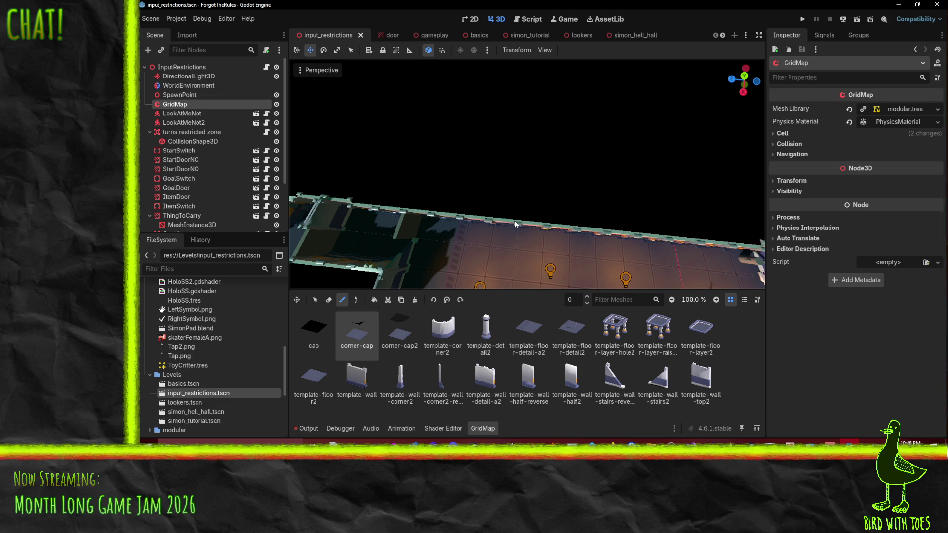
mouse_move(449, 200)
left_mouse_down()
mouse_move(458, 206)
mouse_move(523, 167)
left_mouse_up()
scroll(522, 167, "down", 4)
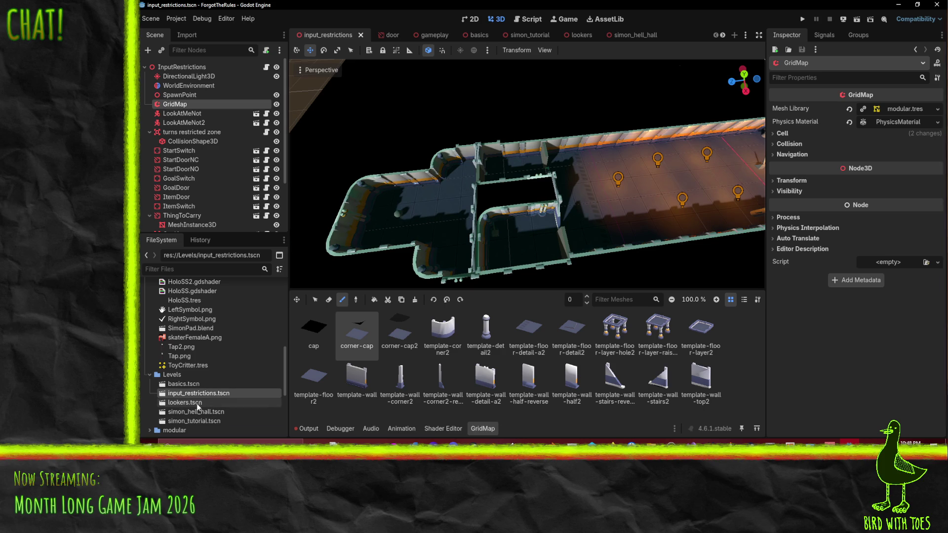
Step: Open simon_hell_hall and erase the four stray outer floor tiles from its GridMap
double_click(200, 411)
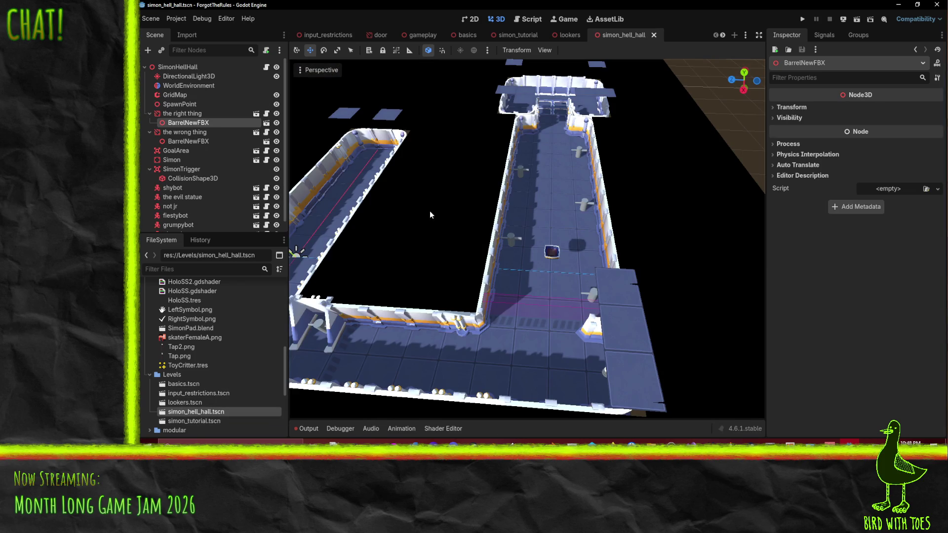
mouse_move(430, 215)
left_mouse_down()
mouse_move(467, 247)
mouse_move(520, 236)
mouse_move(501, 218)
mouse_move(474, 247)
mouse_move(494, 176)
mouse_move(469, 291)
mouse_move(486, 261)
left_mouse_up()
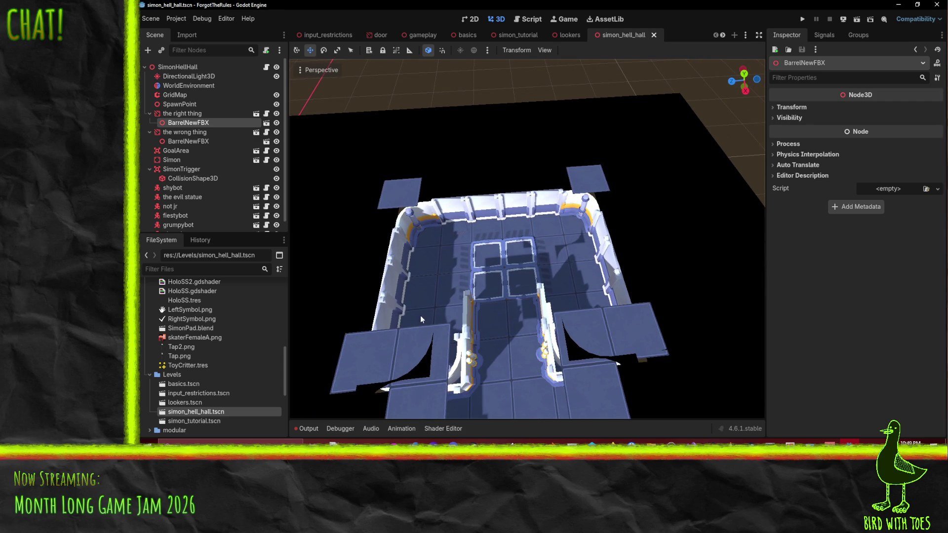
left_click(175, 95)
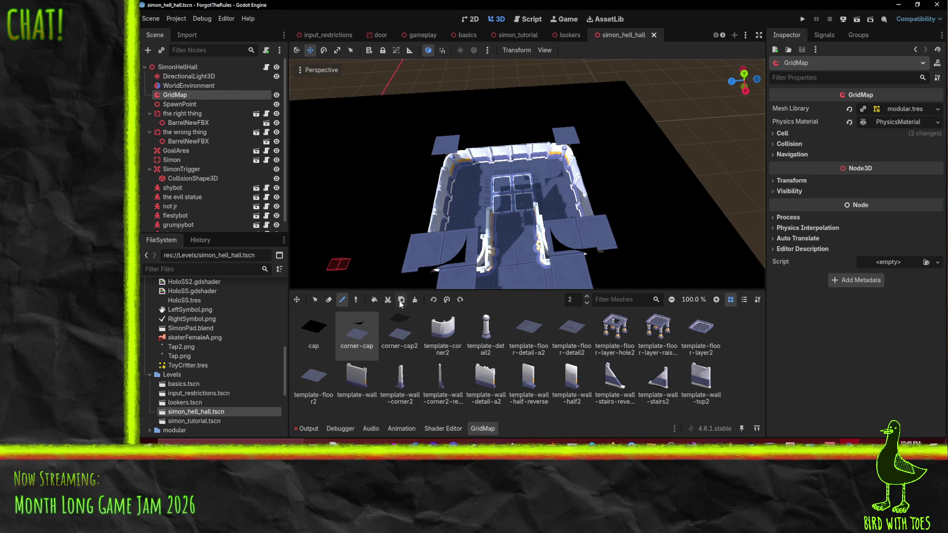
left_click(332, 298)
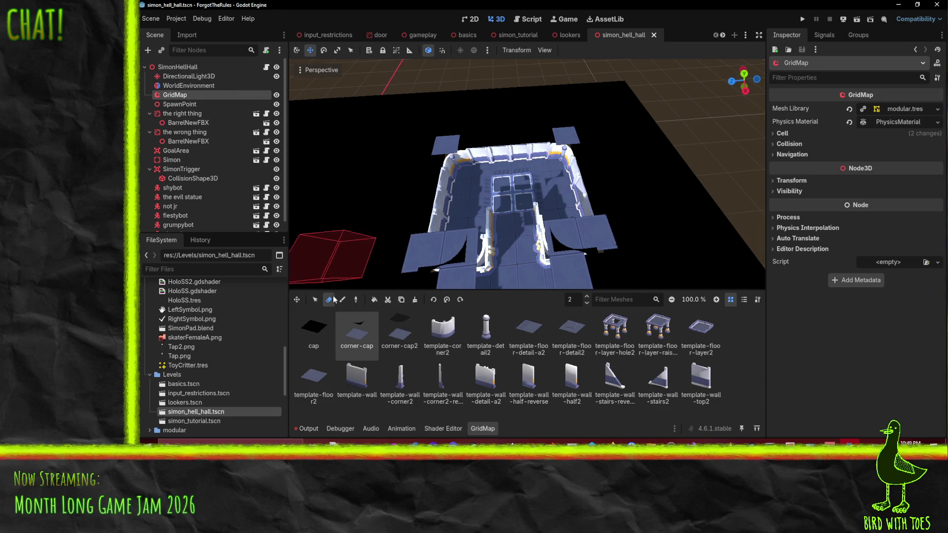
left_click(444, 147)
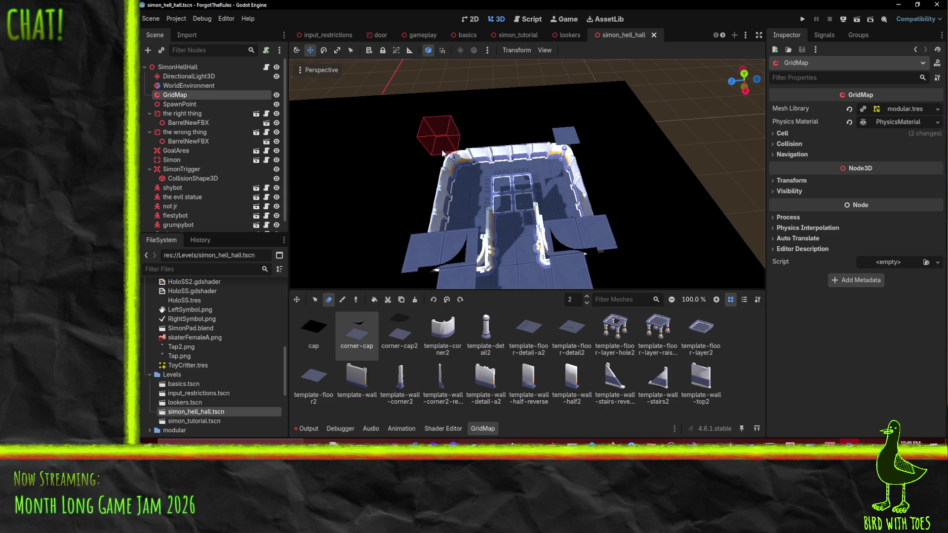
left_click(567, 136)
left_click(576, 236)
left_click(409, 245)
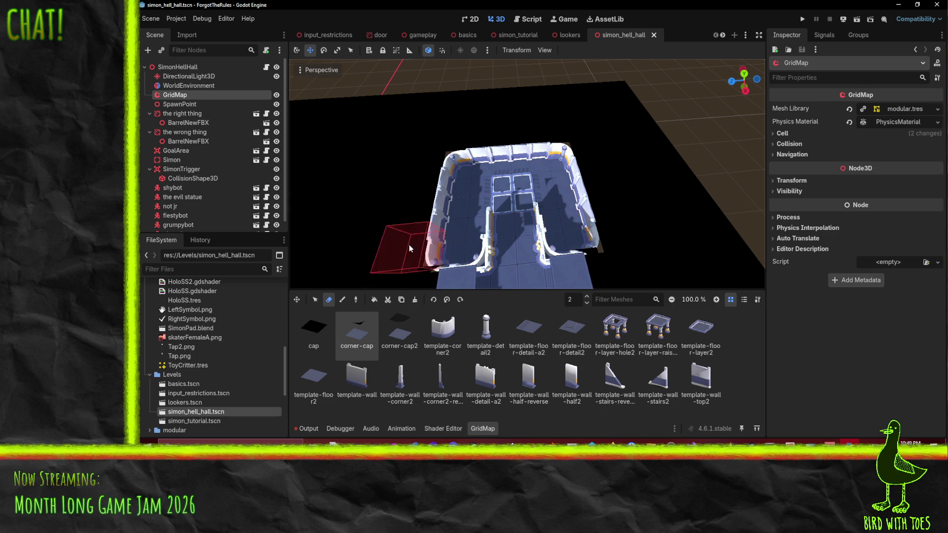
Step: Reset the GridMap floor to 0 and switch back to painting tiles
scroll(448, 269, "down", 1)
scroll(448, 269, "down", 4)
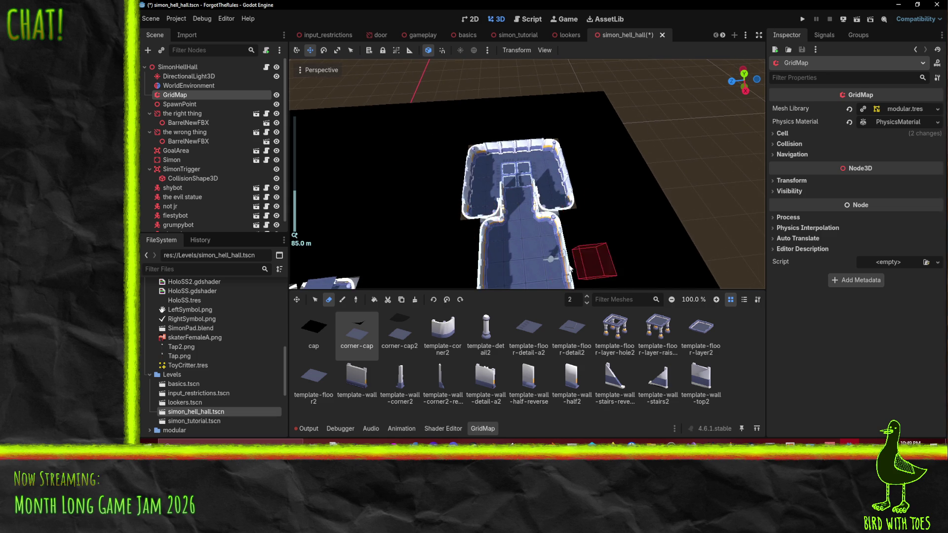
scroll(551, 243, "up", 2)
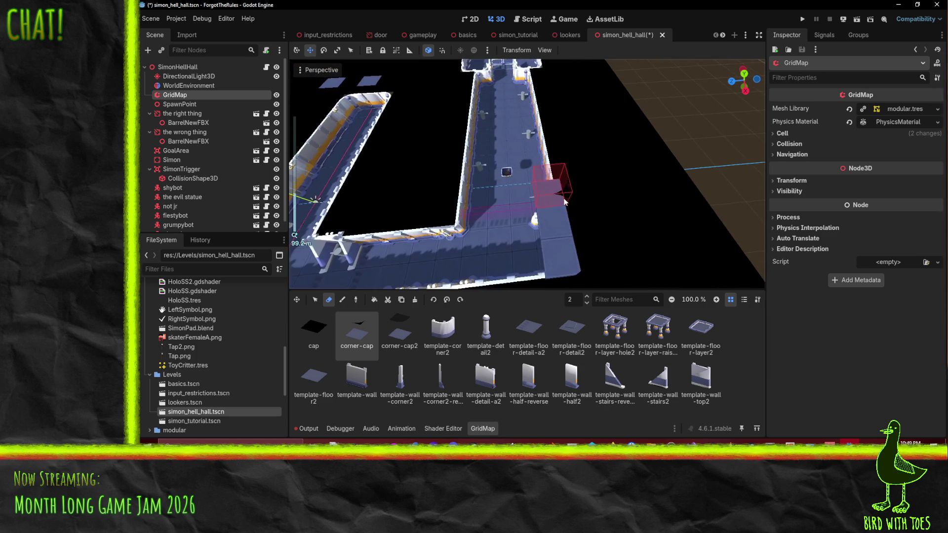
mouse_move(567, 277)
left_mouse_down()
mouse_move(549, 237)
mouse_move(538, 168)
mouse_move(424, 191)
left_mouse_up()
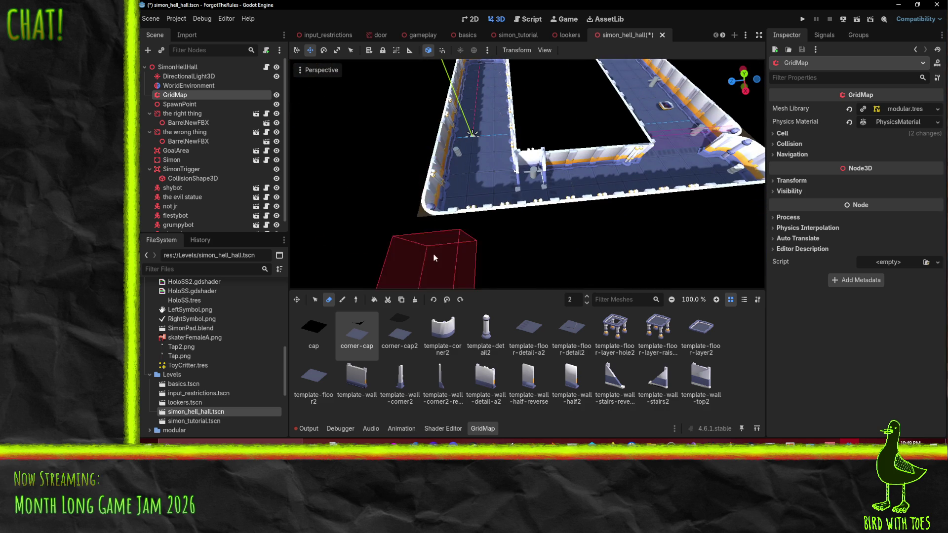
double_click(586, 303)
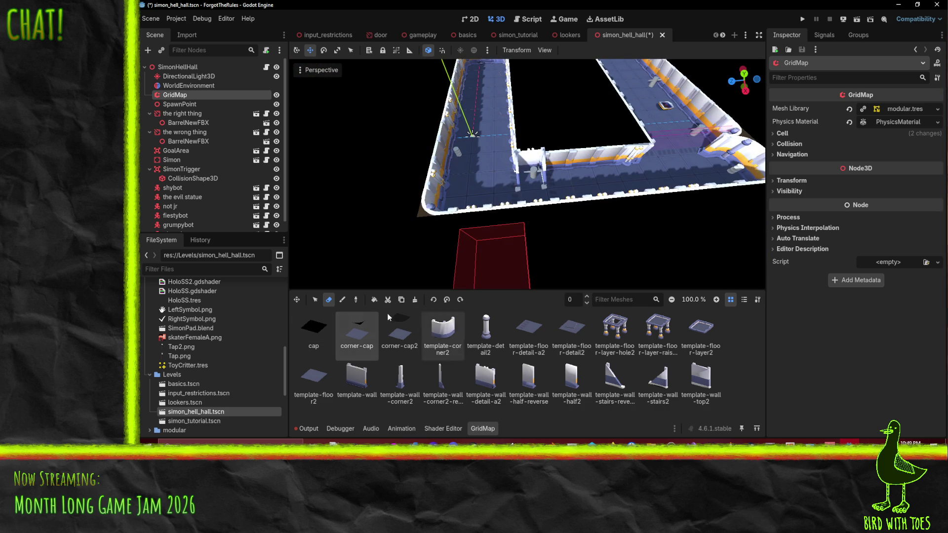
left_click(340, 301)
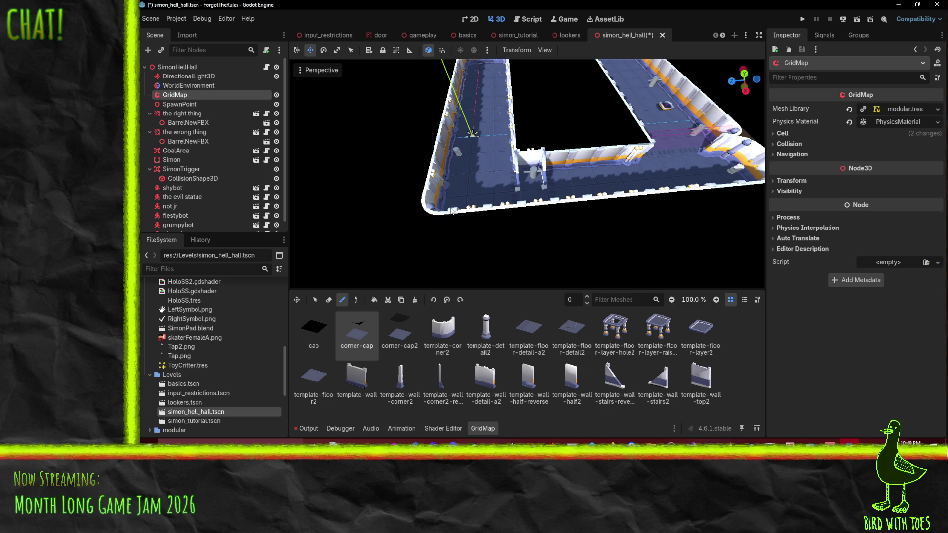
Step: Orbit and zoom around the U-shaped hall, closing in on the upper corridor's end room
mouse_move(452, 211)
left_mouse_down()
mouse_move(508, 223)
mouse_move(464, 245)
mouse_move(483, 280)
mouse_move(458, 180)
left_mouse_up()
scroll(446, 131, "up", 5)
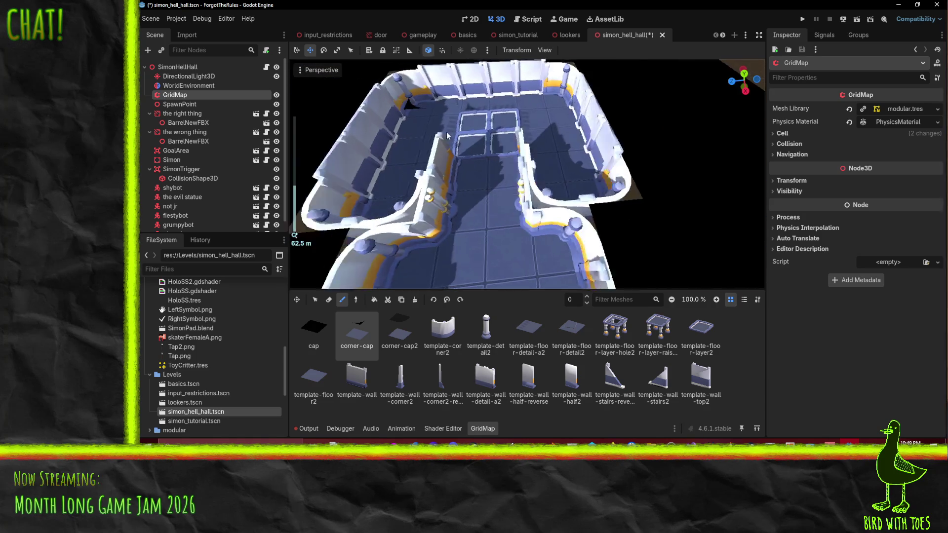
mouse_move(446, 132)
left_mouse_down()
mouse_move(541, 245)
mouse_move(538, 212)
mouse_move(506, 206)
left_mouse_up()
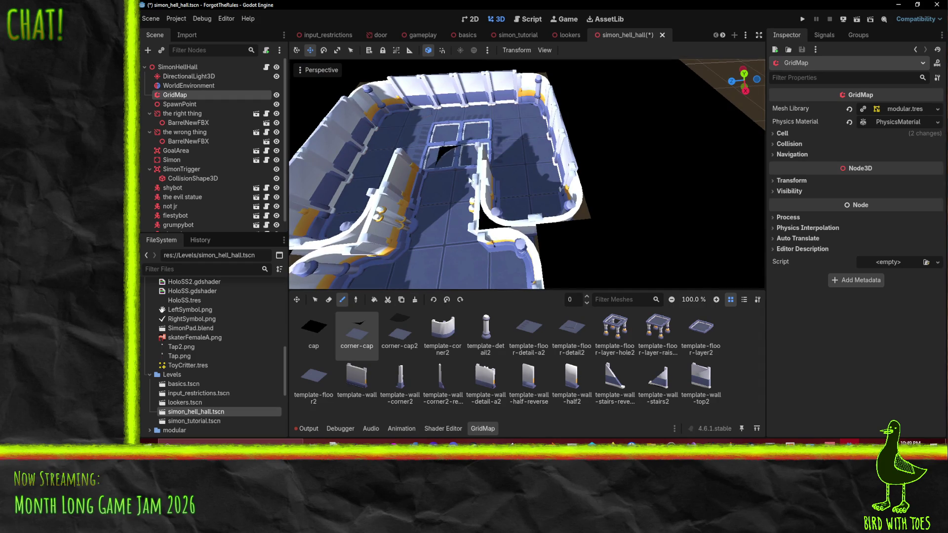
mouse_move(489, 249)
left_mouse_down()
mouse_move(508, 232)
mouse_move(526, 242)
mouse_move(575, 165)
left_mouse_up()
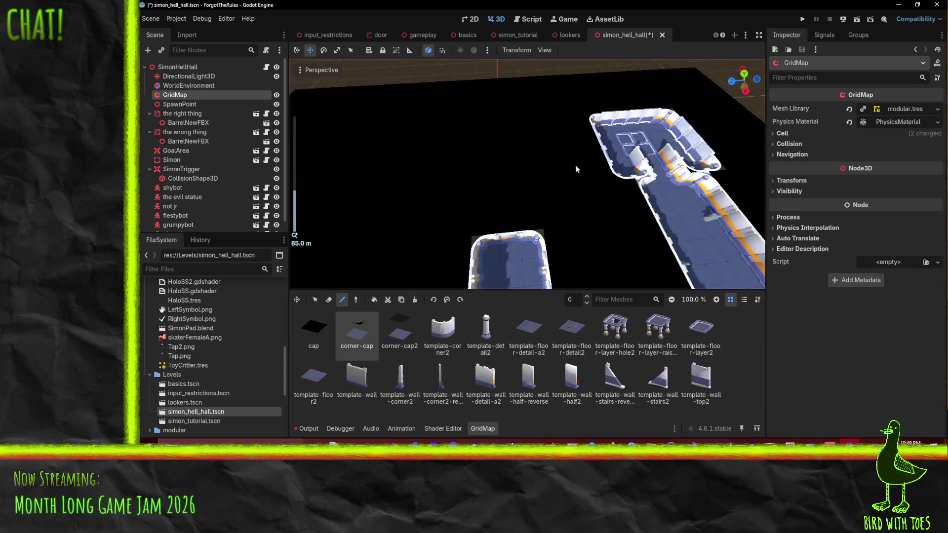
scroll(519, 206, "down", 3)
mouse_move(497, 206)
left_mouse_down()
mouse_move(573, 188)
mouse_move(500, 173)
mouse_move(559, 214)
left_mouse_up()
scroll(574, 187, "down", 4)
scroll(516, 189, "up", 3)
left_click_drag(517, 189, 433, 309)
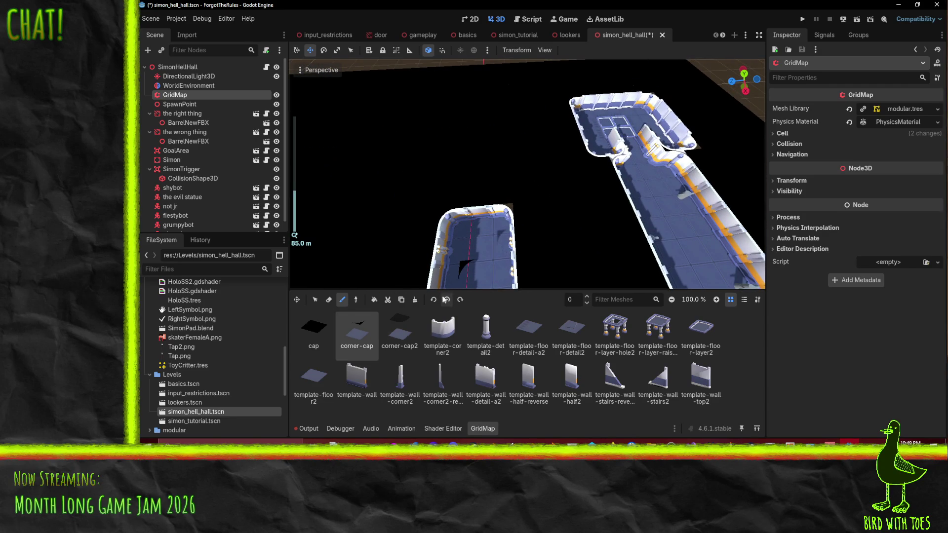
mouse_move(506, 221)
left_mouse_down()
mouse_move(577, 194)
mouse_move(543, 209)
mouse_move(553, 193)
mouse_move(538, 186)
left_mouse_up()
scroll(543, 209, "up", 2)
scroll(538, 185, "down", 1)
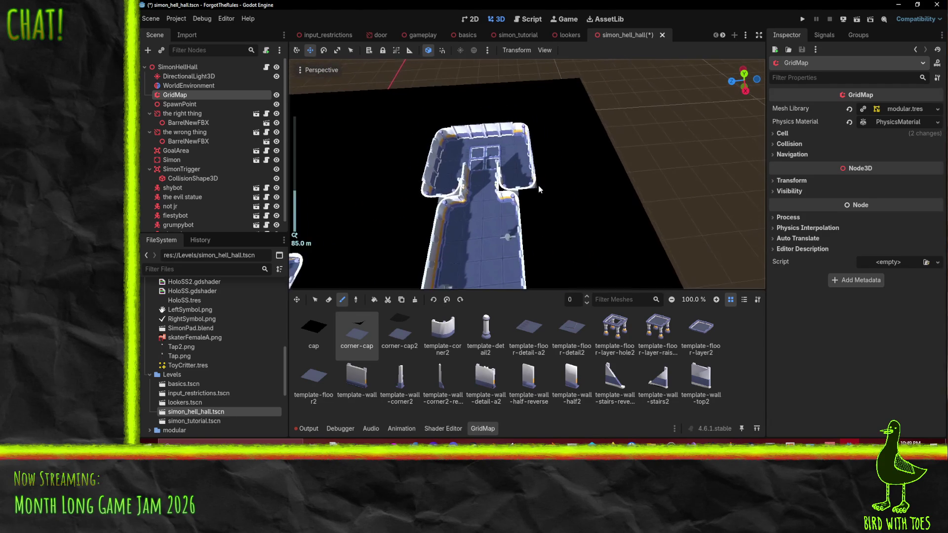
mouse_move(550, 232)
left_mouse_down()
mouse_move(559, 127)
mouse_move(605, 247)
left_mouse_up()
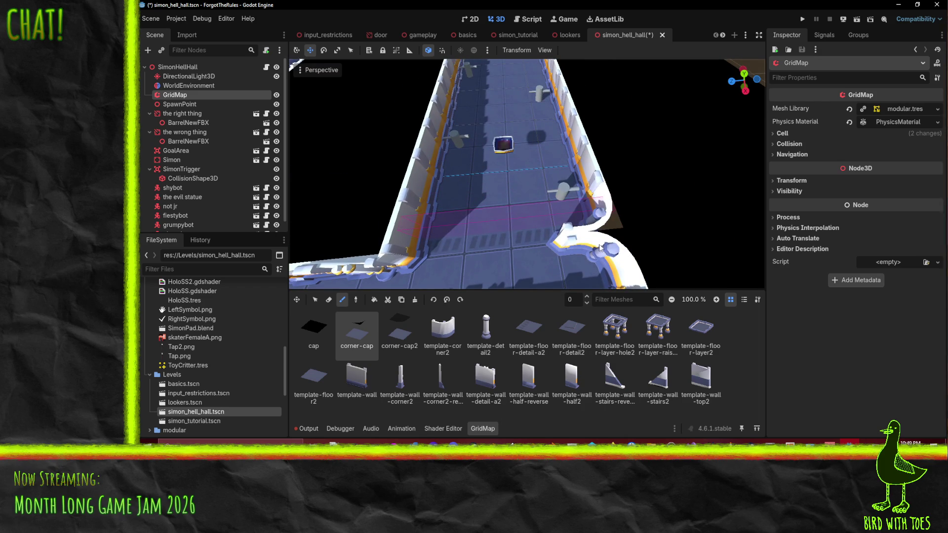
scroll(595, 248, "down", 6)
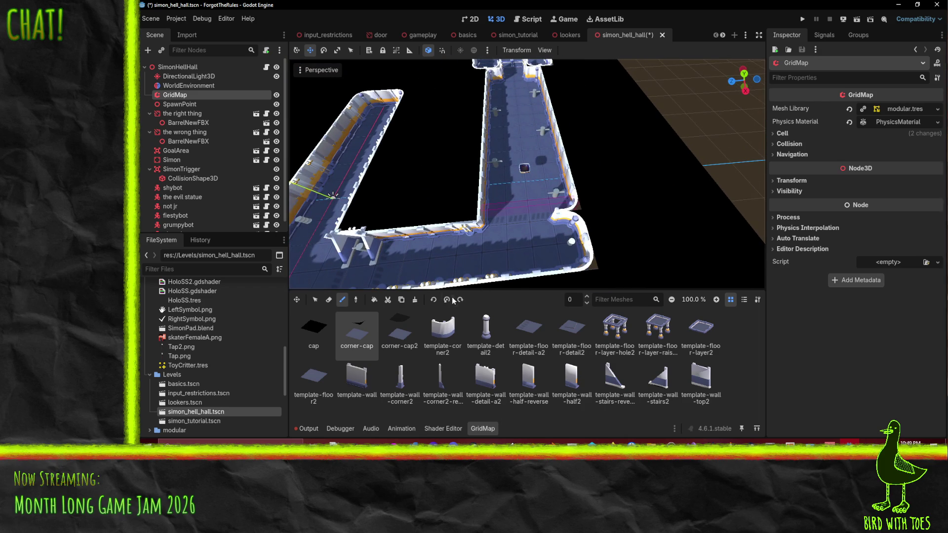
scroll(578, 267, "up", 4)
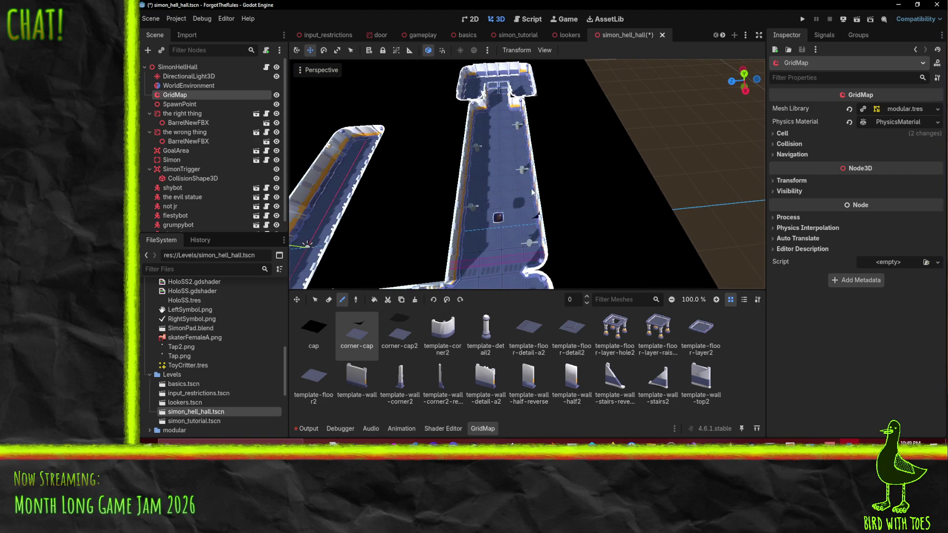
scroll(532, 192, "down", 2)
scroll(532, 217, "up", 5)
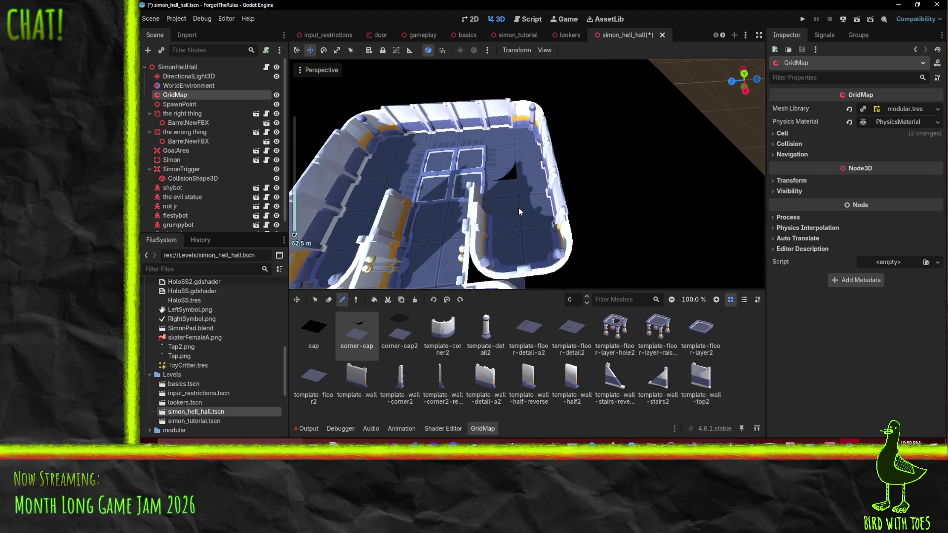
scroll(518, 211, "up", 3)
scroll(515, 182, "down", 3)
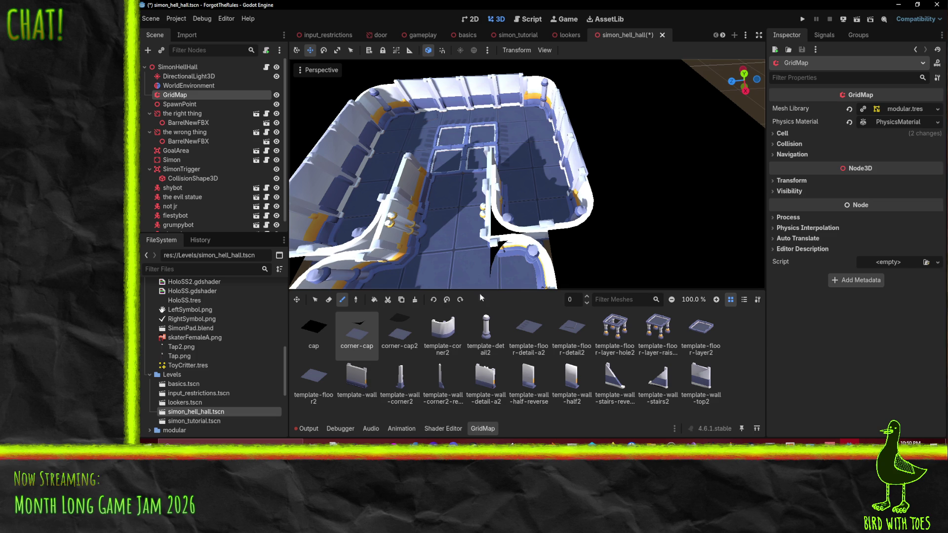
scroll(515, 277, "down", 4)
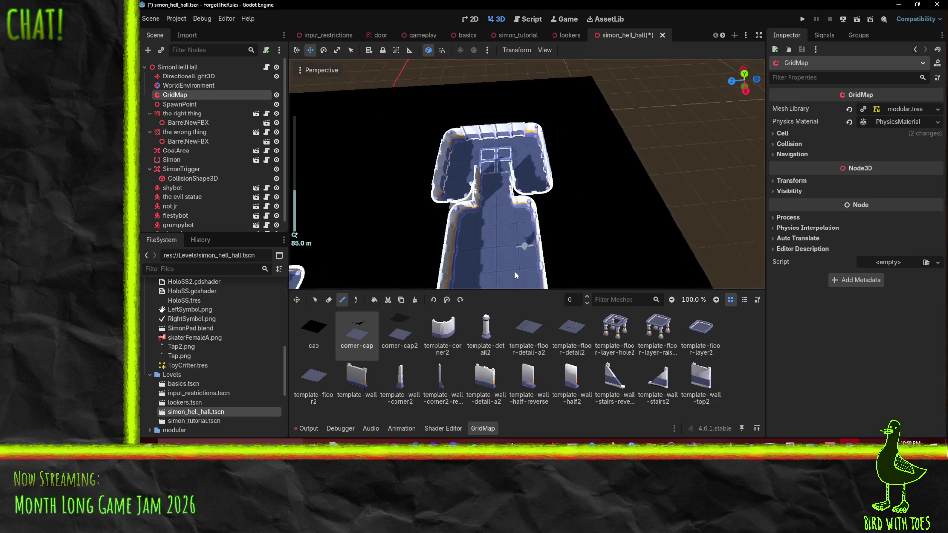
scroll(484, 229, "up", 4)
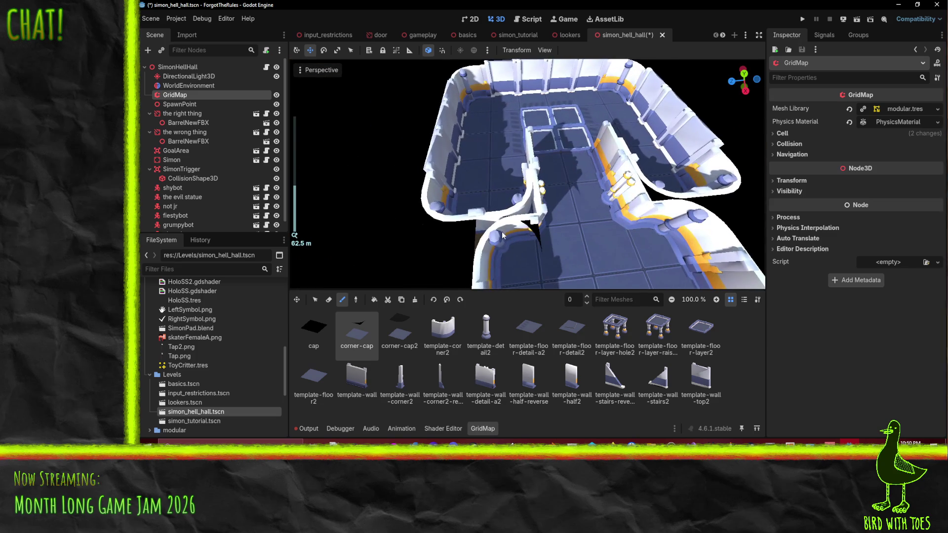
Step: Rotate the cursor piece three times around Y and save simon_hell_hall
left_click(448, 300)
left_click(448, 299)
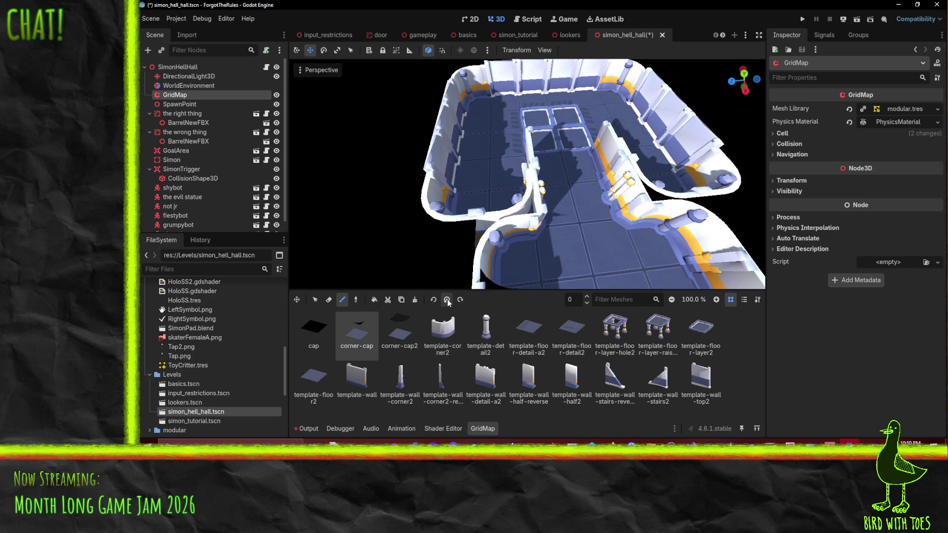
left_click(447, 300)
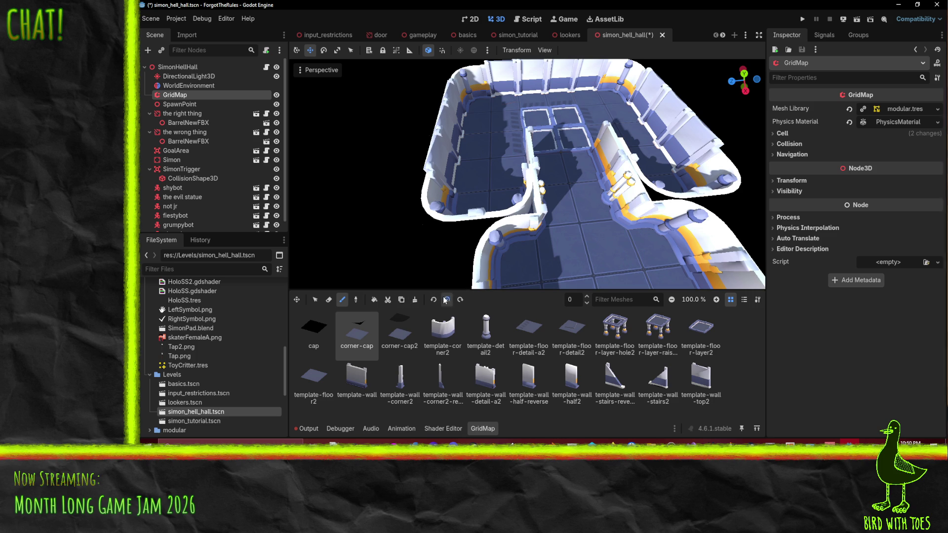
scroll(493, 190, "down", 5)
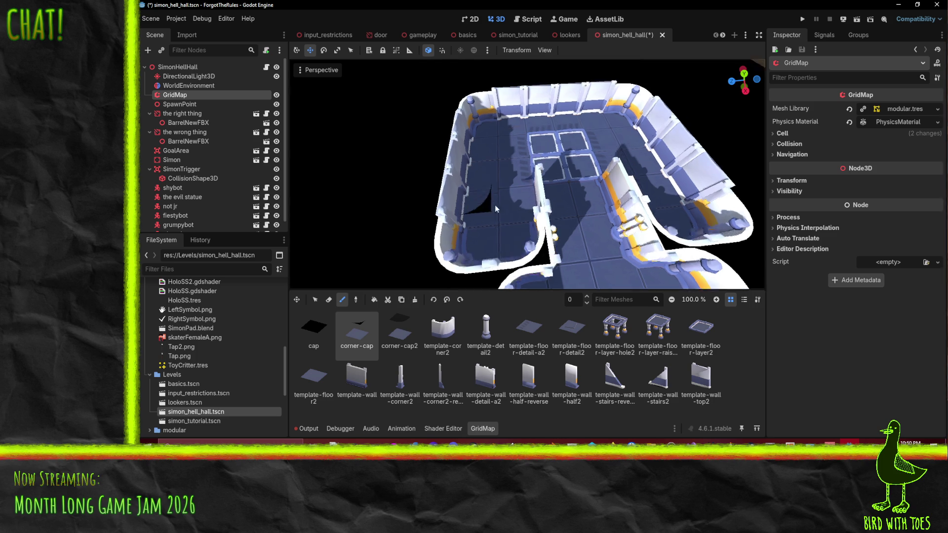
mouse_move(463, 255)
left_mouse_down()
mouse_move(557, 195)
mouse_move(562, 132)
mouse_move(594, 186)
mouse_move(494, 188)
mouse_move(407, 229)
mouse_move(503, 215)
left_mouse_up()
key("ctrl+s")
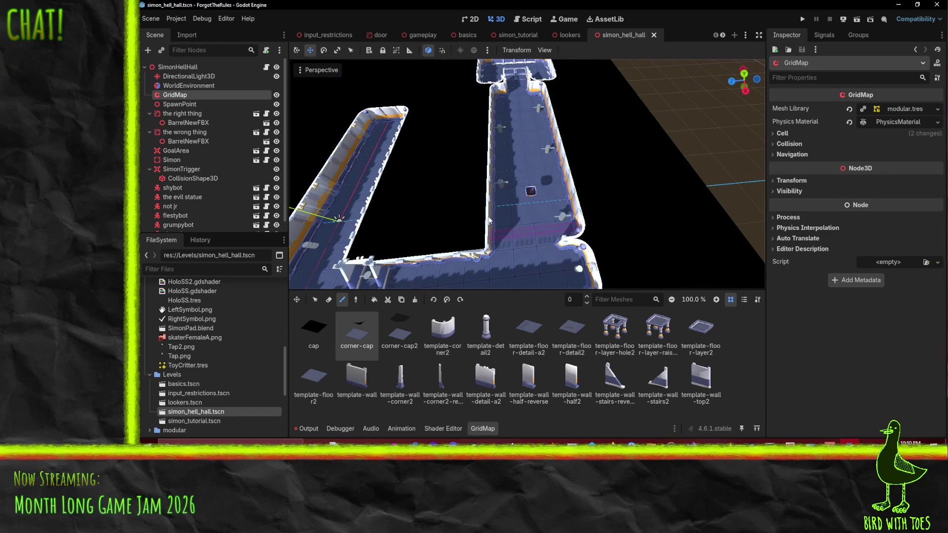
Step: Open simon_tutorial.tscn and orbit closer to its corridor pieces
double_click(208, 422)
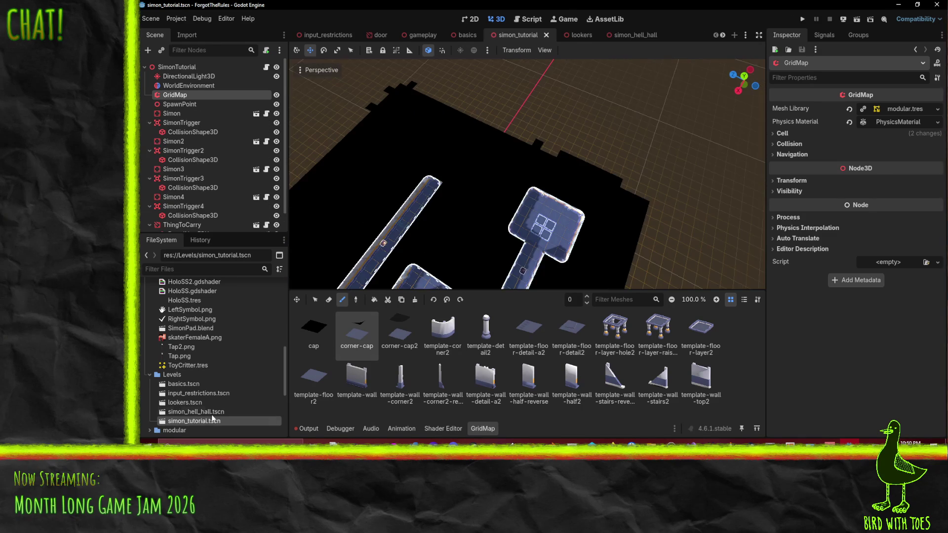
left_click_drag(511, 176, 478, 197)
scroll(444, 200, "up", 3)
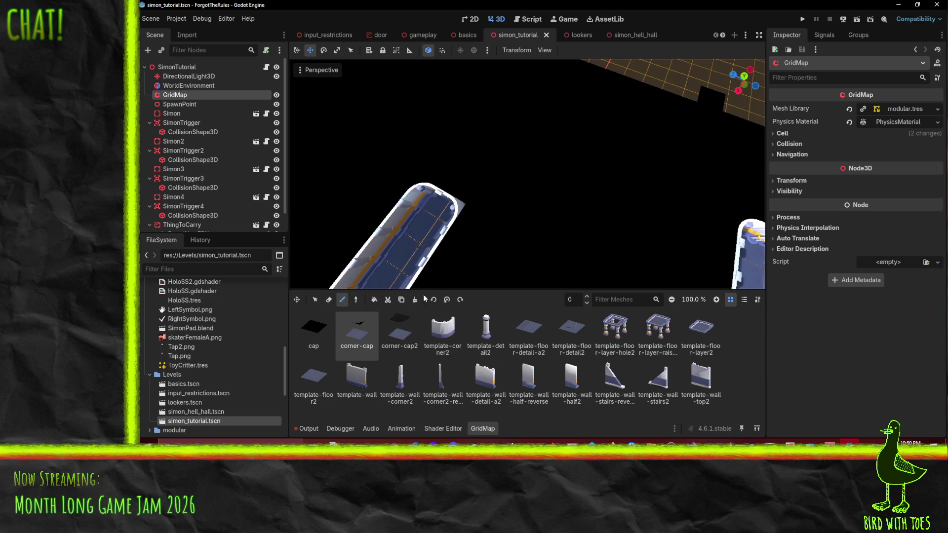
left_click(455, 218)
scroll(456, 219, "down", 5)
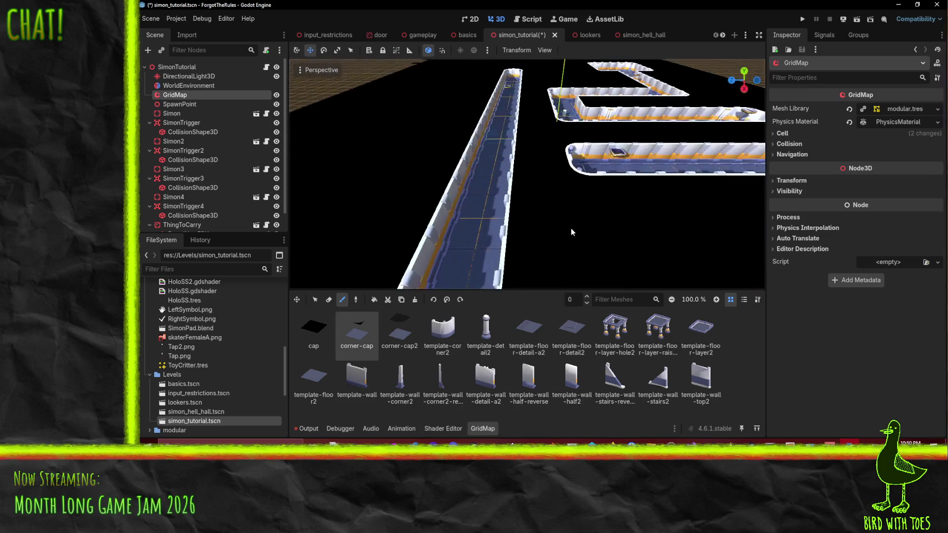
scroll(570, 228, "down", 5)
Step: Save simon_tutorial and run the project to its title screen
key("ctrl+s")
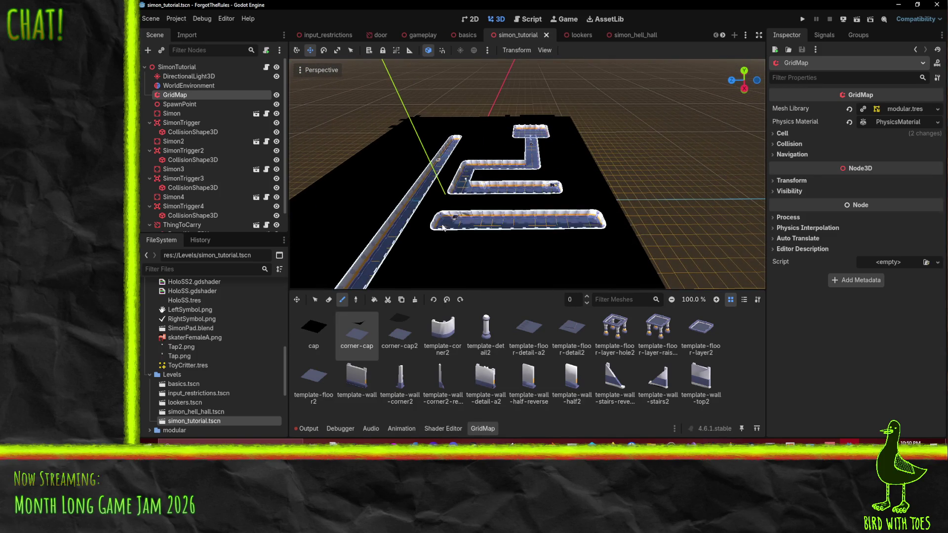
scroll(476, 203, "up", 3)
scroll(476, 198, "up", 3)
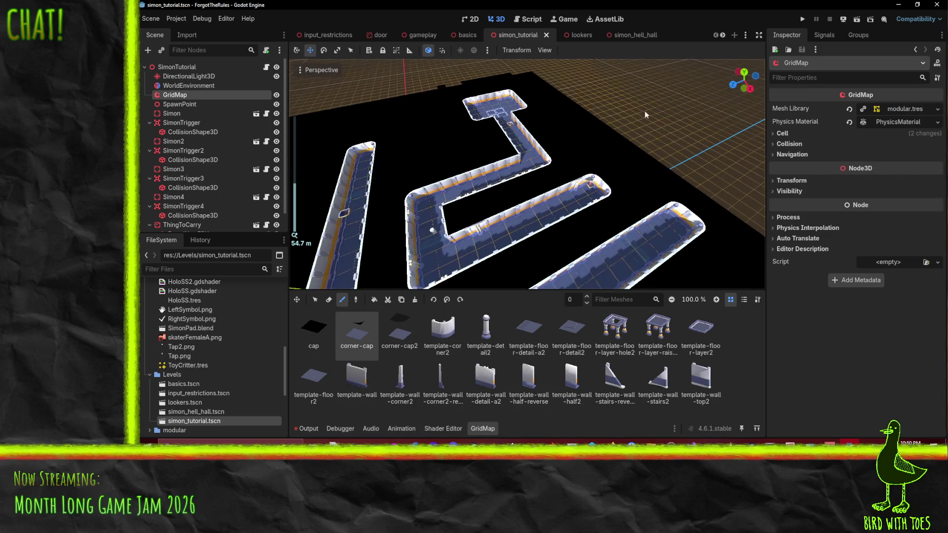
left_click(802, 19)
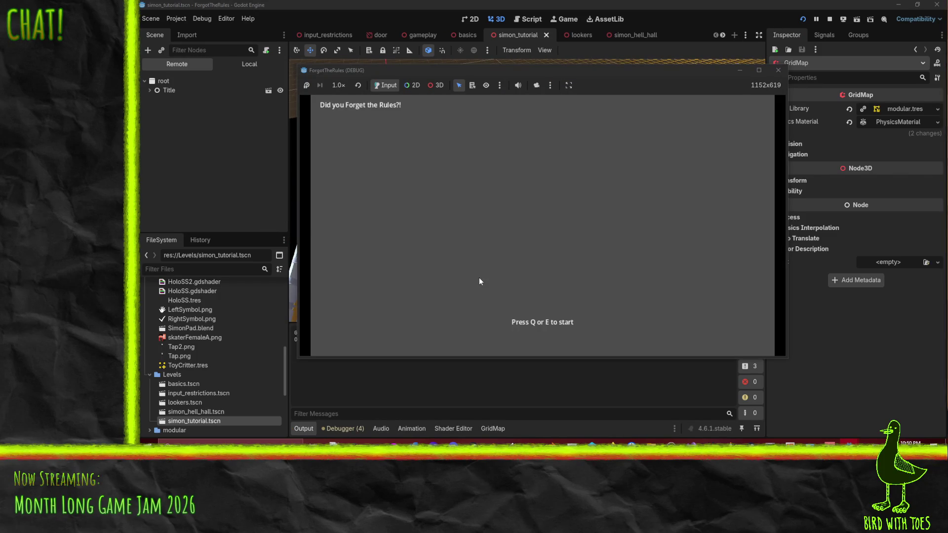
Step: Start the game with Q, walk to the barrel and carry it onto the floor panels to finish the hell hall
key("q")
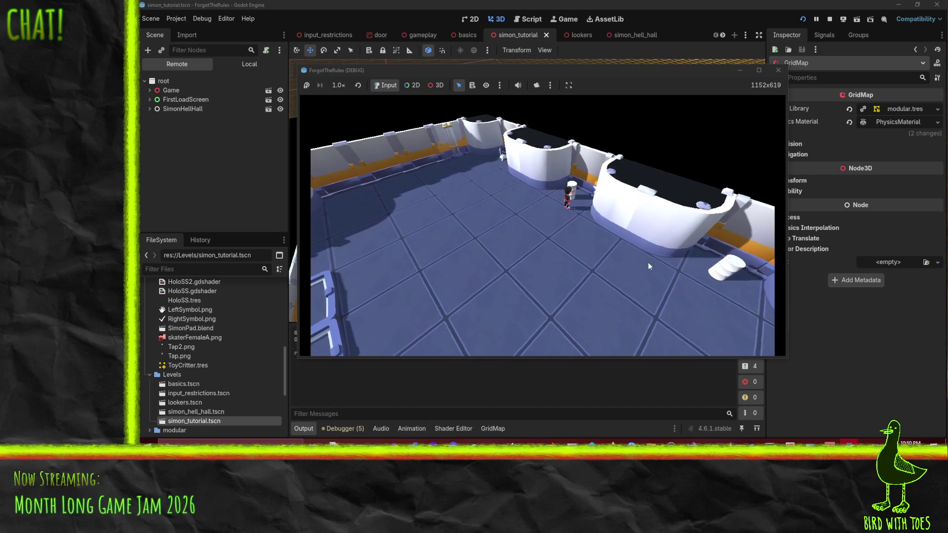
key("e")
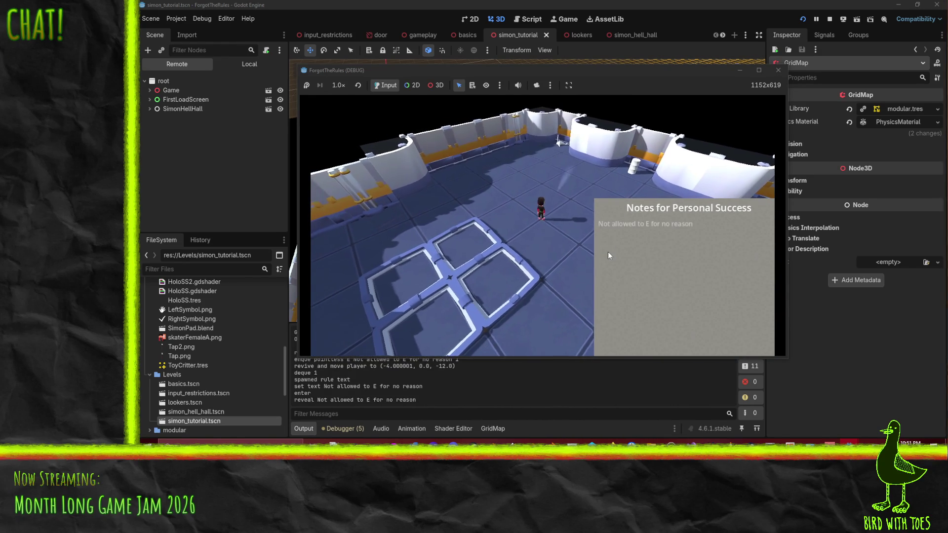
key("w")
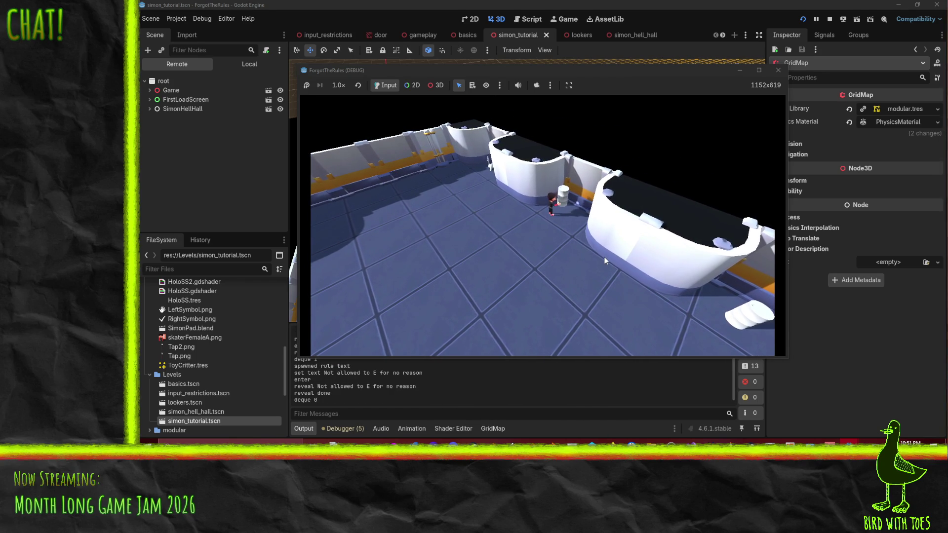
key("d")
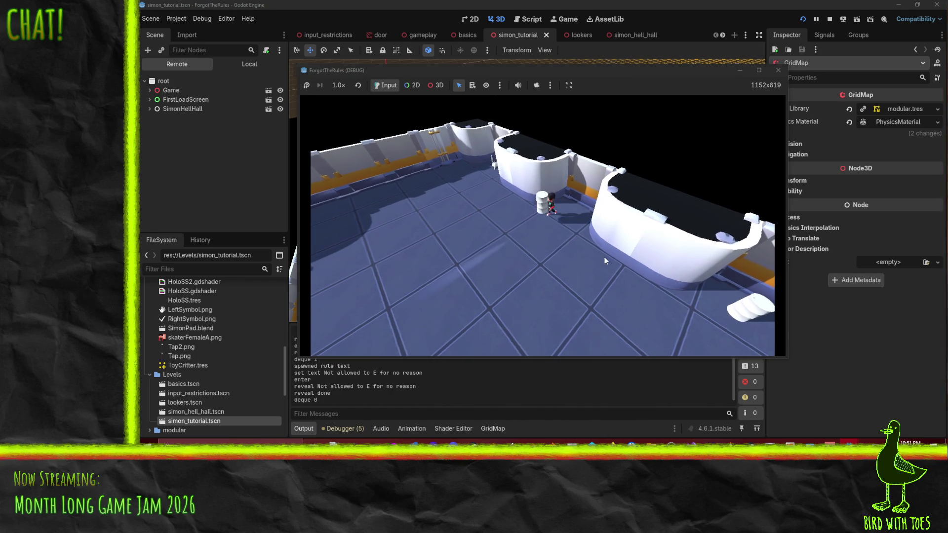
key("a")
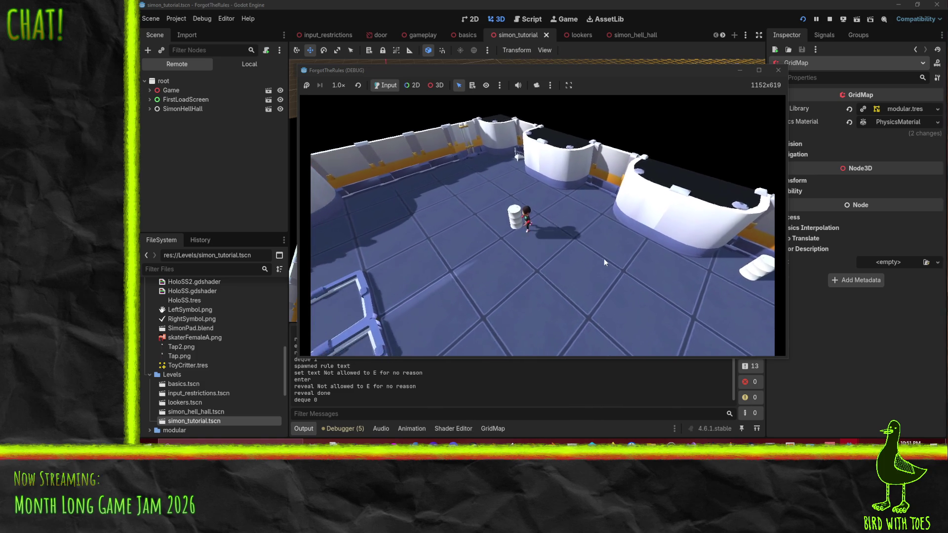
key("a")
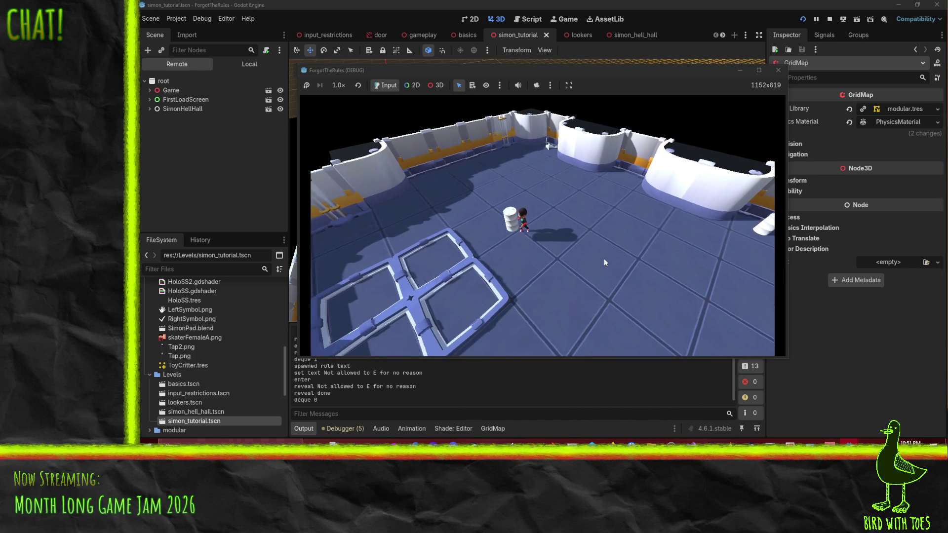
key("s")
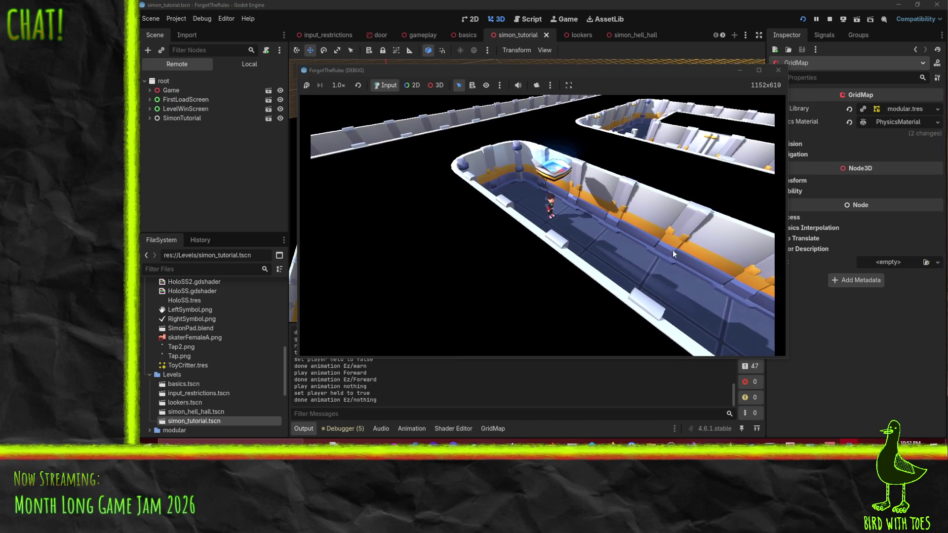
Step: Walk the character along the tutorial corridor onto the glowing pad until it teleports
left_click(690, 241)
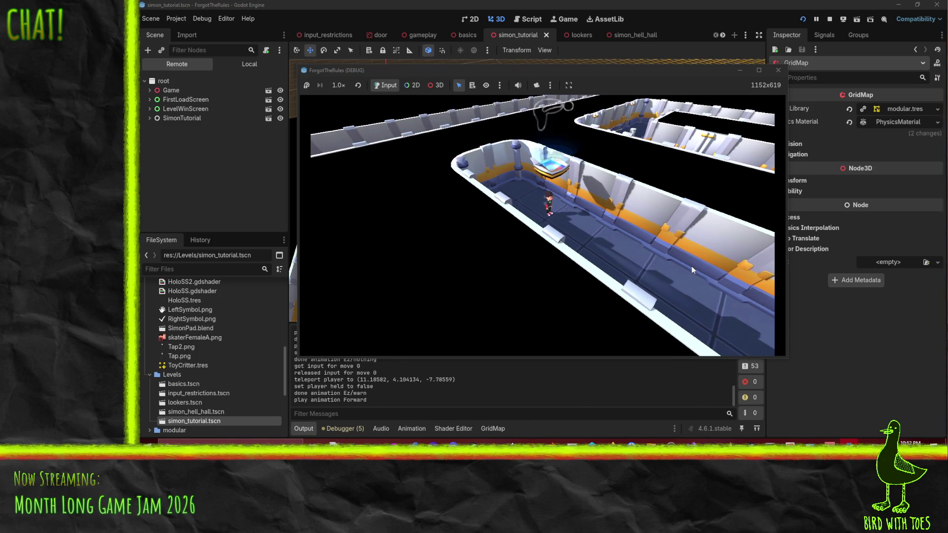
left_click(692, 266)
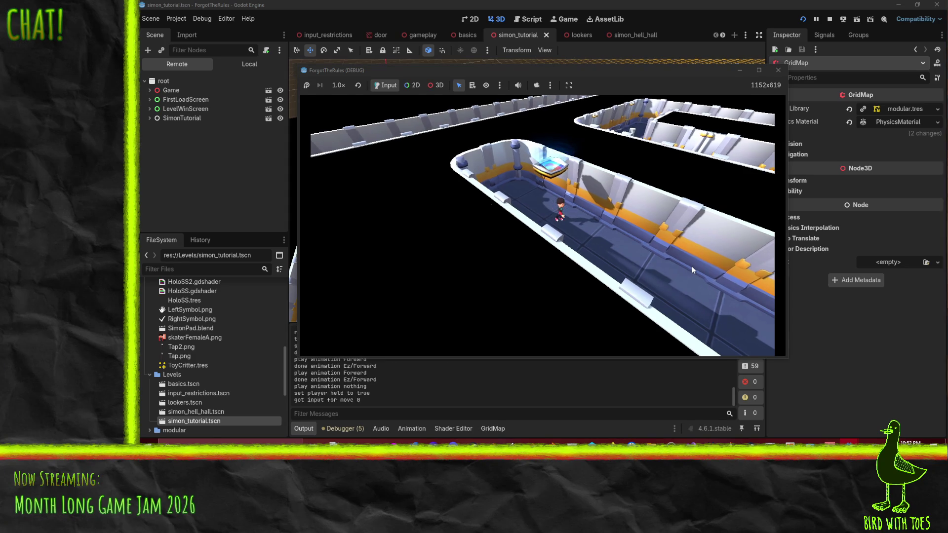
right_click(691, 265)
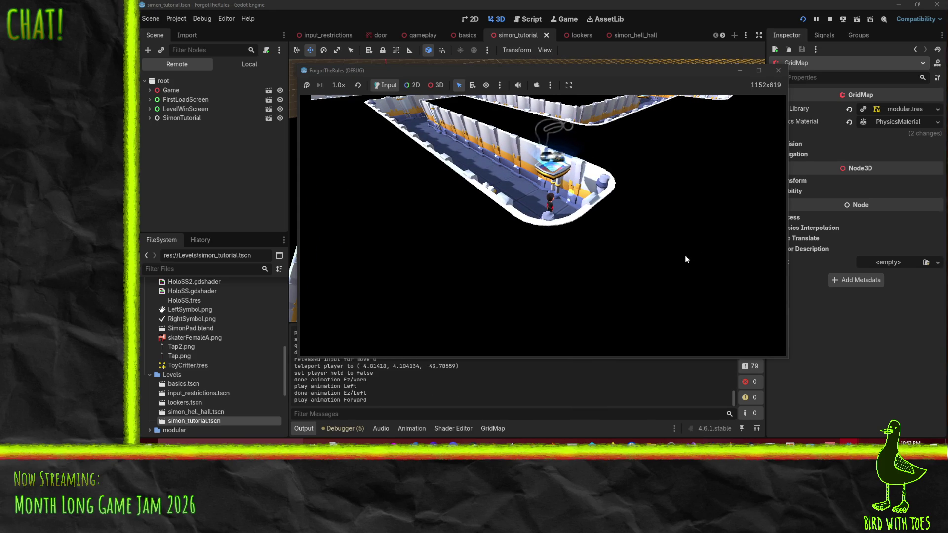
key("Up")
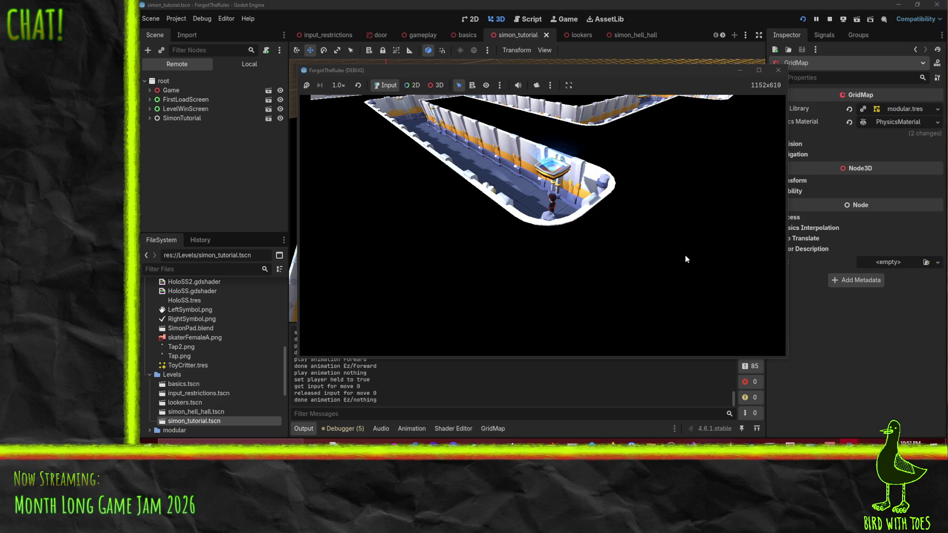
key("Up")
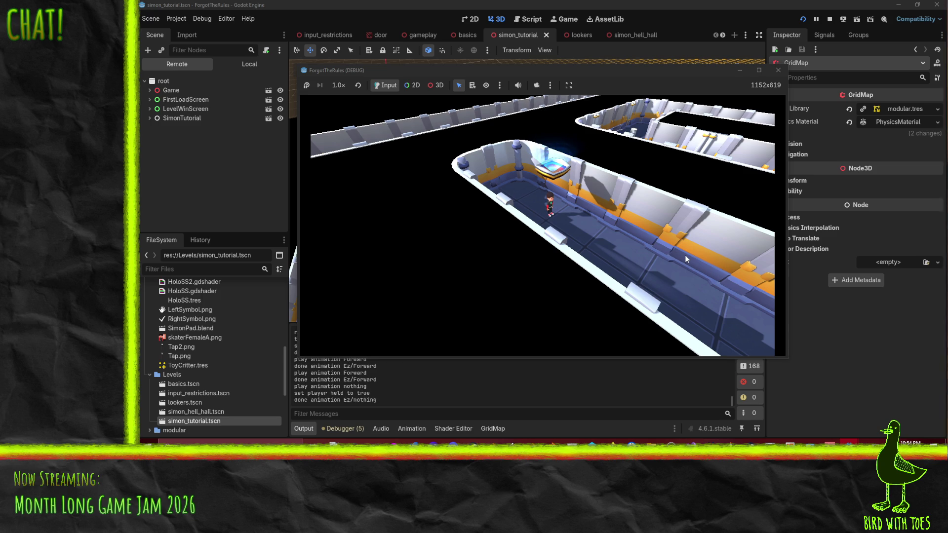
Step: Walk past the pedestal teleport until the 'Not allowed to turn left in turns restricted zone' note appears
left_click(685, 254)
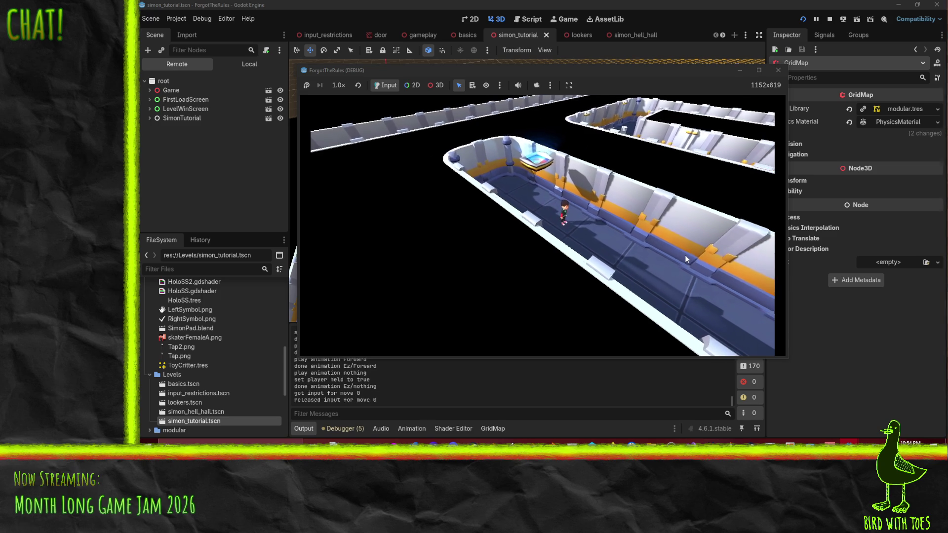
right_click(685, 255)
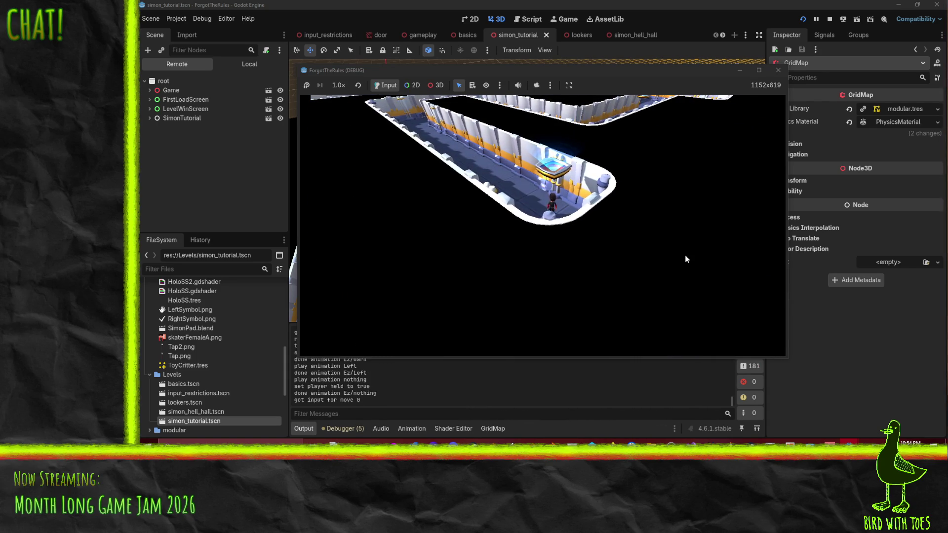
left_click(685, 258)
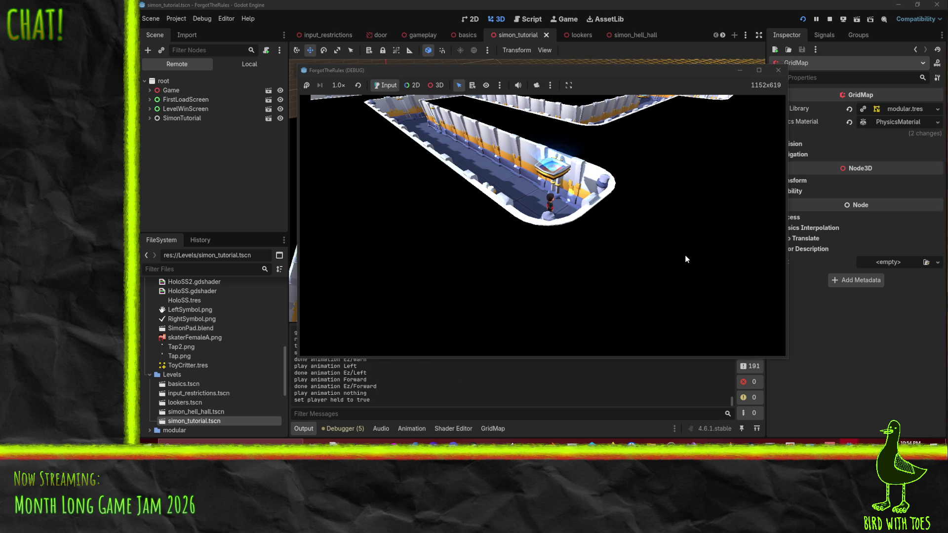
key("Up")
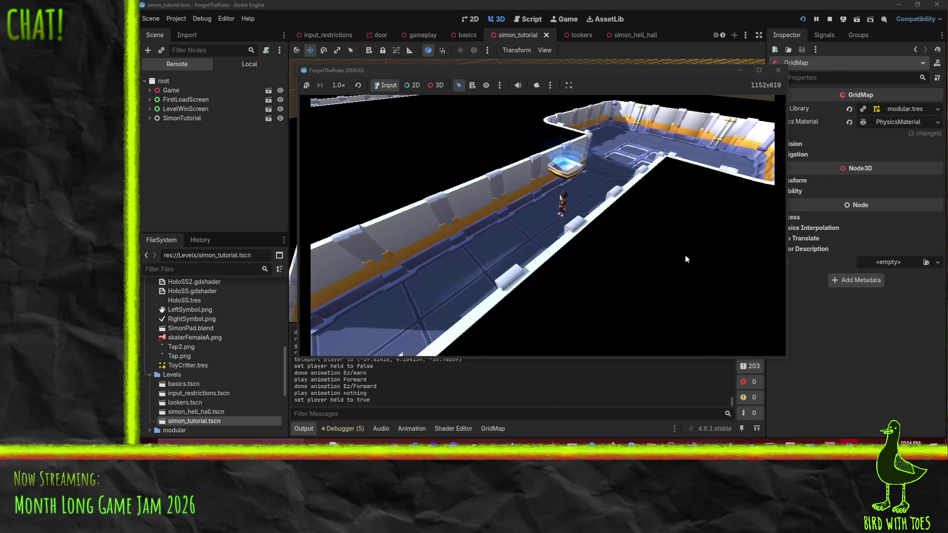
key("Left")
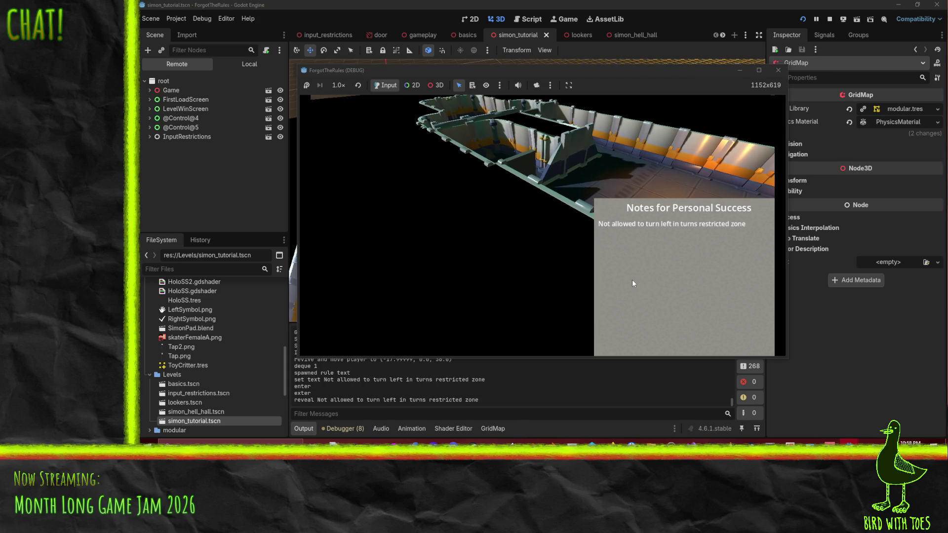
Step: Stop the running game and open lookers.tscn for editing
left_click(779, 69)
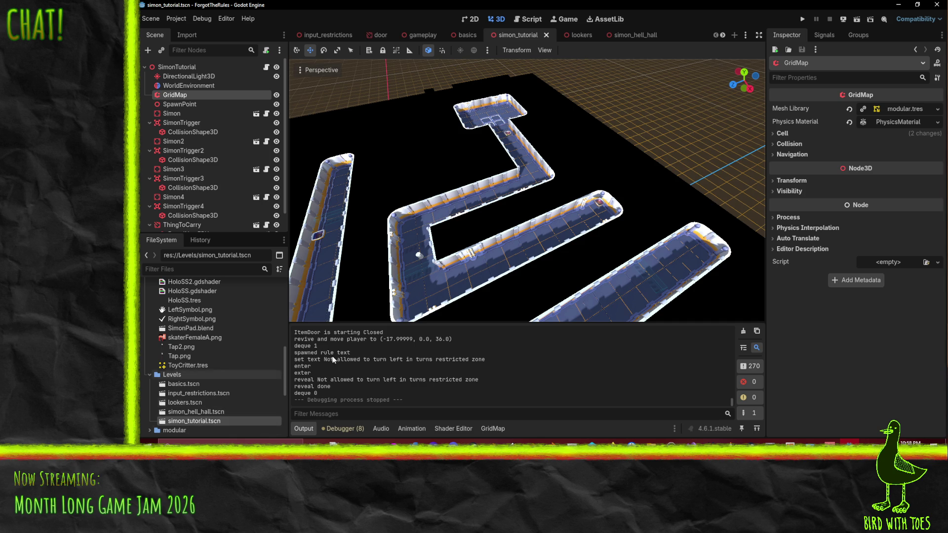
left_click(206, 402)
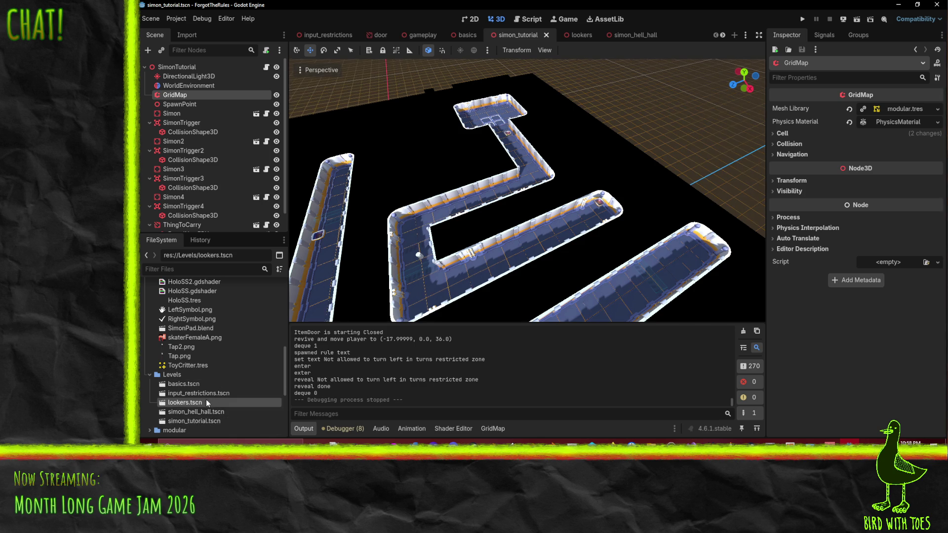
double_click(206, 403)
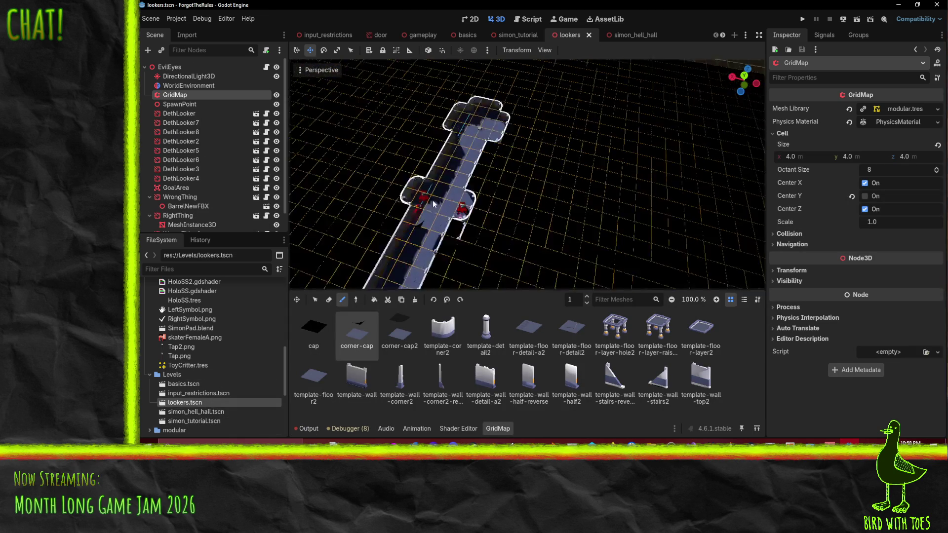
Step: Place a corner cap in the curved corridor corner and lower the GridMap editing floor to 0
scroll(433, 203, "up", 10)
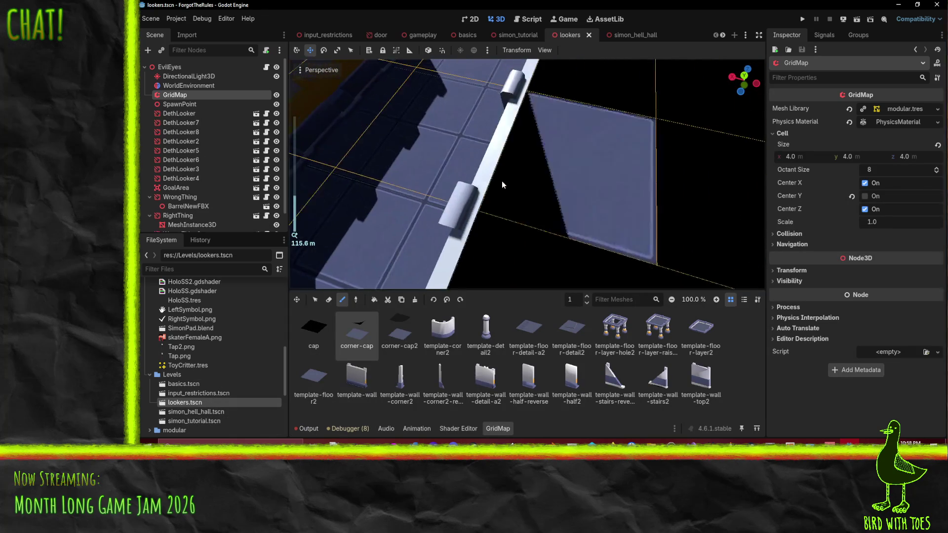
scroll(504, 178, "down", 5)
scroll(508, 171, "up", 5)
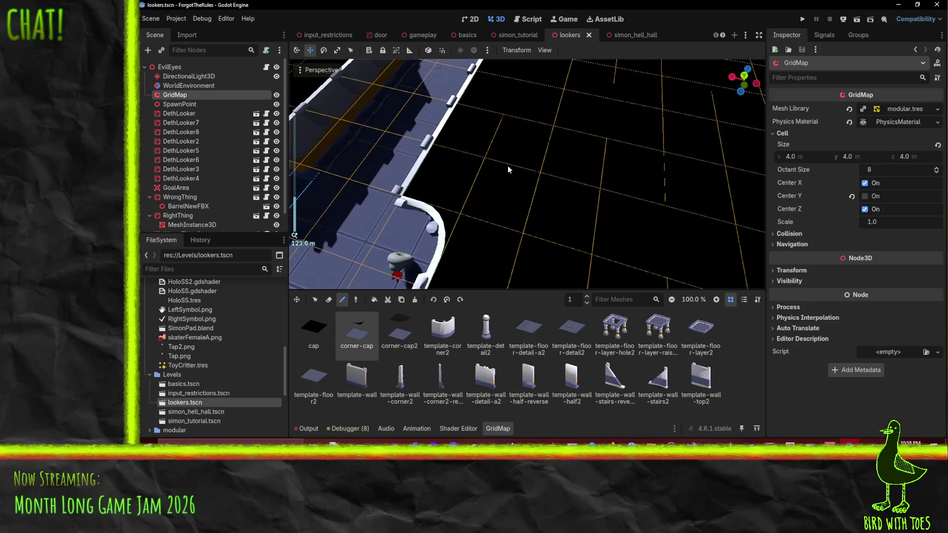
scroll(508, 170, "down", 5)
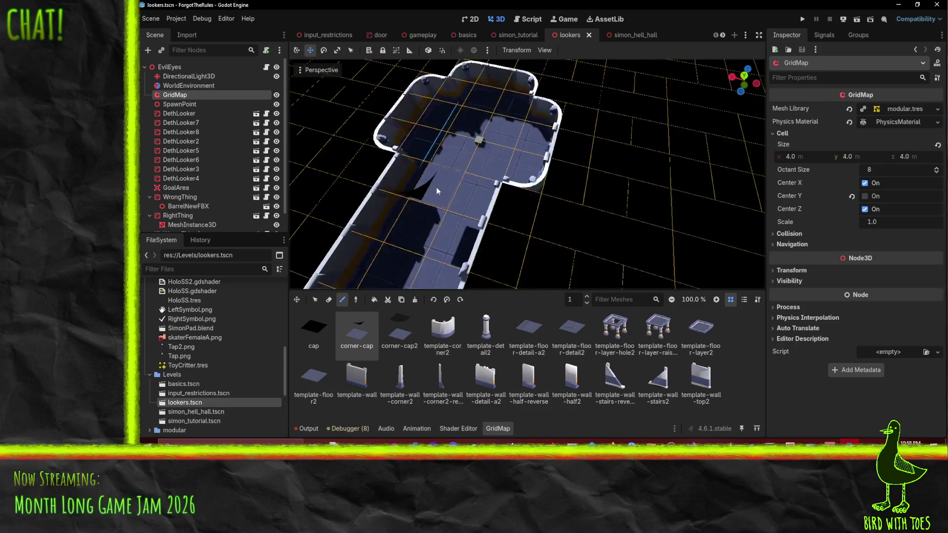
scroll(437, 192, "down", 8)
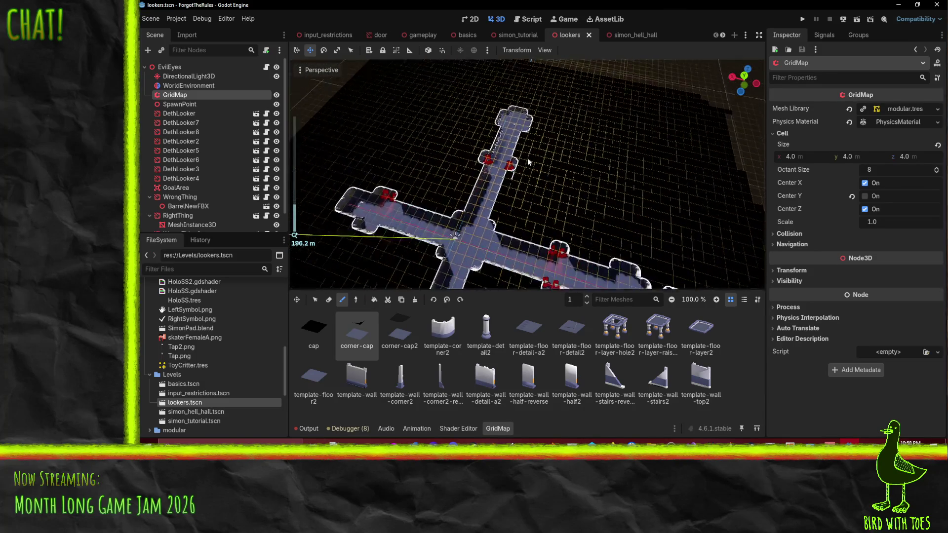
scroll(475, 114, "up", 10)
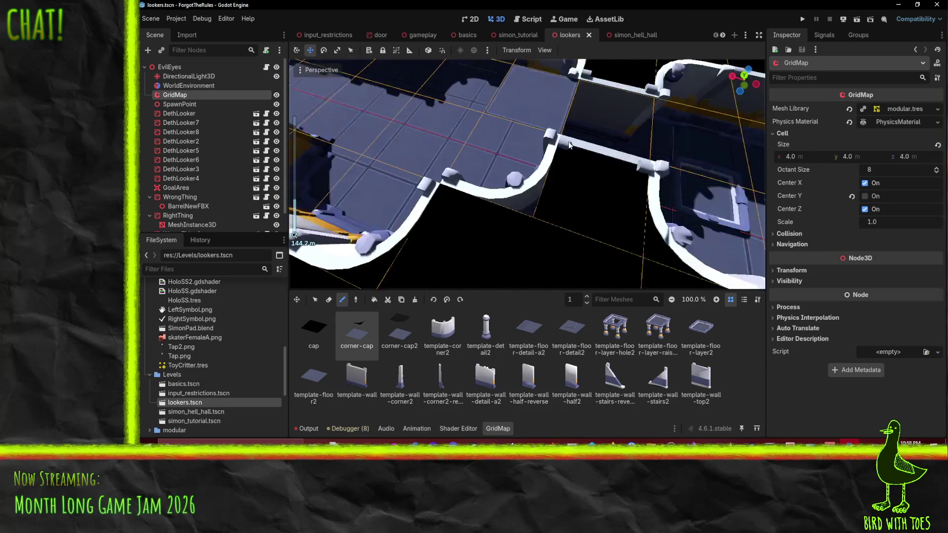
scroll(576, 148, "up", 4)
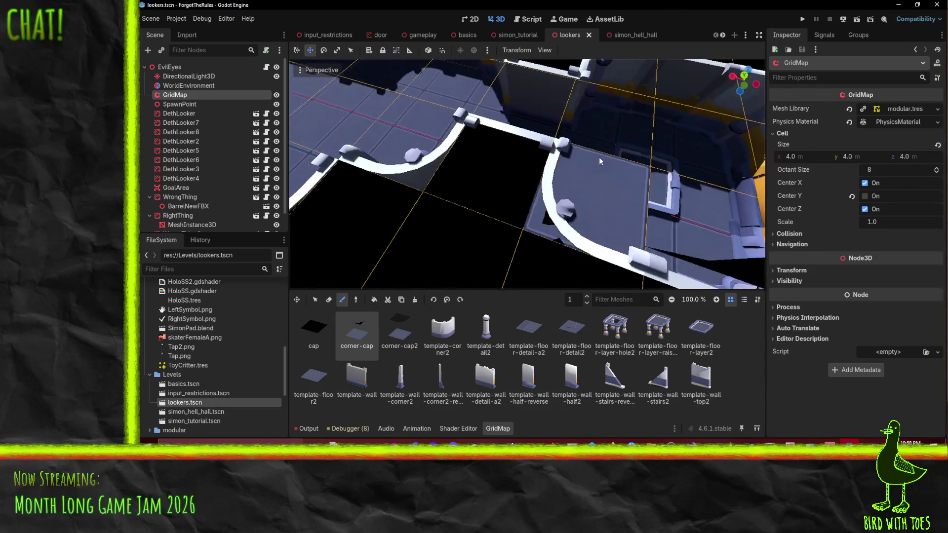
scroll(602, 158, "down", 3)
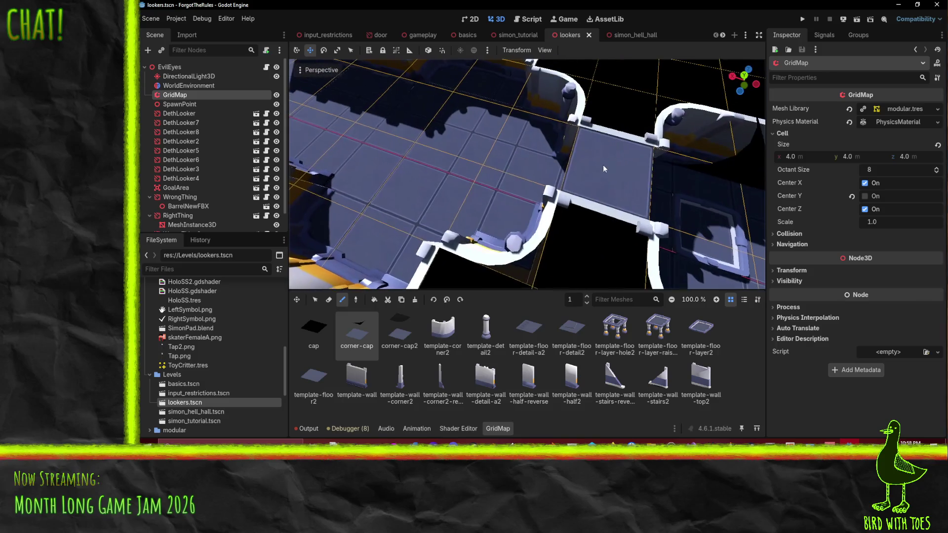
left_click(524, 225)
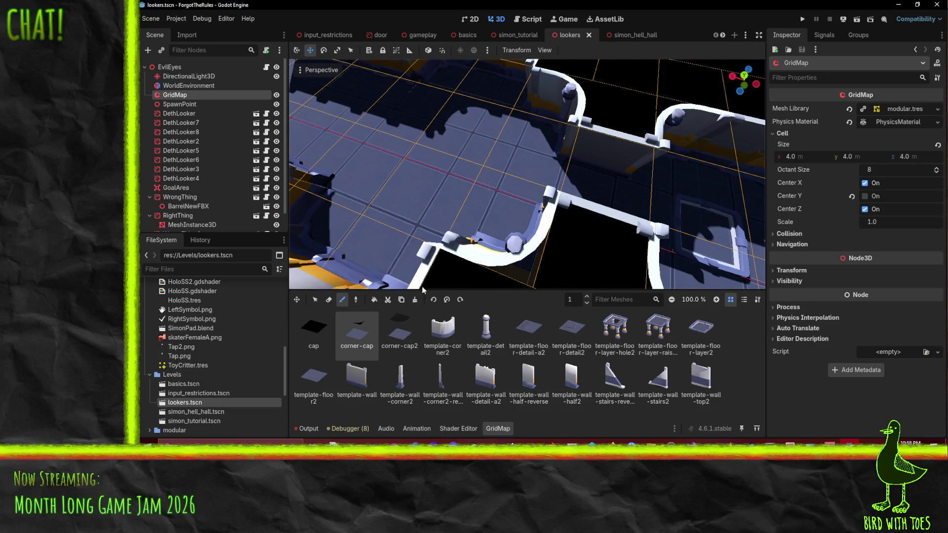
left_click(586, 303)
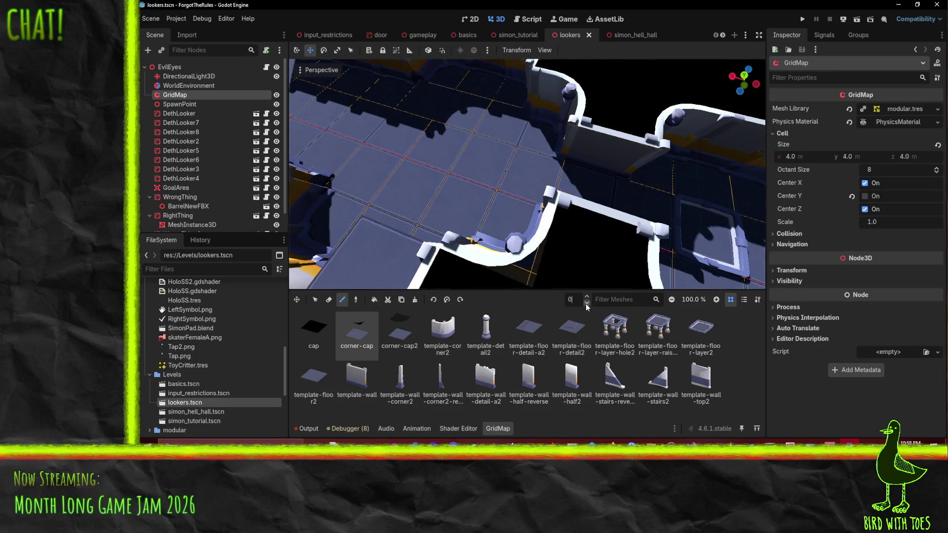
scroll(512, 241, "down", 10)
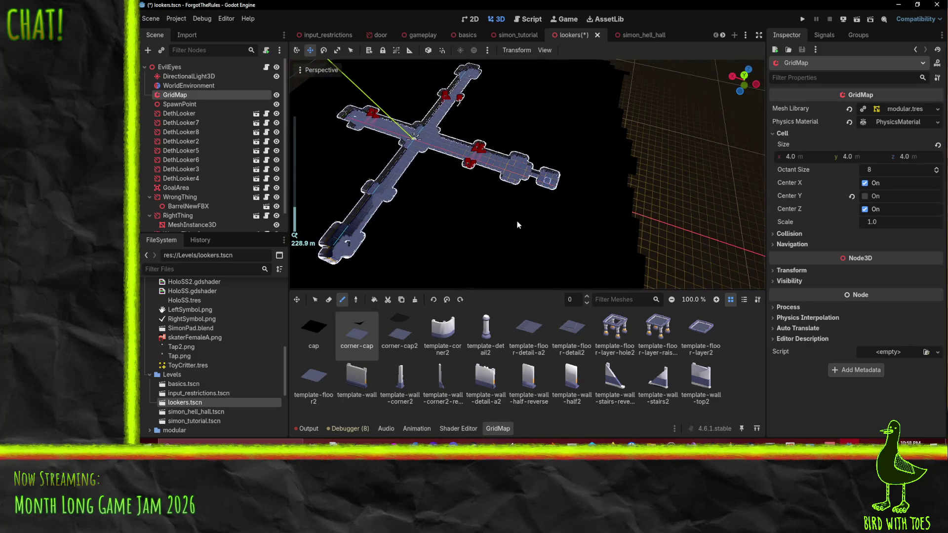
scroll(465, 186, "up", 6)
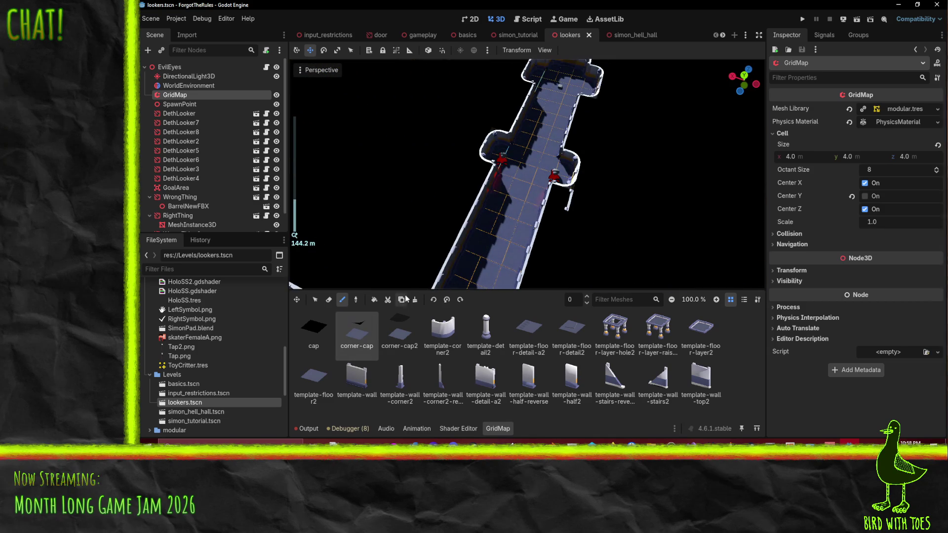
Step: Switch the GridMap to Erase, delete the stray pillar outside the corridor, and save lookers.tscn
left_click(328, 300)
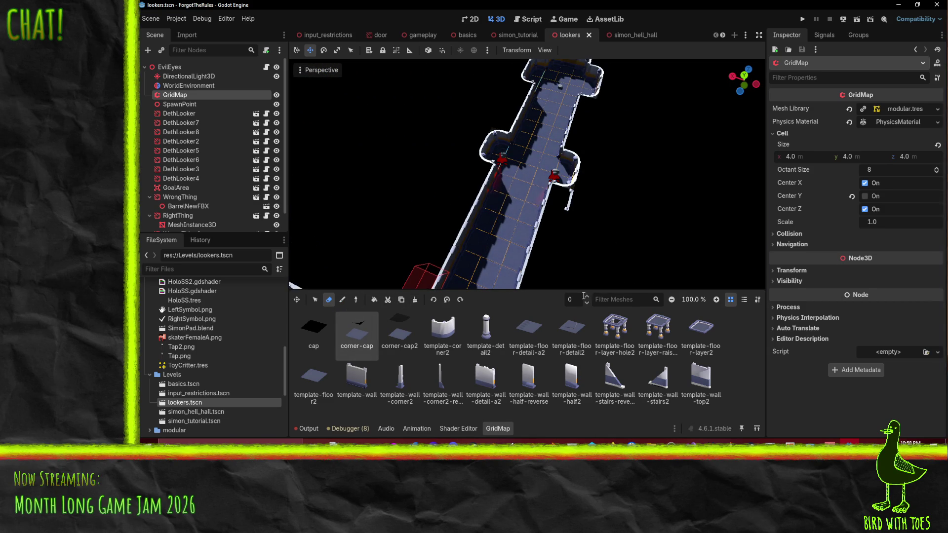
scroll(584, 295, "down", 1)
scroll(585, 298, "up", 2)
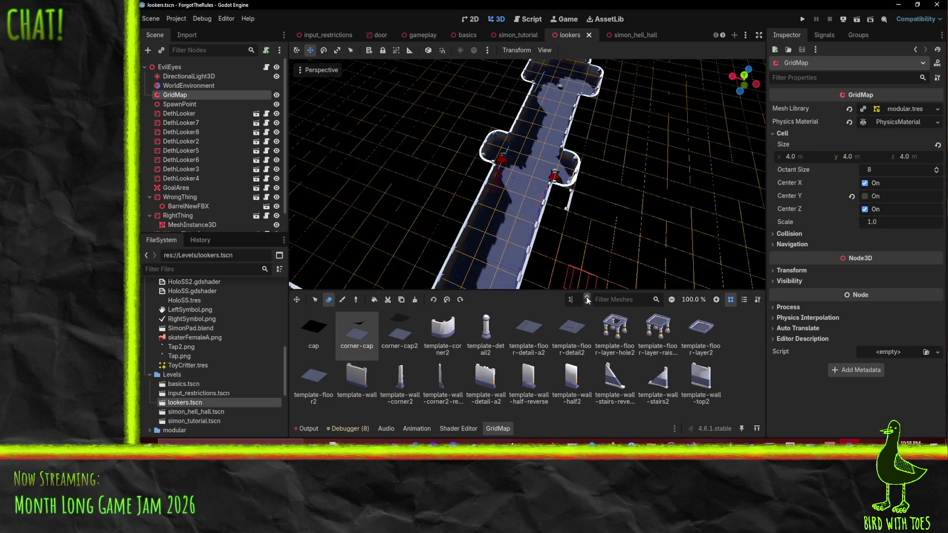
left_click(556, 204)
key("ctrl+s")
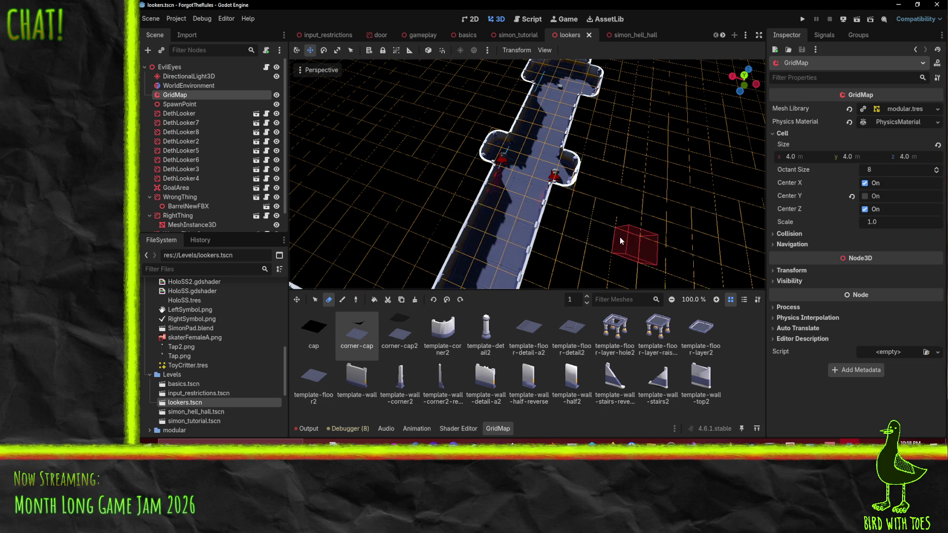
key("q")
mouse_move(580, 253)
left_mouse_down()
mouse_move(496, 194)
mouse_move(621, 184)
mouse_move(608, 176)
mouse_move(611, 147)
mouse_move(628, 150)
mouse_move(616, 153)
mouse_move(563, 247)
mouse_move(563, 203)
left_mouse_up()
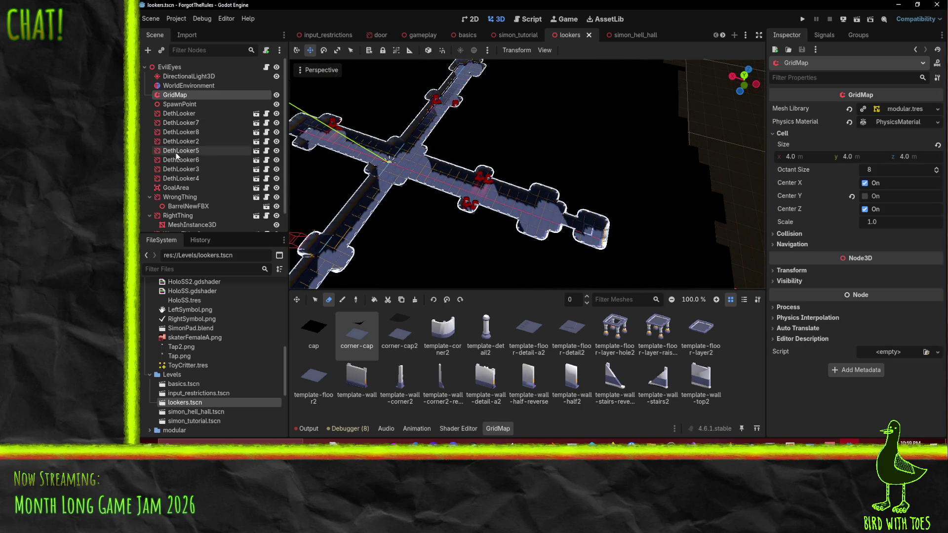
Step: Open input_restrictions.tscn, select the cap piece, and erase a stray cell beside the level
double_click(206, 393)
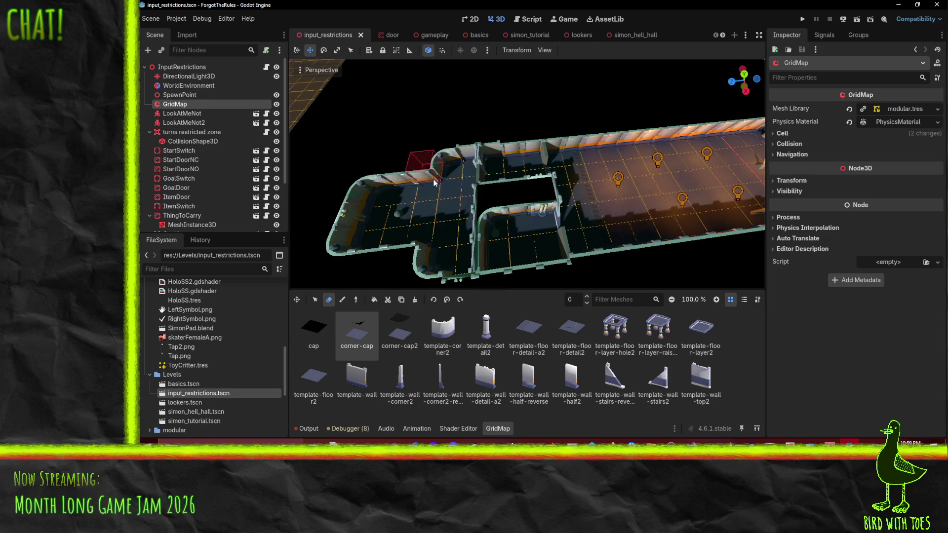
scroll(434, 183, "down", 5)
scroll(435, 183, "up", 4)
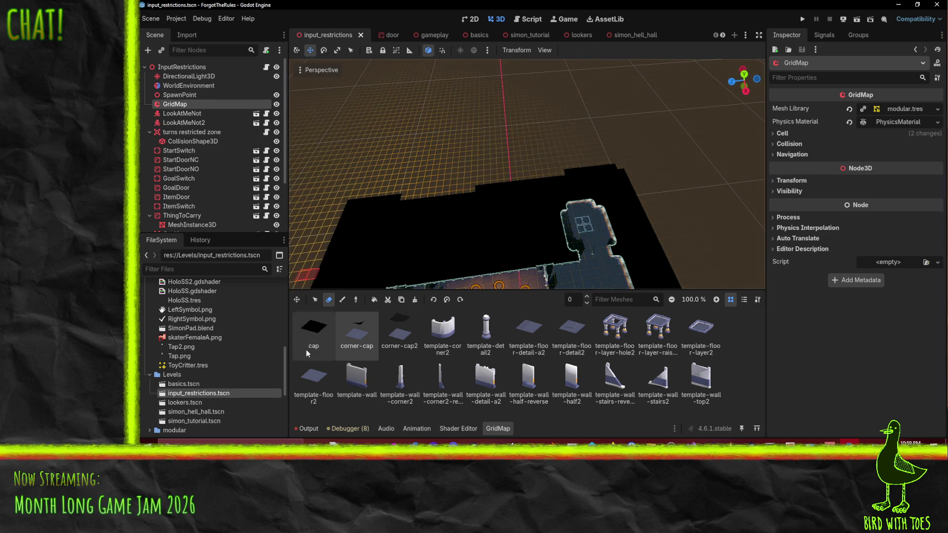
left_click(306, 350)
scroll(419, 174, "down", 3)
scroll(415, 188, "up", 5)
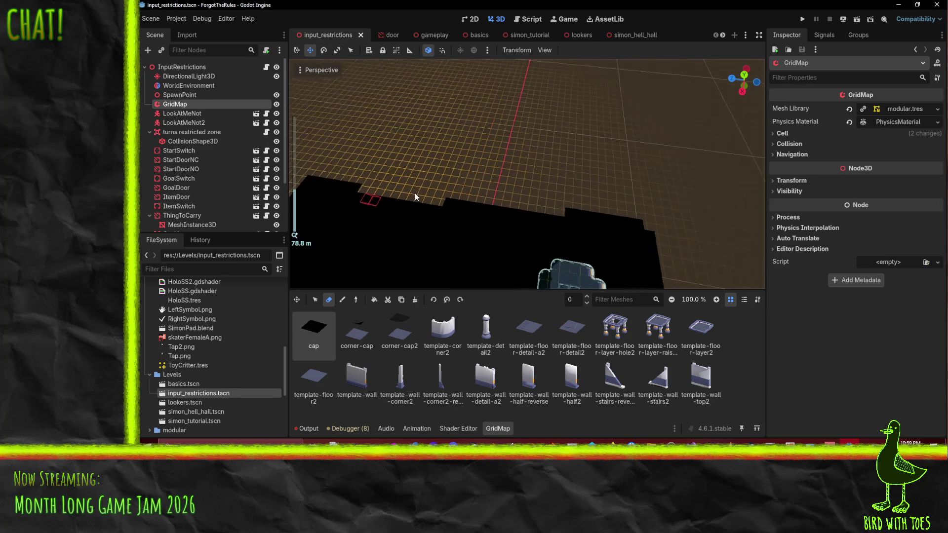
scroll(415, 193, "up", 2)
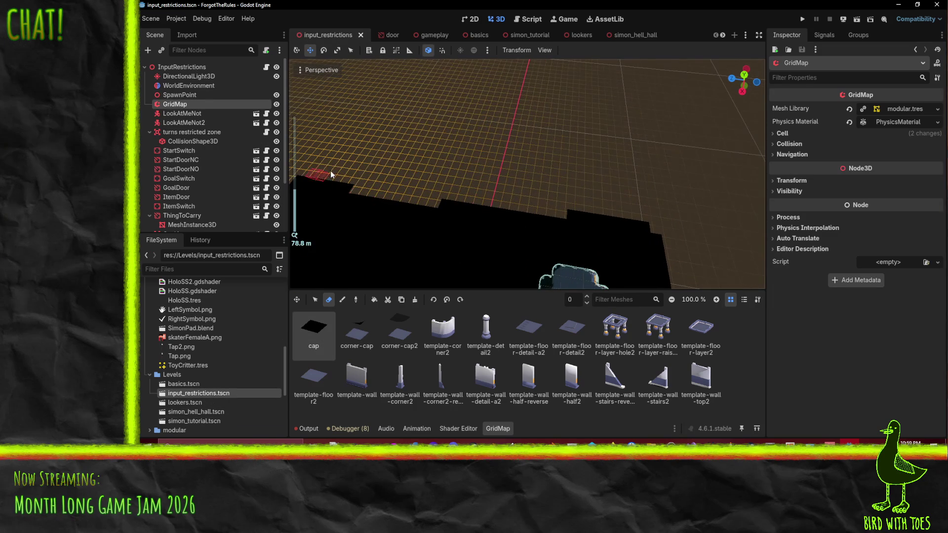
left_click(426, 194)
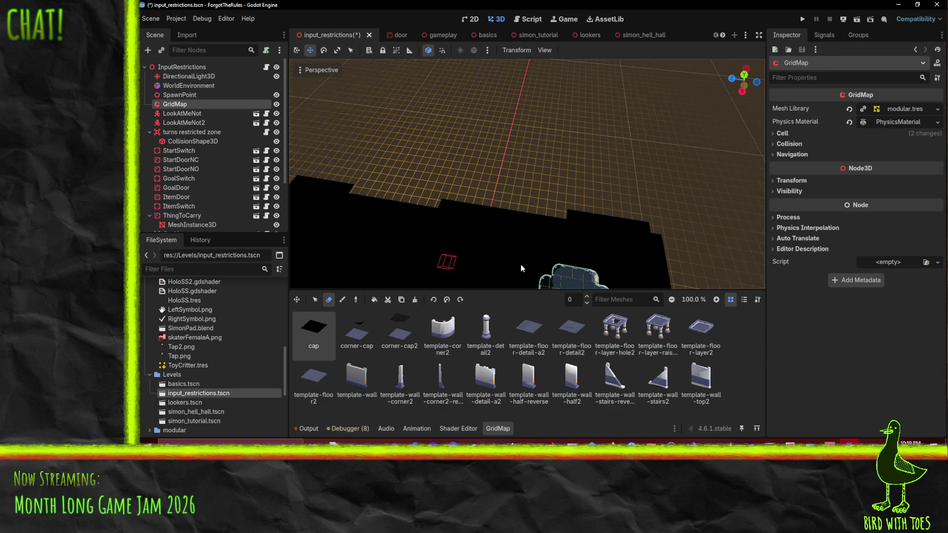
left_click(342, 301)
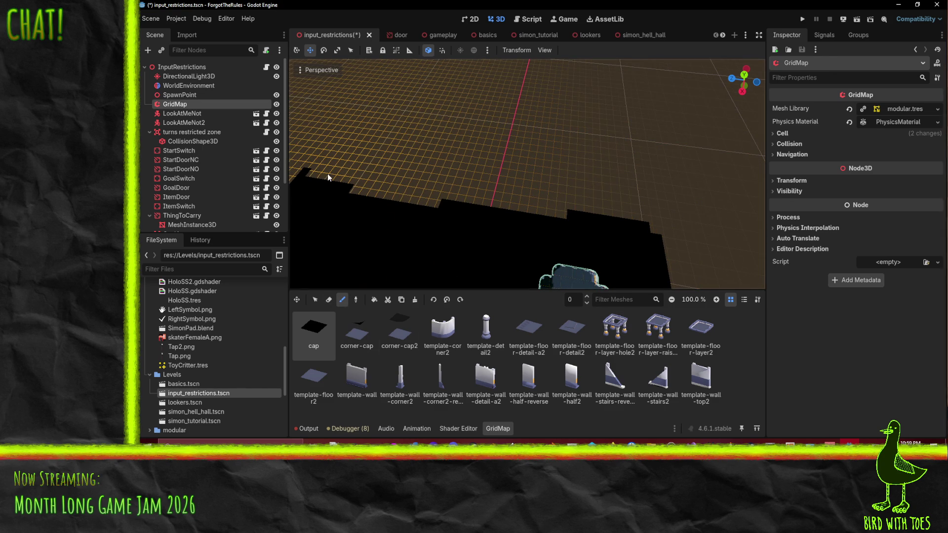
Step: Paint black cap tiles across the empty floor gaps, undoing one misplaced row
mouse_move(327, 173)
left_mouse_down()
mouse_move(487, 201)
mouse_move(356, 156)
mouse_move(410, 141)
mouse_move(577, 170)
mouse_move(396, 147)
mouse_move(341, 175)
mouse_move(339, 139)
left_mouse_up()
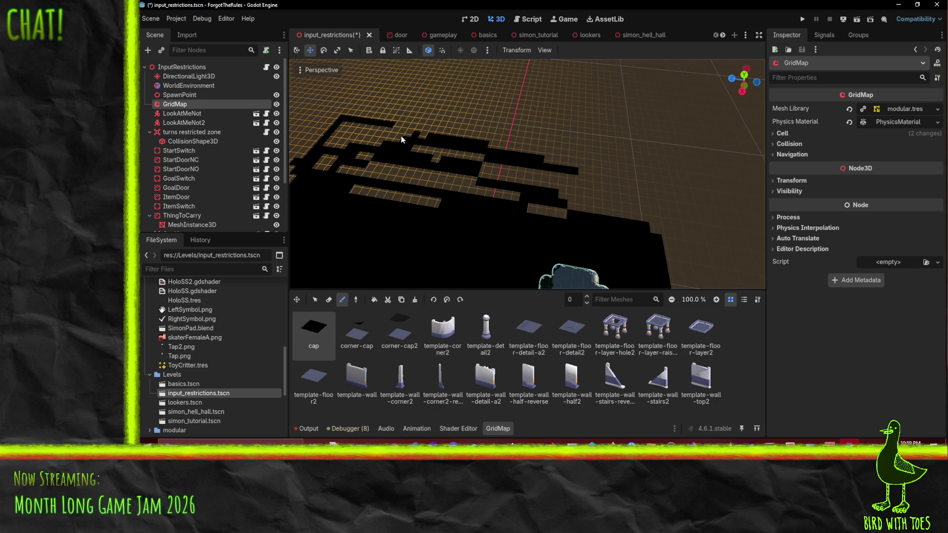
left_click_drag(458, 136, 654, 171)
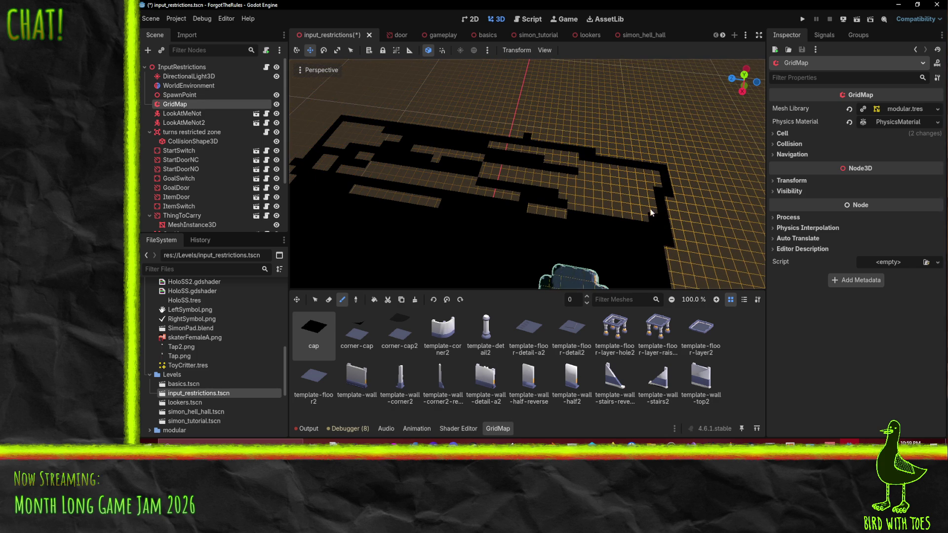
key("ctrl+z")
key("ctrl+z")
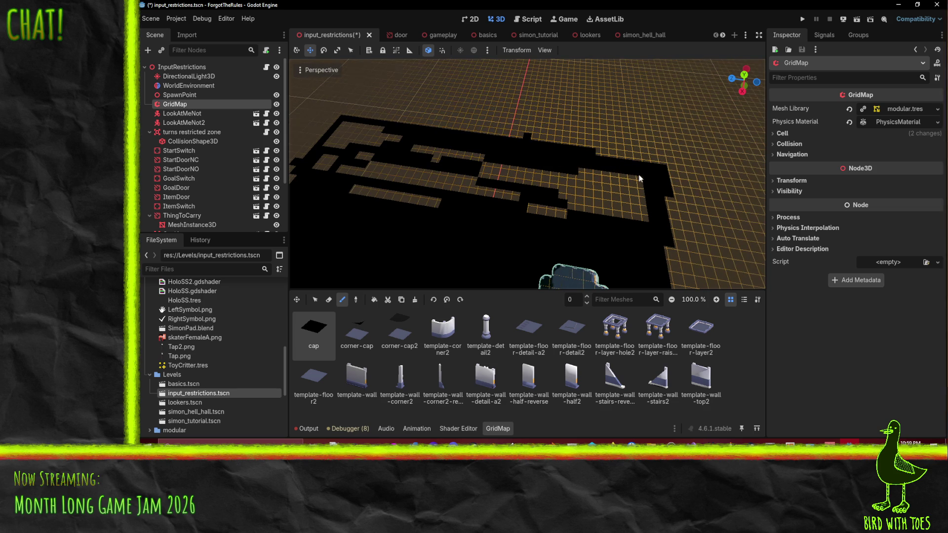
left_click_drag(637, 176, 637, 218)
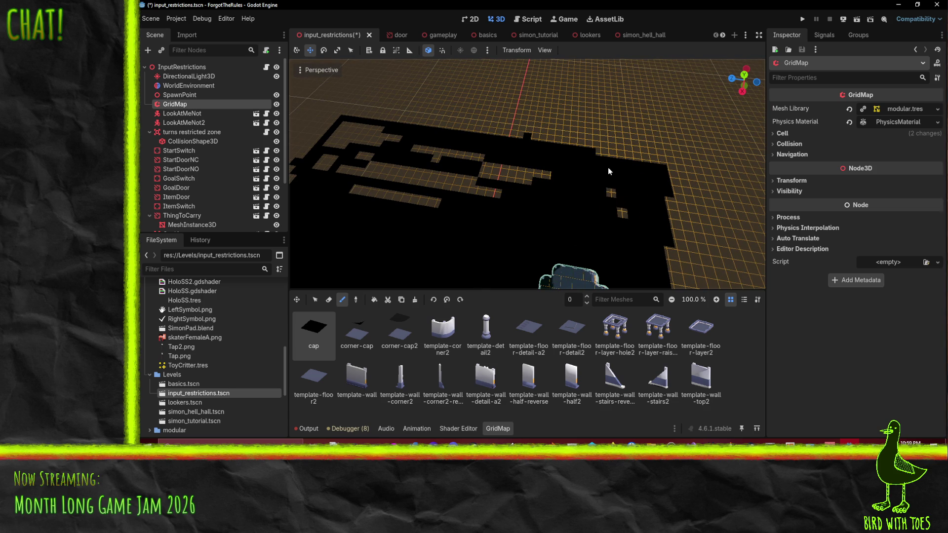
left_click_drag(545, 176, 437, 158)
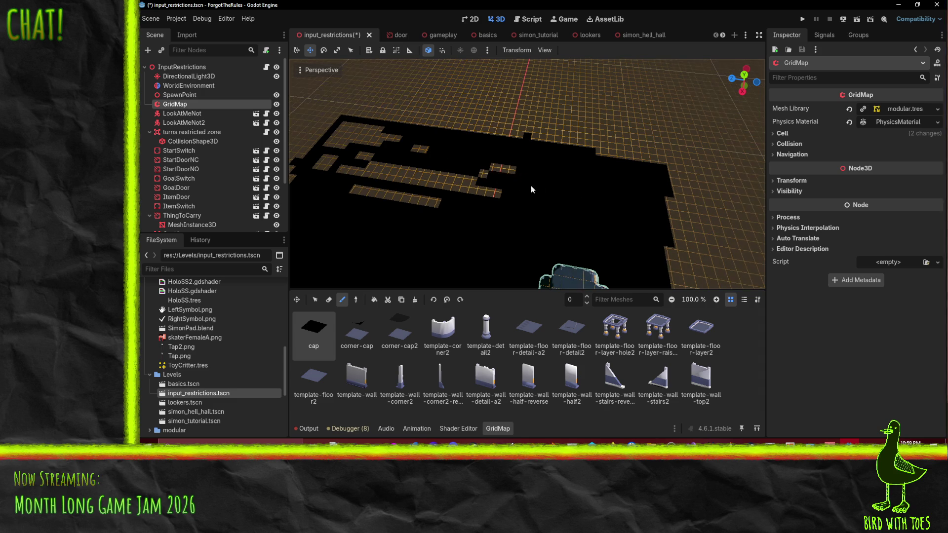
left_click_drag(496, 202, 388, 179)
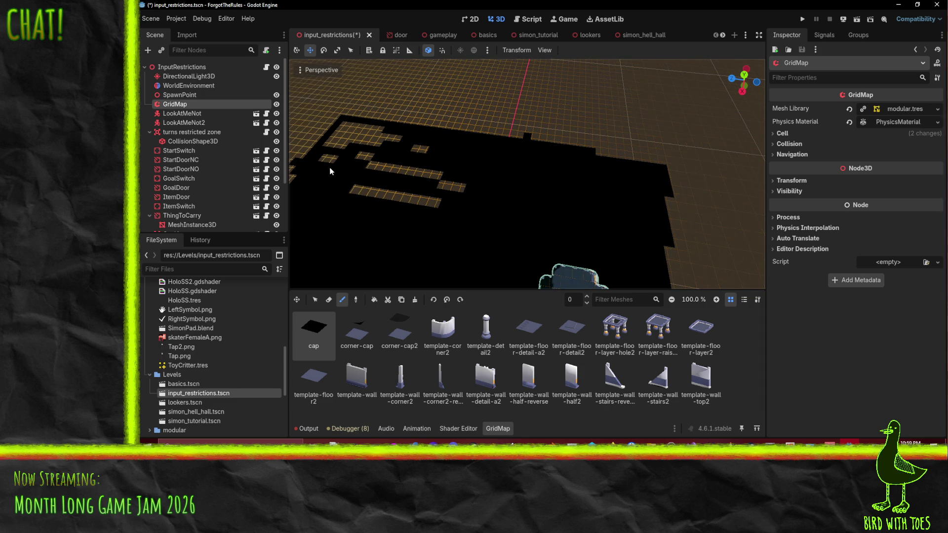
mouse_move(336, 154)
left_mouse_down()
mouse_move(326, 141)
mouse_move(344, 130)
left_mouse_up()
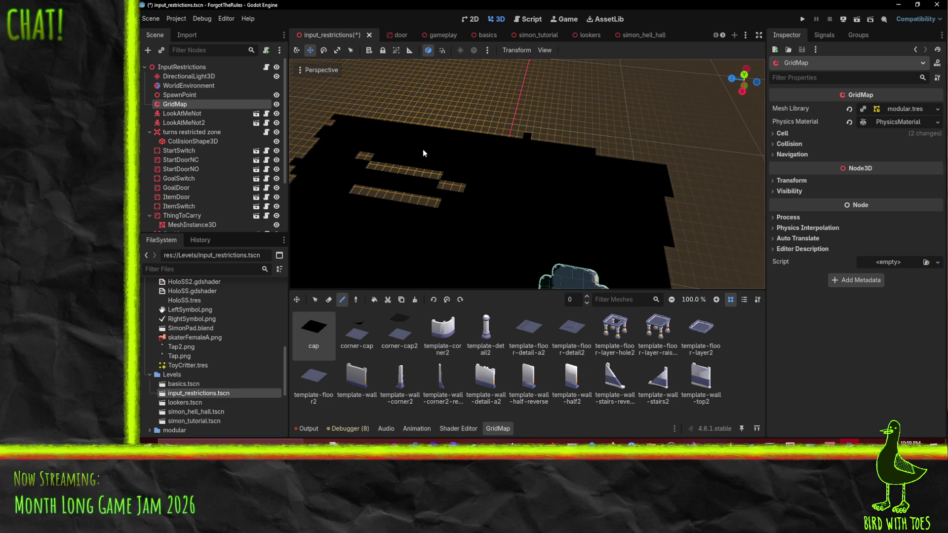
left_click_drag(429, 183, 396, 170)
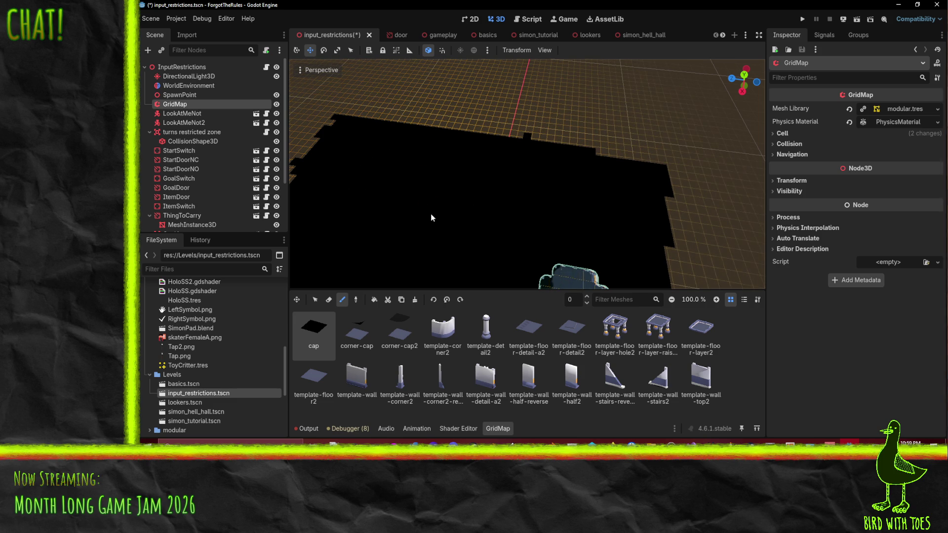
scroll(436, 227, "down", 10)
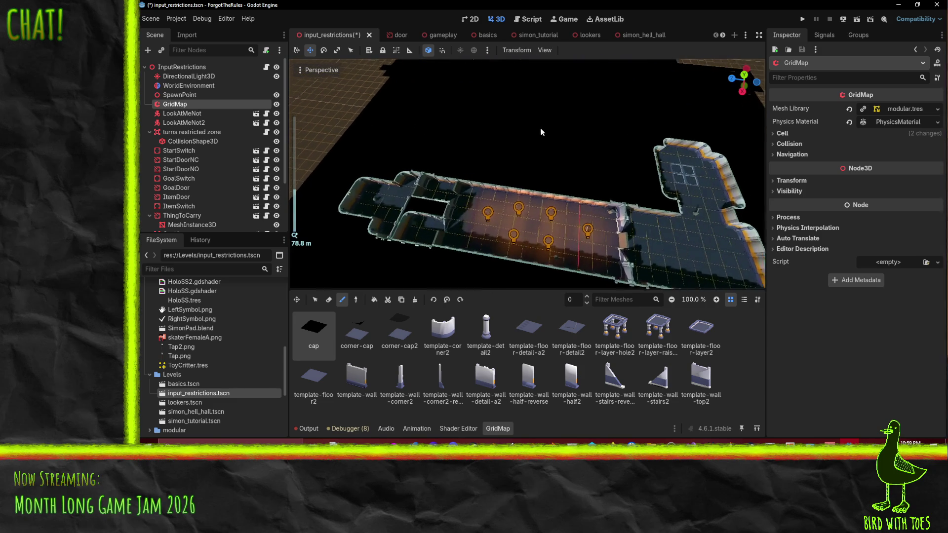
Step: Extend the cap area along its upper-right edge, inspect the level, and save it
mouse_move(540, 128)
left_mouse_down()
mouse_move(537, 147)
mouse_move(487, 173)
mouse_move(551, 102)
mouse_move(579, 138)
mouse_move(377, 226)
mouse_move(427, 183)
mouse_move(412, 171)
mouse_move(574, 218)
mouse_move(586, 213)
left_mouse_up()
scroll(551, 102, "up", 2)
scroll(543, 158, "down", 3)
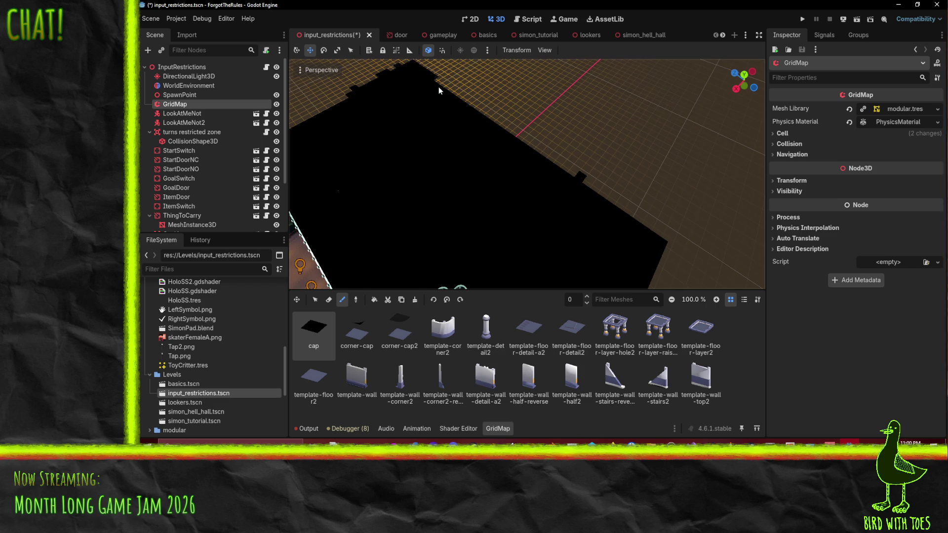
left_click_drag(445, 87, 488, 120)
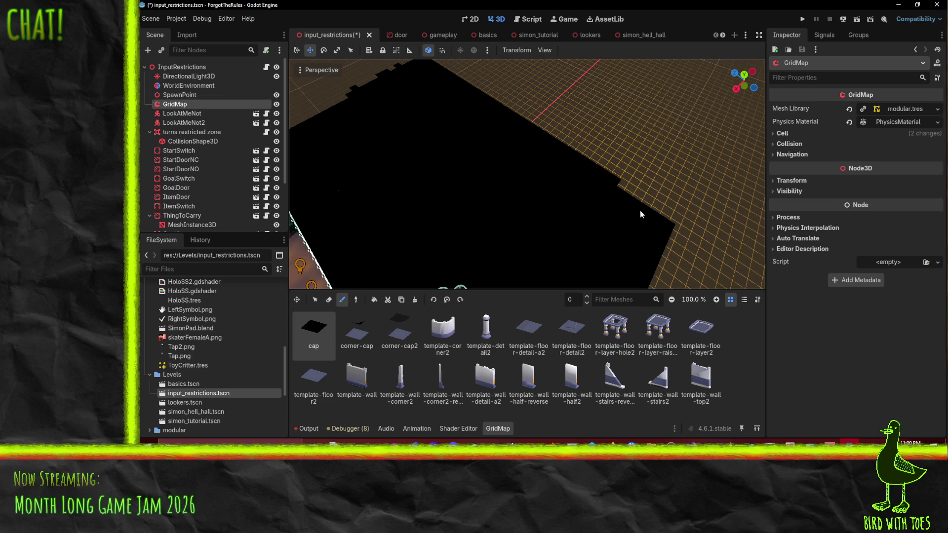
scroll(504, 232, "down", 5)
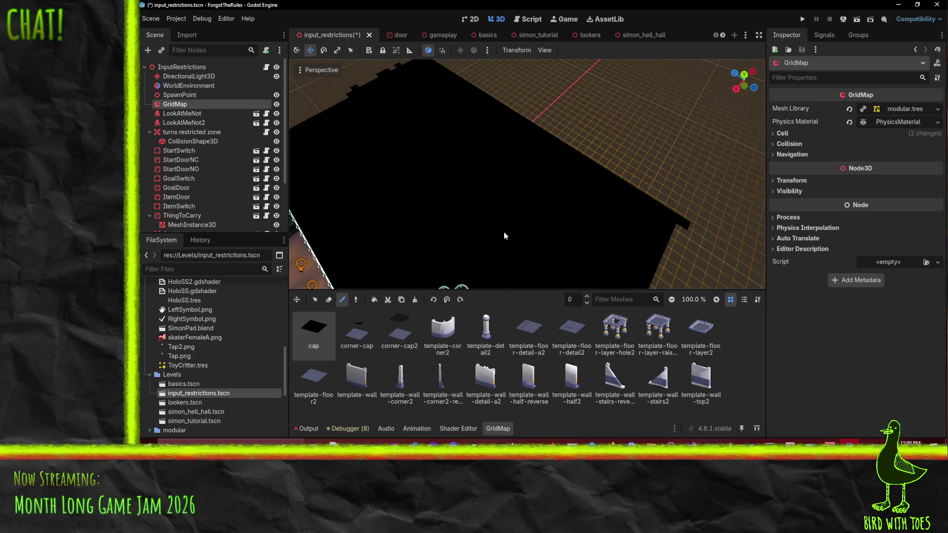
mouse_move(696, 131)
left_mouse_down()
mouse_move(635, 215)
mouse_move(579, 199)
mouse_move(596, 190)
mouse_move(573, 183)
mouse_move(495, 187)
mouse_move(538, 208)
mouse_move(469, 207)
left_mouse_up()
key("ctrl+s")
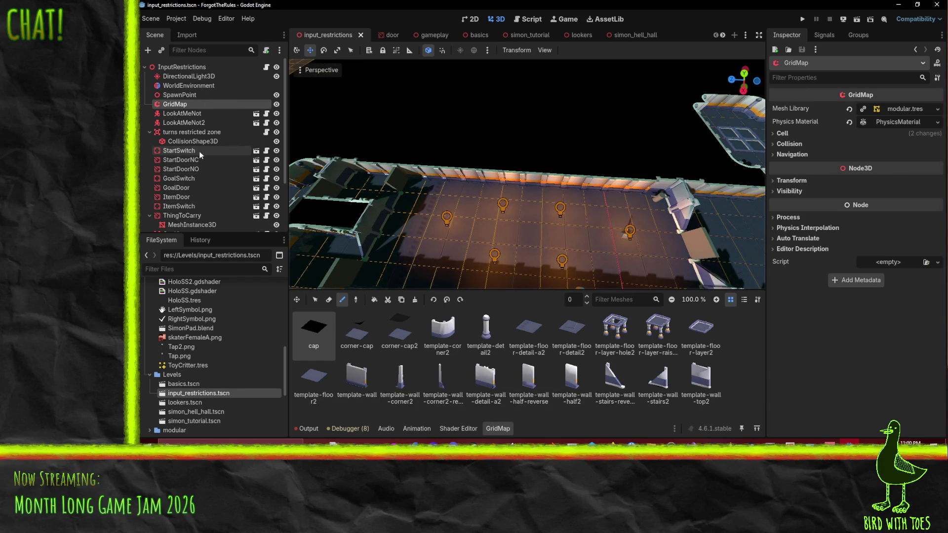
scroll(205, 187, "down", 3)
scroll(205, 187, "up", 3)
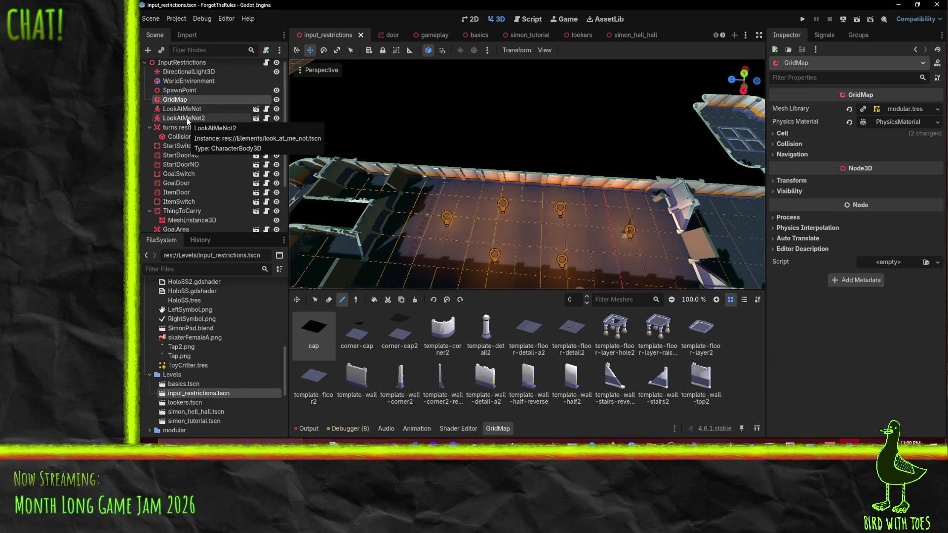
scroll(191, 200, "down", 1)
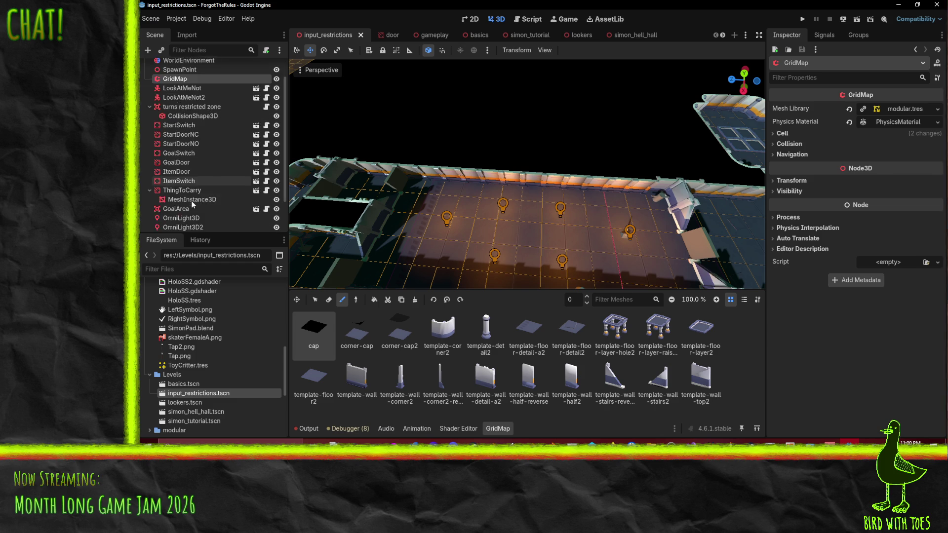
scroll(191, 200, "up", 1)
Step: Move SpawnPoint 9 units on X, LookAtMeNot2 17 units on Z, slide LookAtMeNot along the wall, and save
double_click(179, 90)
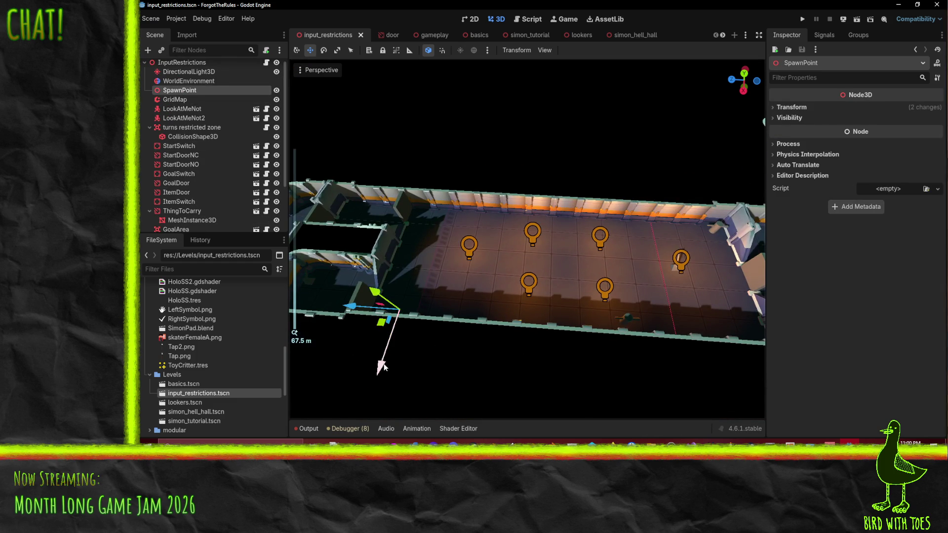
left_click_drag(381, 363, 420, 264)
key("f")
left_click(543, 235)
left_click_drag(529, 244, 398, 231)
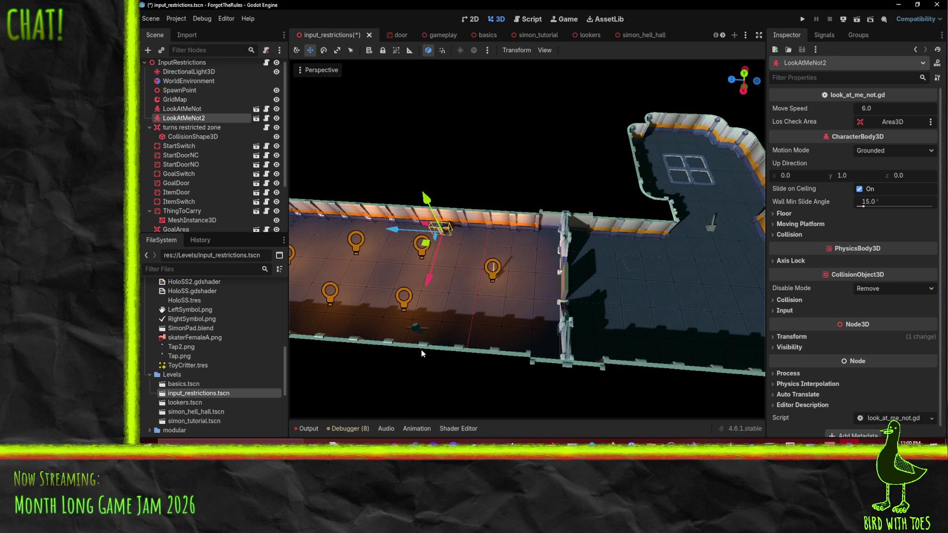
left_click(413, 338)
left_click_drag(369, 332, 466, 336)
mouse_move(387, 280)
left_mouse_down()
mouse_move(456, 273)
mouse_move(532, 284)
mouse_move(479, 268)
mouse_move(567, 255)
mouse_move(387, 194)
mouse_move(472, 210)
left_mouse_up()
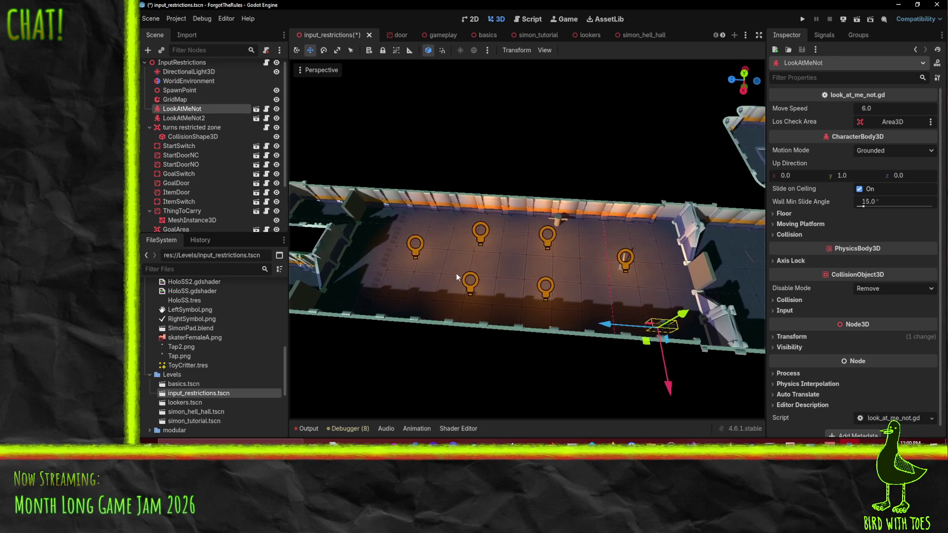
key("ctrl+s")
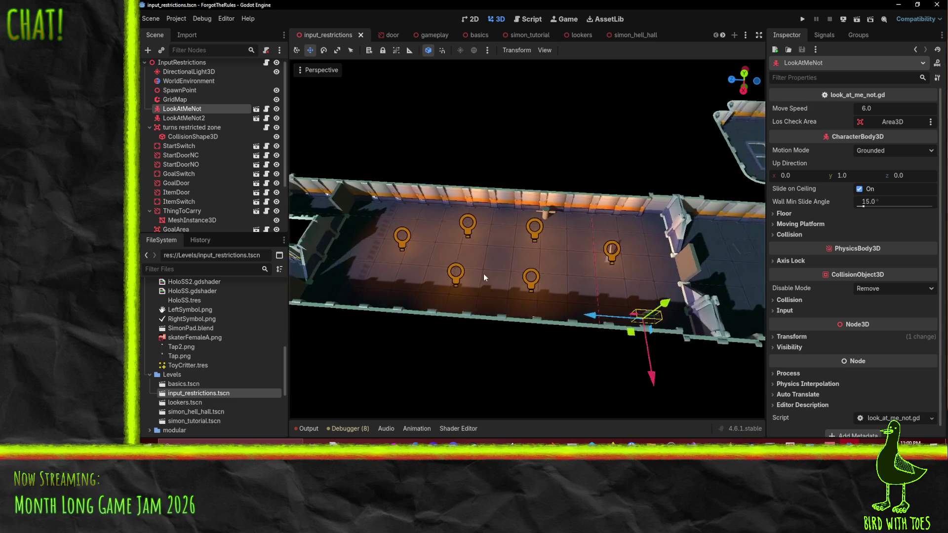
Step: Switch over to Perforce P4V
scroll(511, 178, "up", 3)
mouse_move(511, 179)
left_mouse_down()
mouse_move(541, 209)
mouse_move(464, 145)
left_mouse_up()
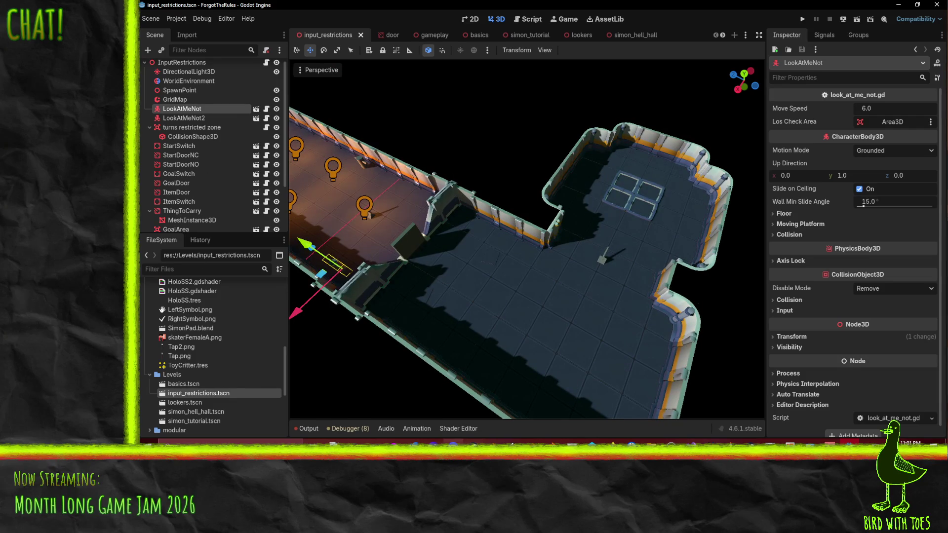
left_click(572, 441)
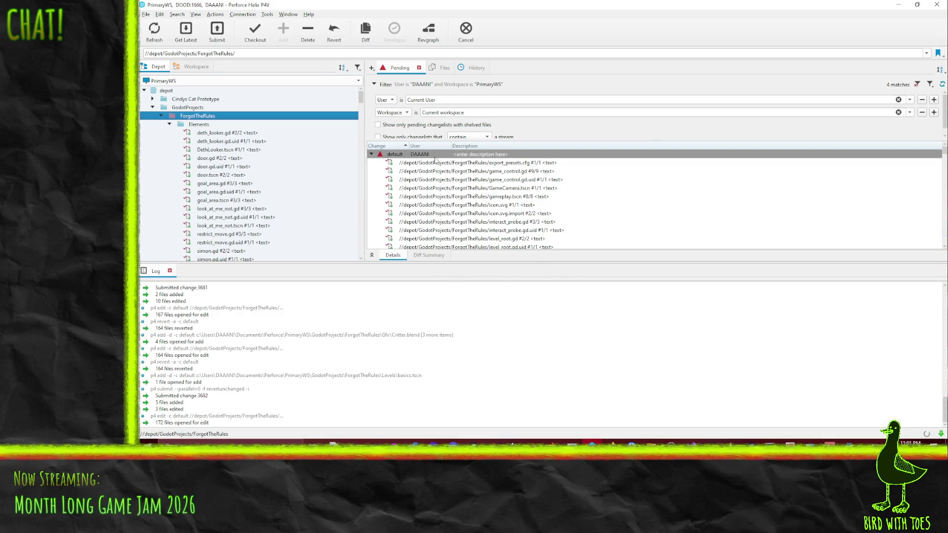
Step: Revert unchanged files, then save the default changelist described as minor visual polish making end caps look nicer
right_click(435, 158)
left_click(479, 182)
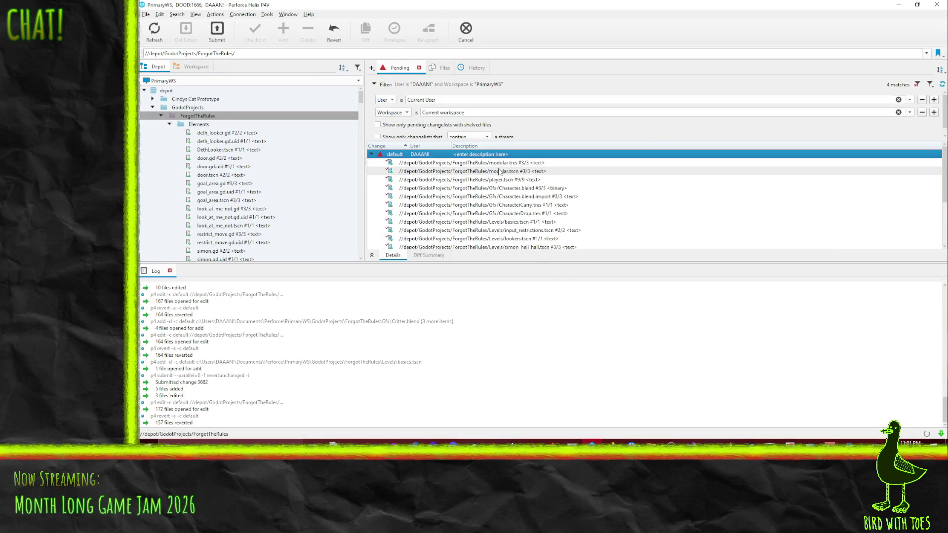
right_click(444, 155)
left_click(467, 163)
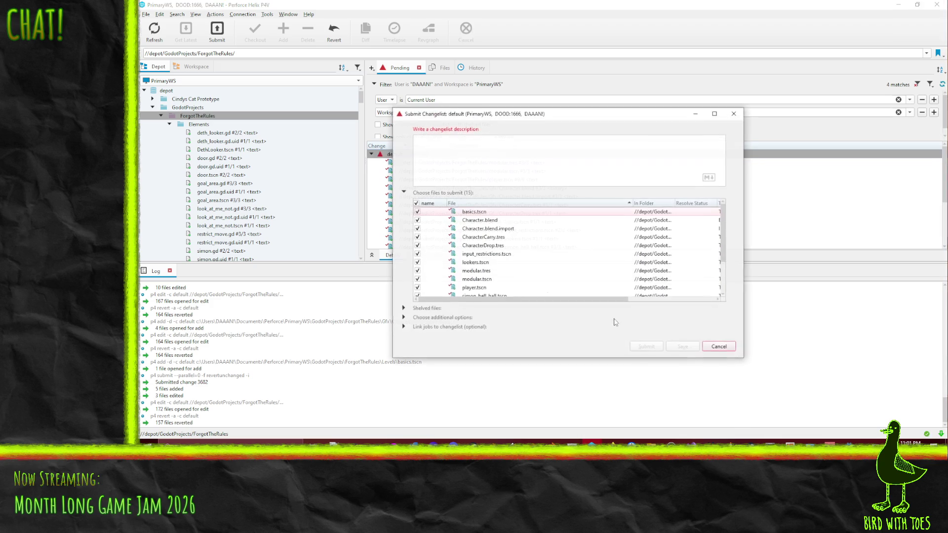
type("Forgot - A bunch of minor visua")
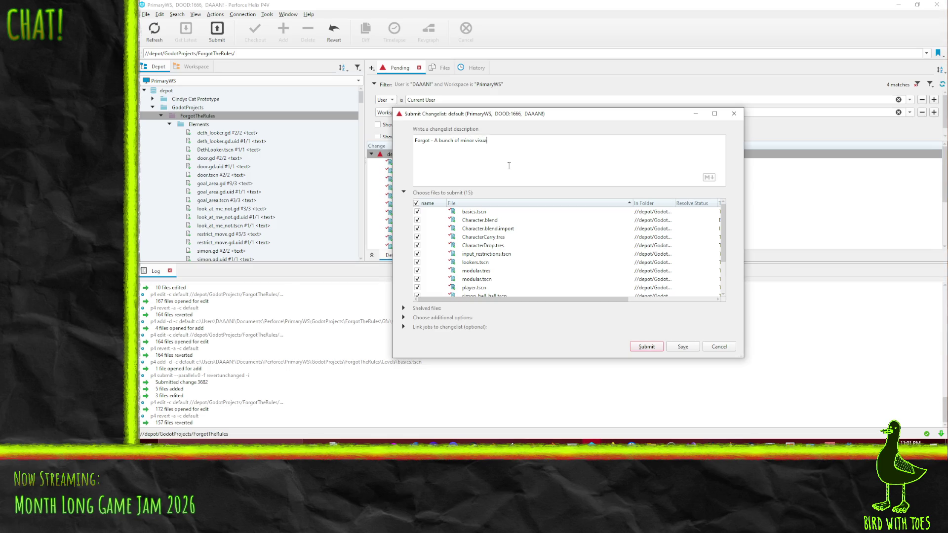
type("l polish, ")
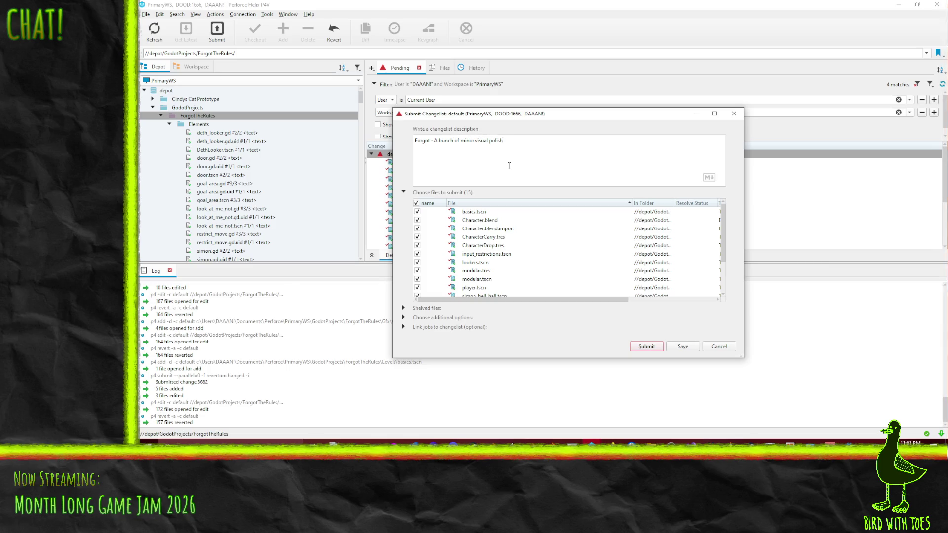
type("om")
key("BackSpace")
type("mostly making end")
type(" capslook in")
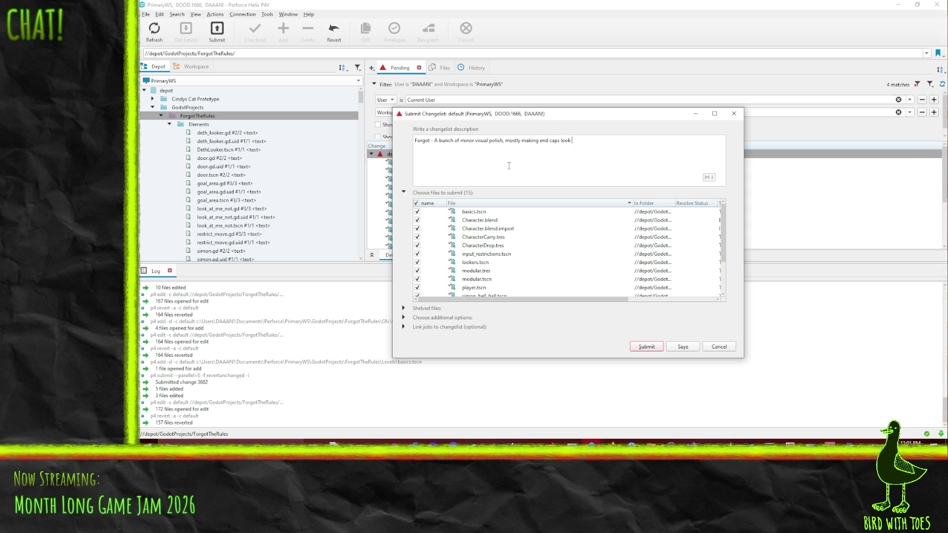
type("nicer")
type(" map")
left_click(681, 346)
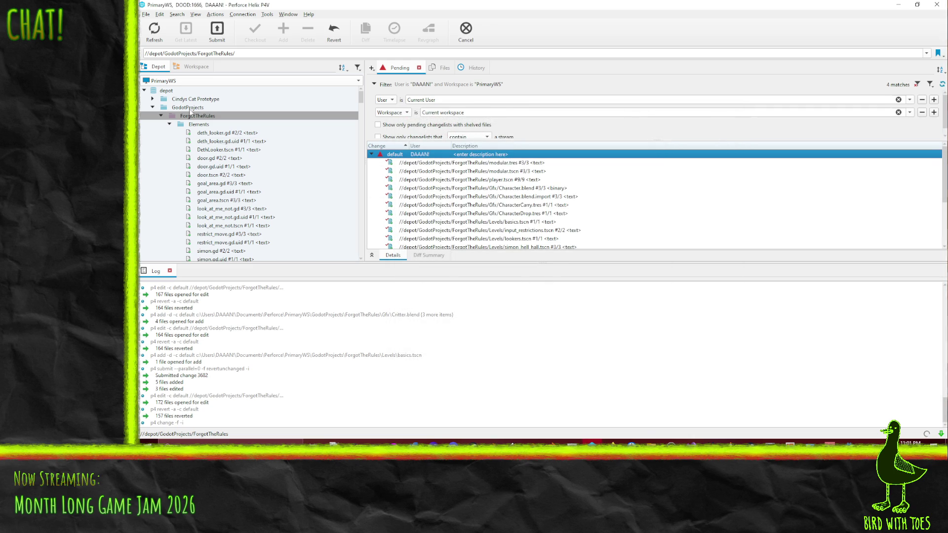
Step: In the Workspace view, expand the modular folder and mark template_corner_inside_cap.tres for add
left_click(169, 124)
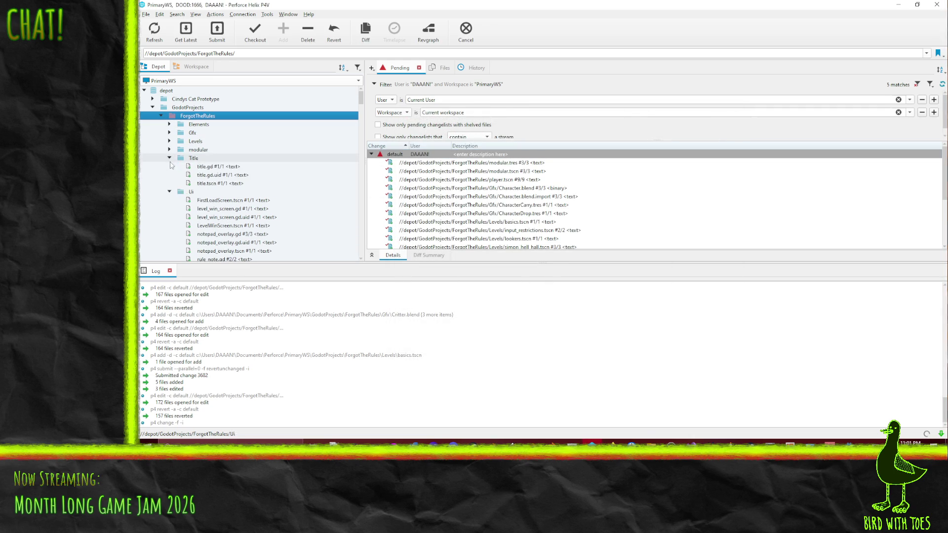
left_click(194, 66)
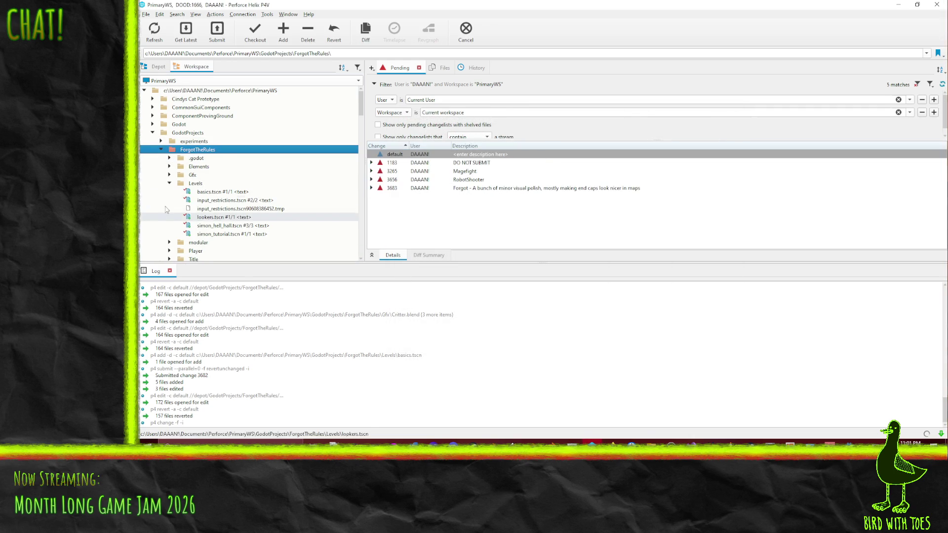
left_click(169, 184)
left_click(170, 191)
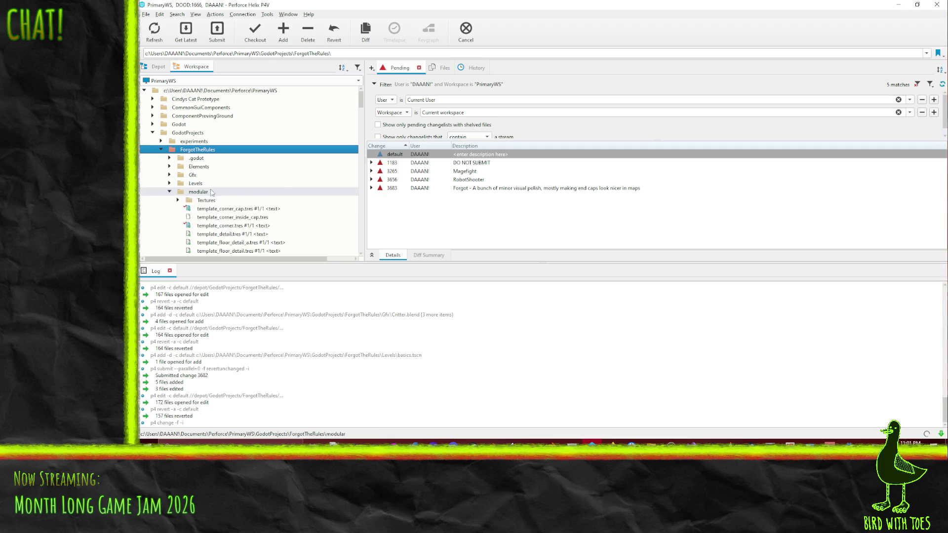
scroll(198, 198, "down", 4)
left_click_drag(232, 116, 402, 157)
Step: Mark the four cap model files starting at template-corner-cap.fbx for add
scroll(255, 169, "up", 4)
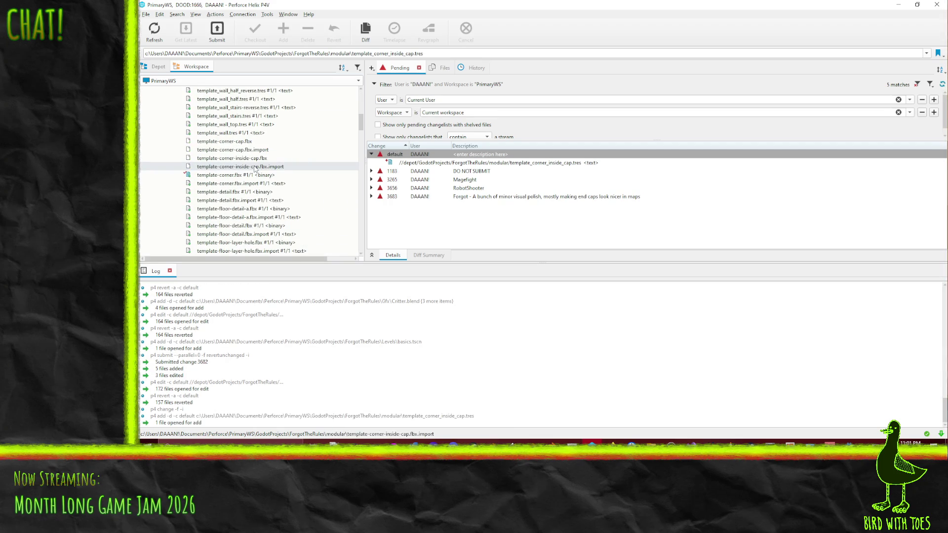
left_click(244, 143)
key("shift+Down")
key("shift+Down")
key("shift+Down")
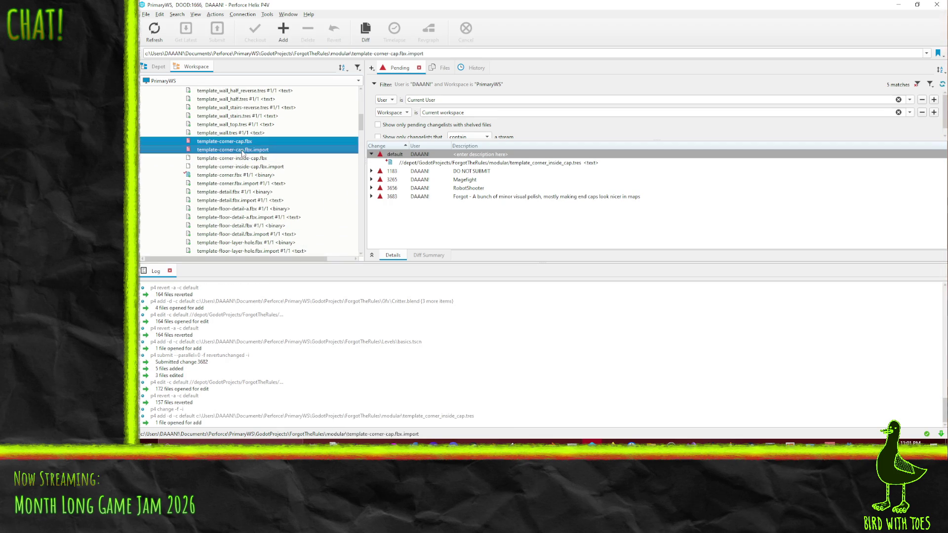
left_click_drag(214, 141, 390, 158)
Step: Move the five new cap files into pending changelist 3683
scroll(267, 168, "up", 5)
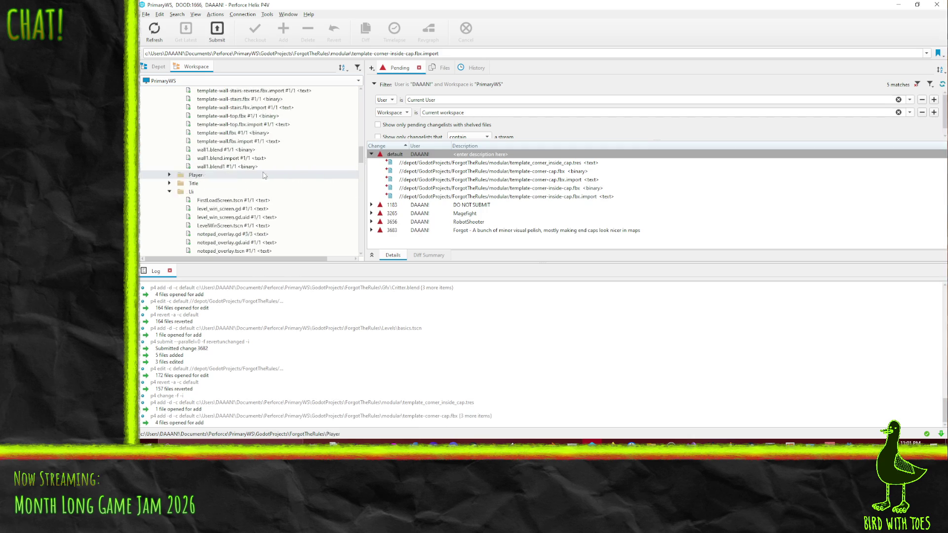
left_click(279, 158)
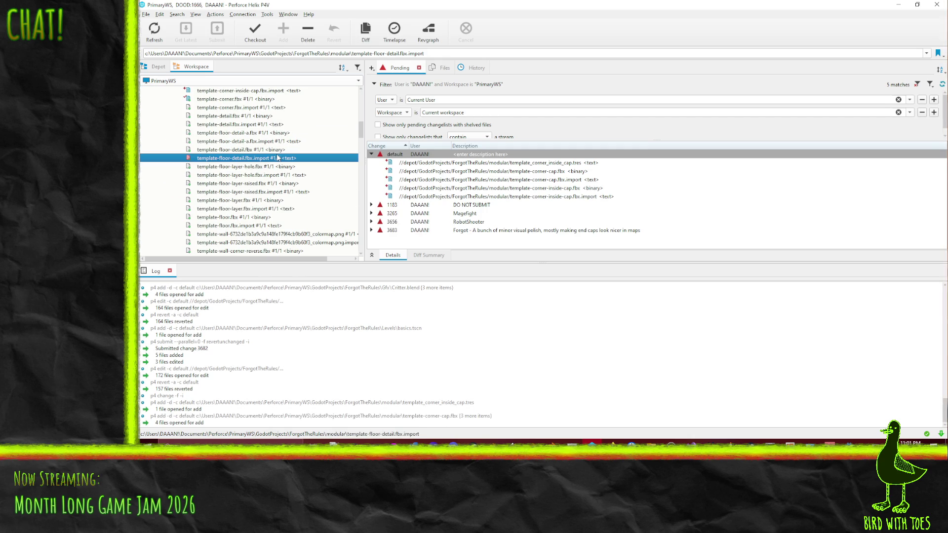
scroll(267, 175, "up", 10)
scroll(268, 178, "down", 3)
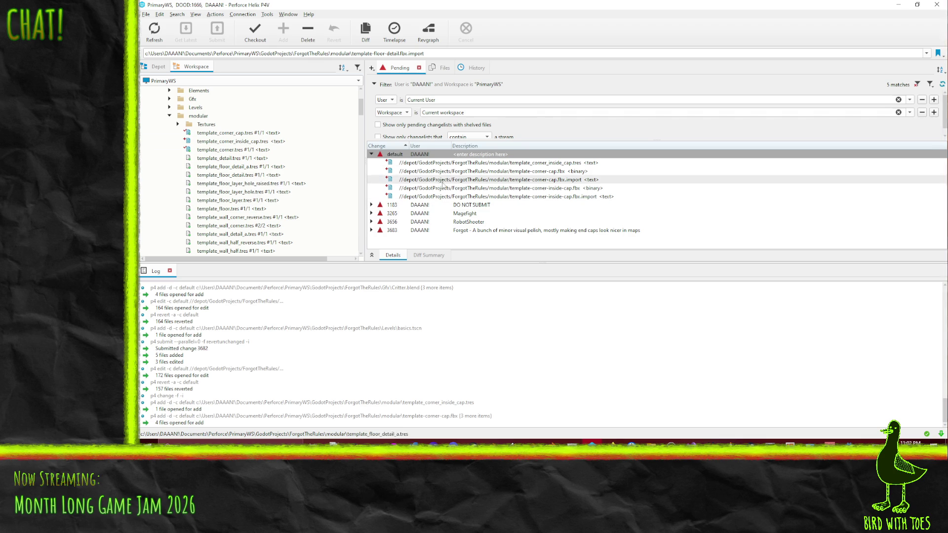
mouse_move(413, 163)
left_mouse_down()
mouse_move(402, 234)
mouse_move(401, 180)
mouse_move(390, 197)
left_mouse_up()
Step: Move the last new file into changelist 3683 and submit the changelist in P4V
left_click(394, 188)
right_click(394, 189)
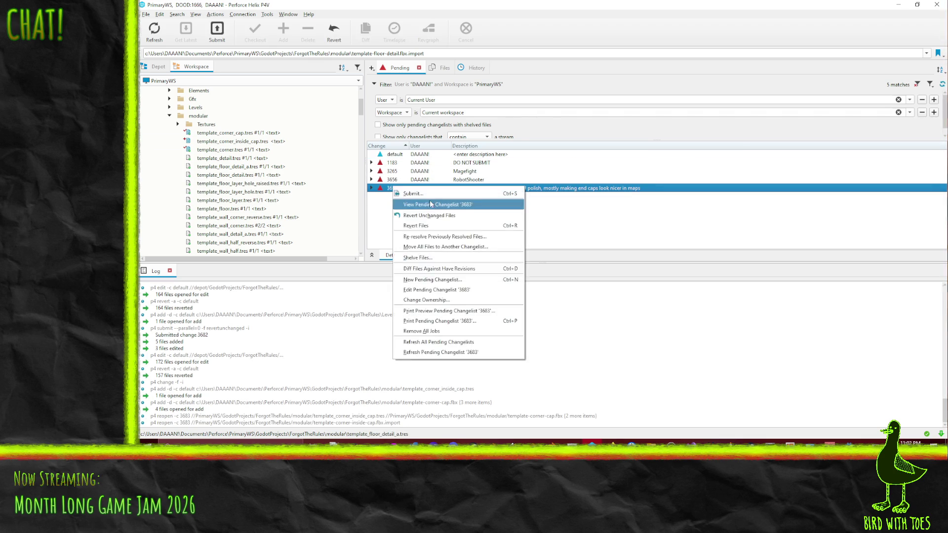
left_click(429, 205)
left_click(647, 347)
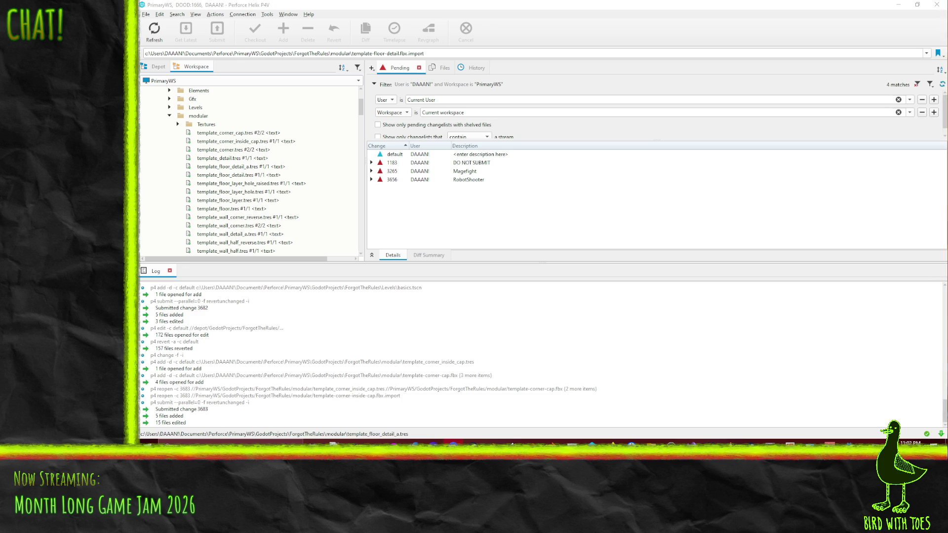
left_click(469, 180)
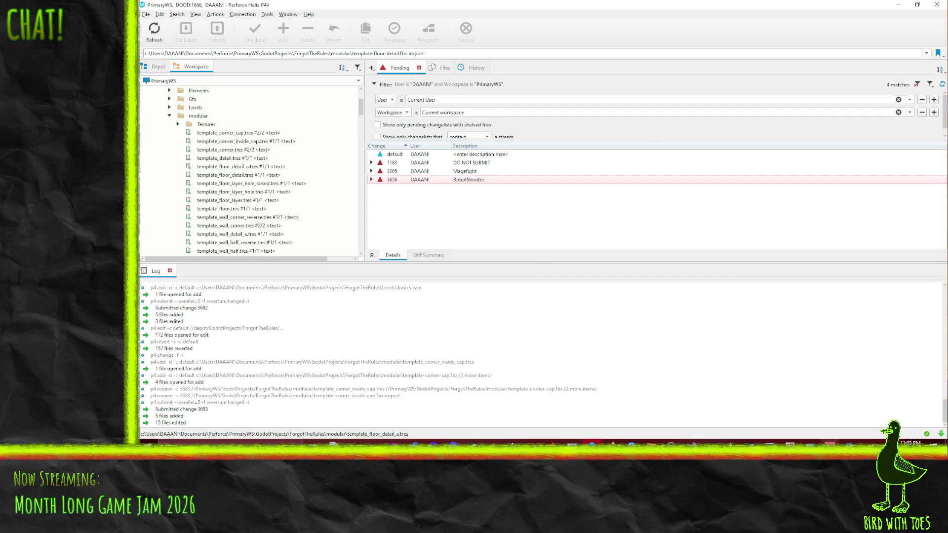
Step: Back in Godot, orbit the input_restrictions level to view the lit corridor straight on
left_click(849, 442)
left_click_drag(530, 244, 581, 239)
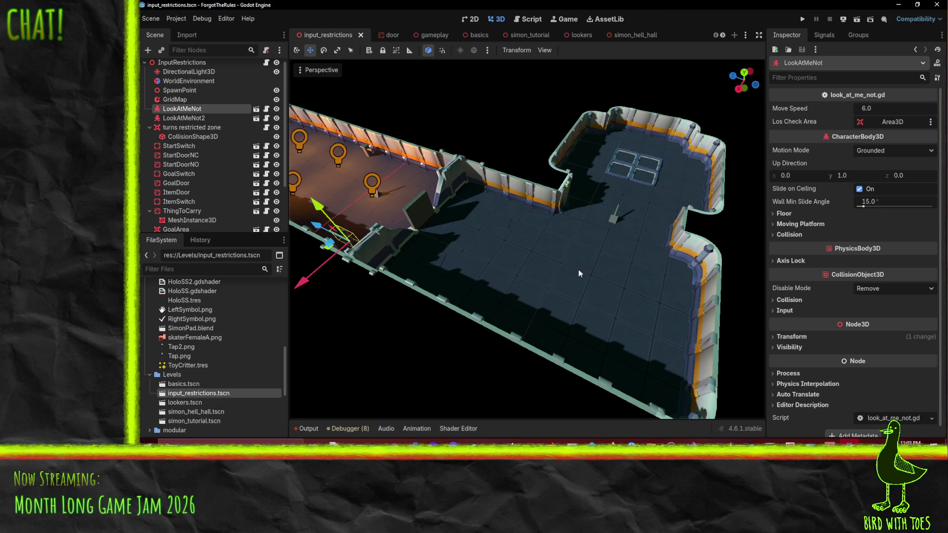
mouse_move(578, 269)
left_mouse_down()
mouse_move(554, 209)
mouse_move(647, 237)
mouse_move(629, 248)
mouse_move(605, 337)
left_mouse_up()
left_click_drag(506, 247, 537, 254)
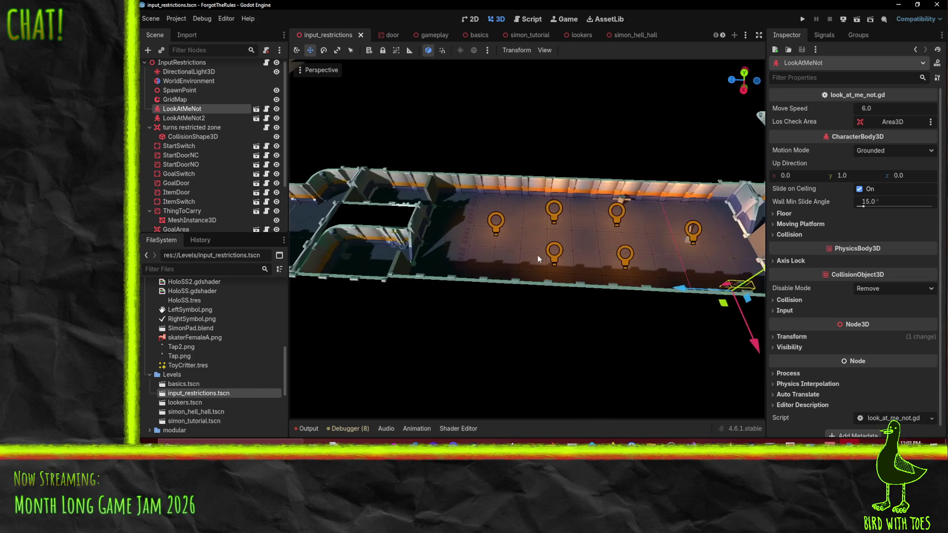
Step: Browse Potential Game Assets > Music > Kevin MacLeod and select Goblin_Tinker_Soldier_Spy.mp3
mouse_move(612, 443)
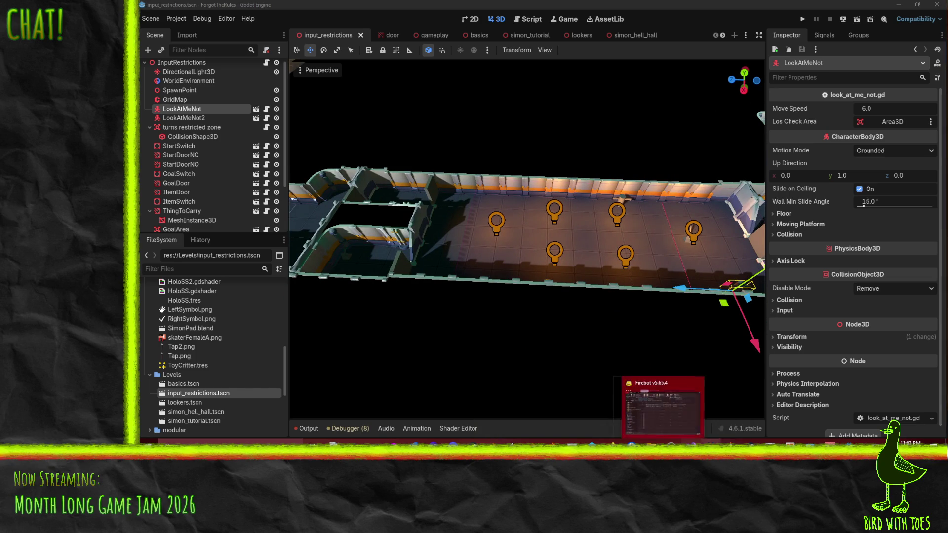
left_click(652, 443)
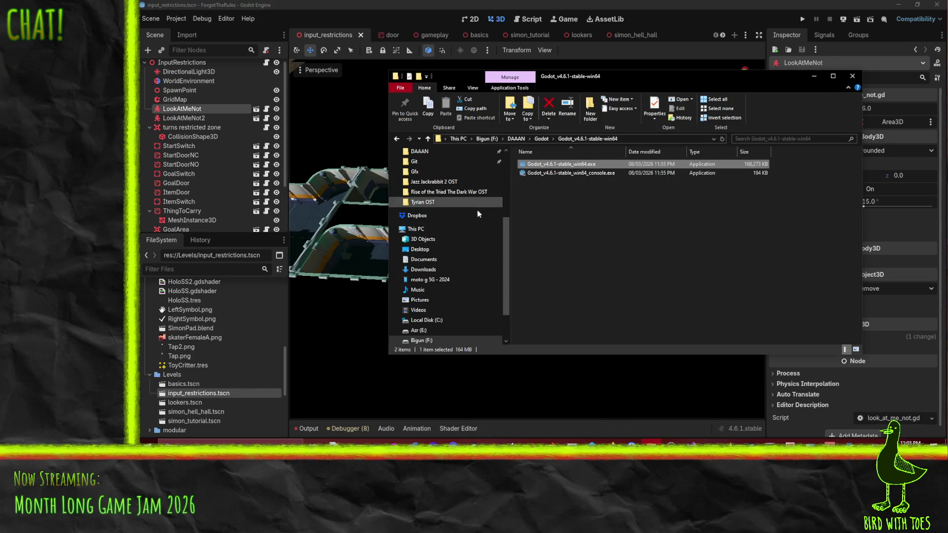
scroll(467, 212, "up", 2)
scroll(468, 214, "up", 3)
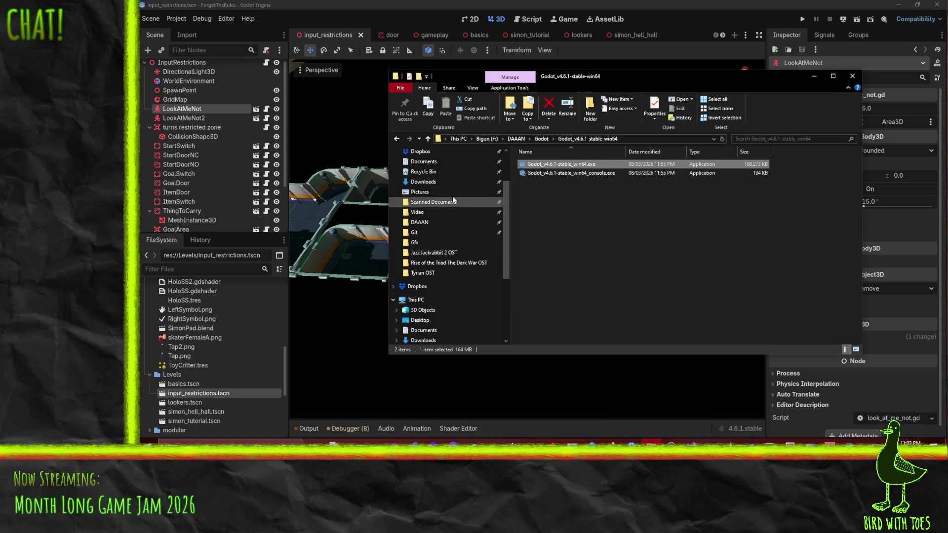
left_click(447, 179)
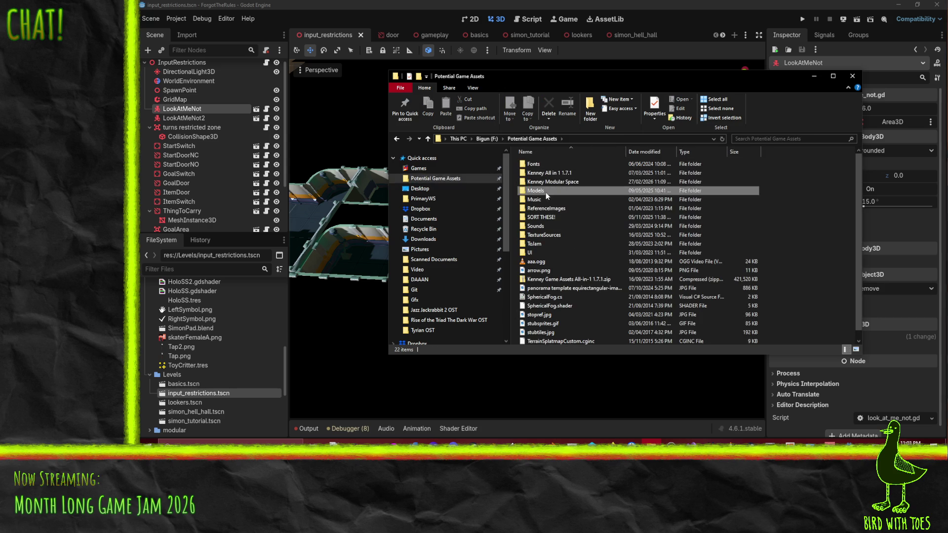
double_click(536, 200)
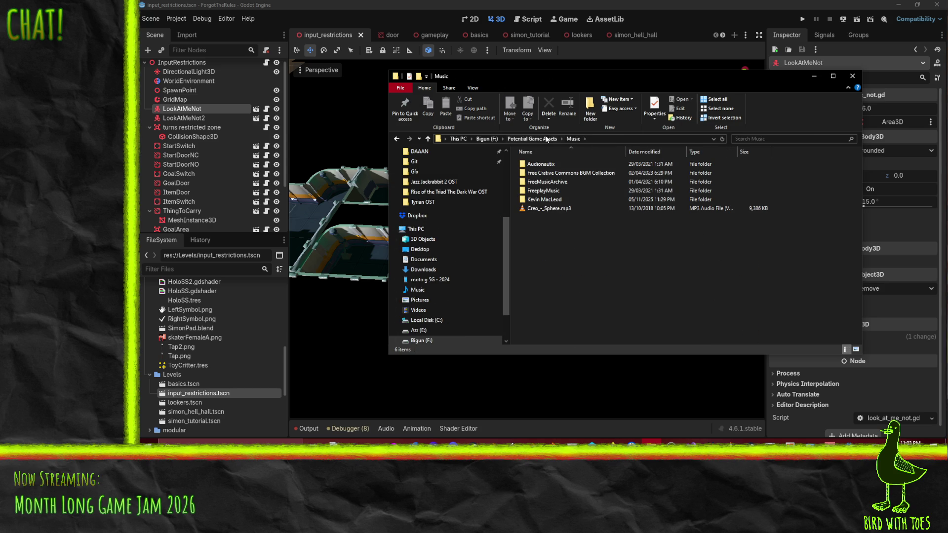
double_click(568, 199)
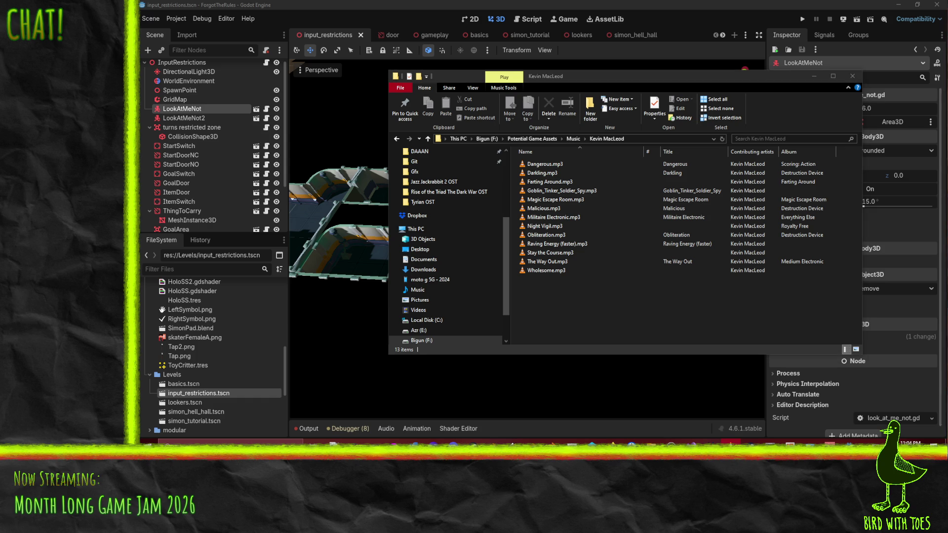
left_click(571, 313)
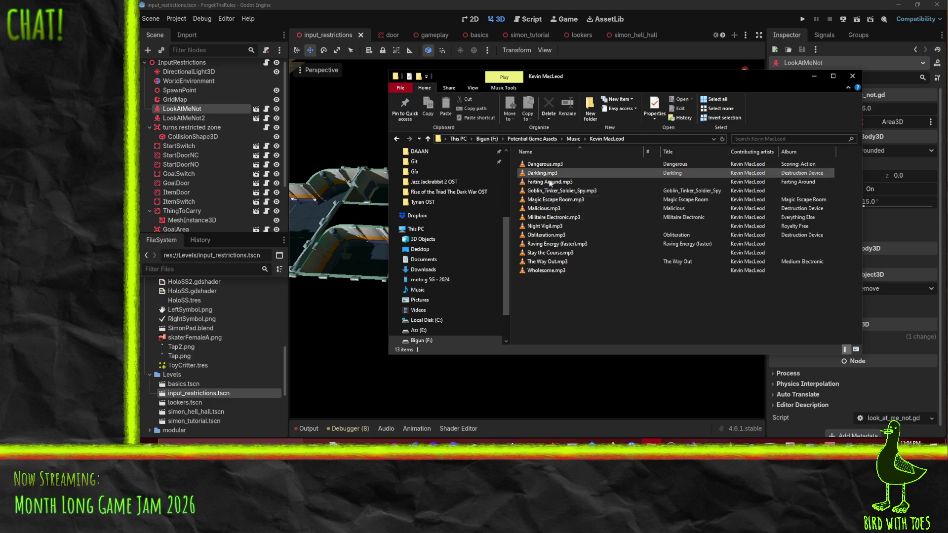
left_click(578, 192)
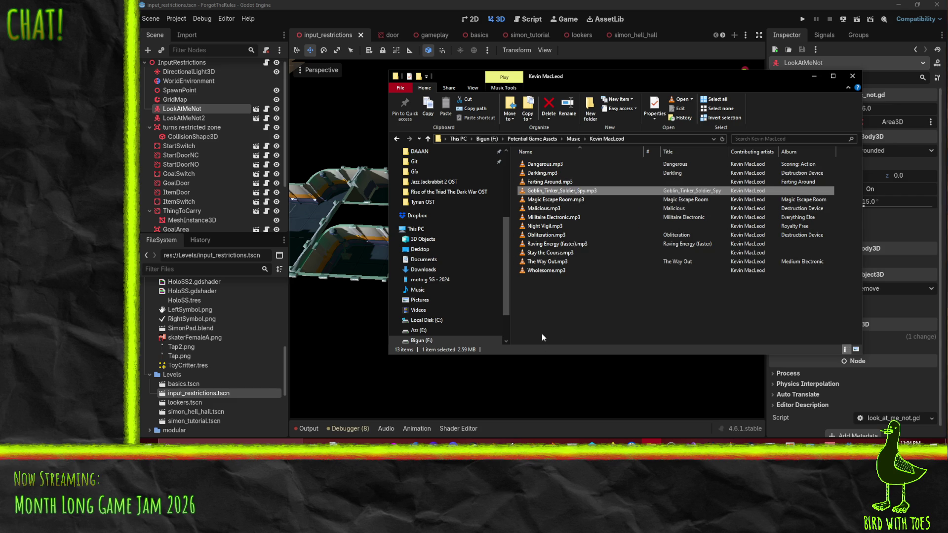
Step: Launch VLC from the taskbar jump list and arrange it beside the file list
right_click(731, 442)
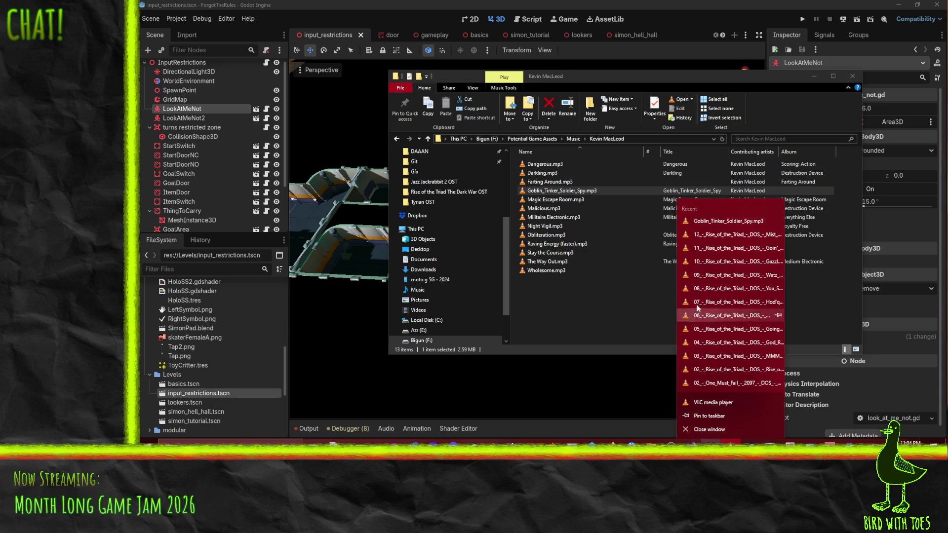
left_click(713, 402)
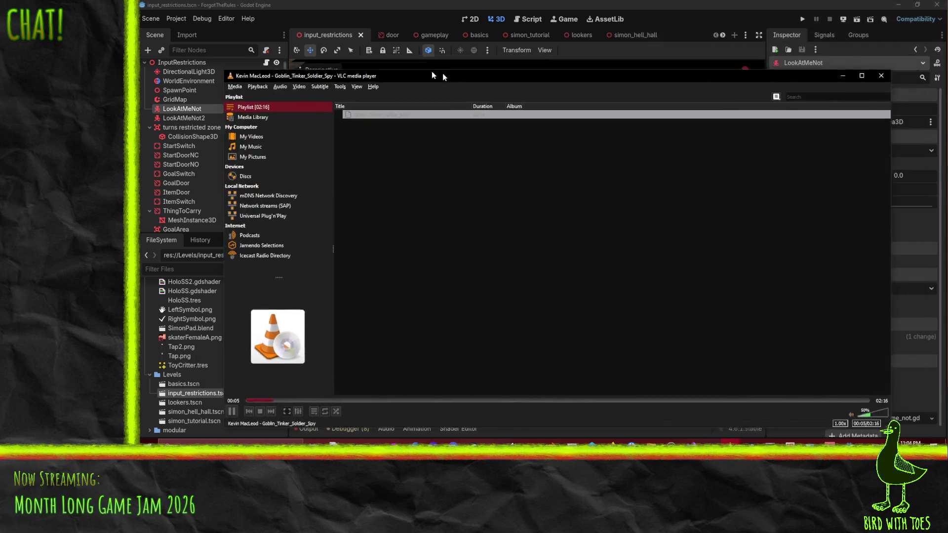
mouse_move(425, 79)
left_mouse_down()
mouse_move(383, 40)
mouse_move(369, 39)
mouse_move(364, 24)
left_mouse_up()
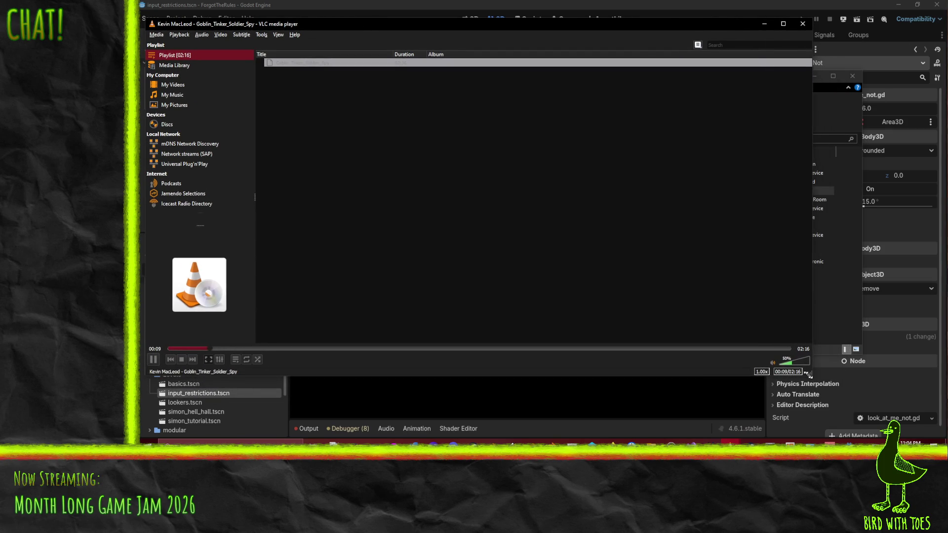
mouse_move(809, 372)
left_mouse_down()
mouse_move(519, 321)
mouse_move(532, 327)
left_mouse_up()
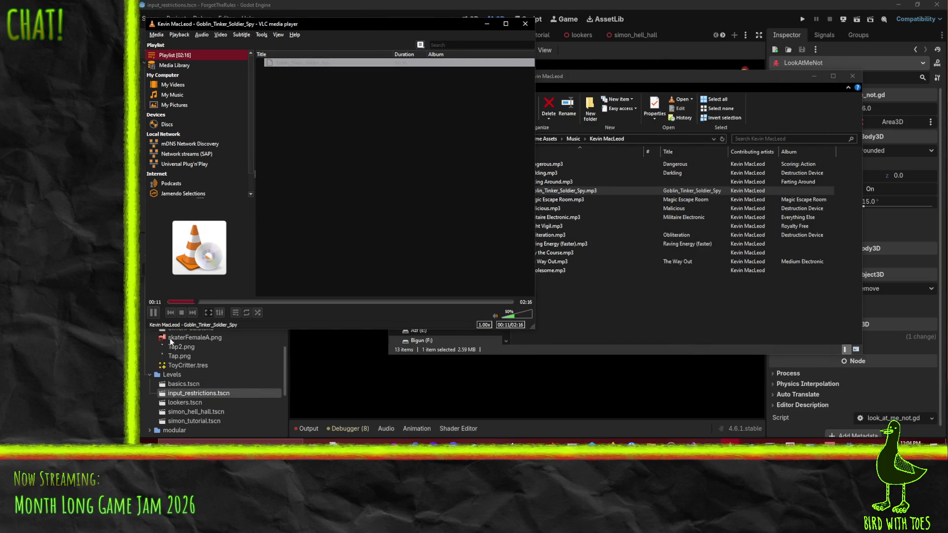
Step: Add and play Militaire Electronic, then remove Goblin_Tinker_Soldier_Spy from the playlist
left_click(180, 313)
left_click(563, 209)
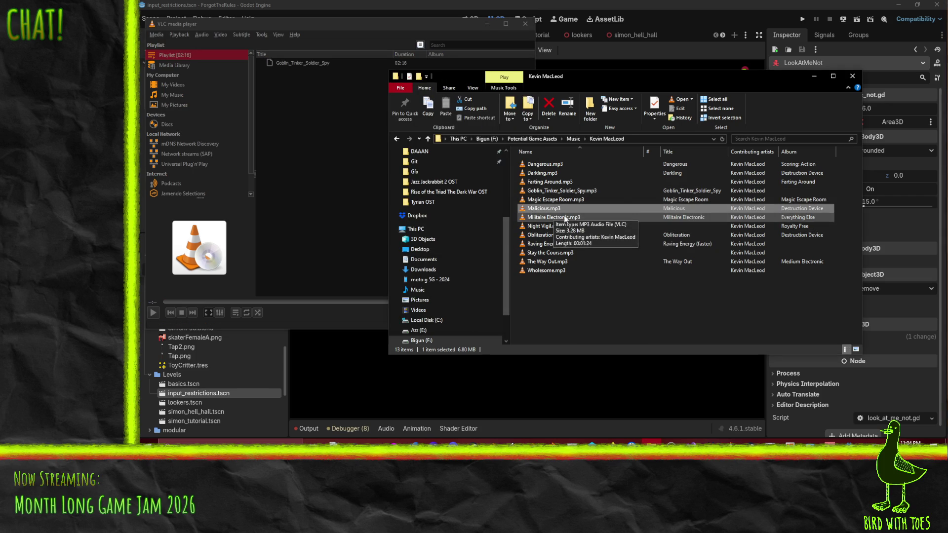
left_click(571, 218)
left_click_drag(571, 218, 324, 185)
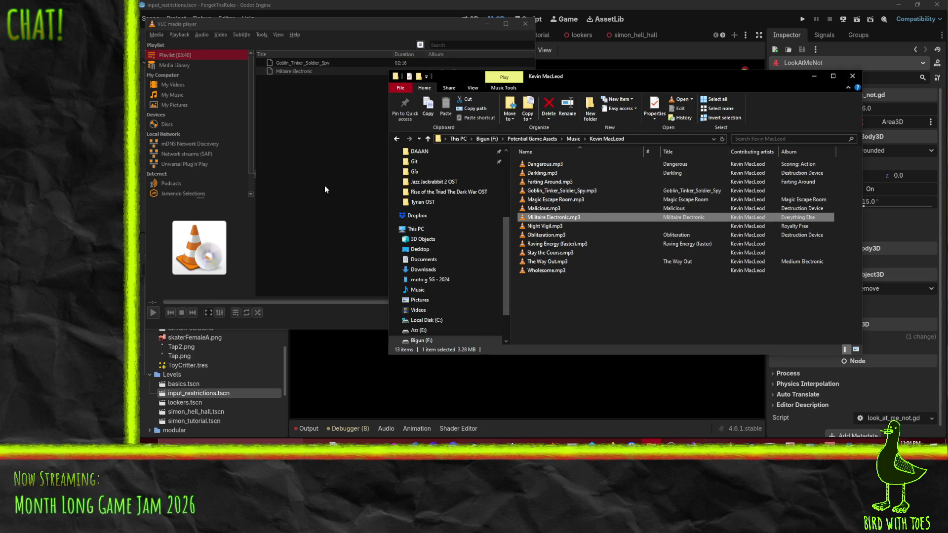
double_click(292, 73)
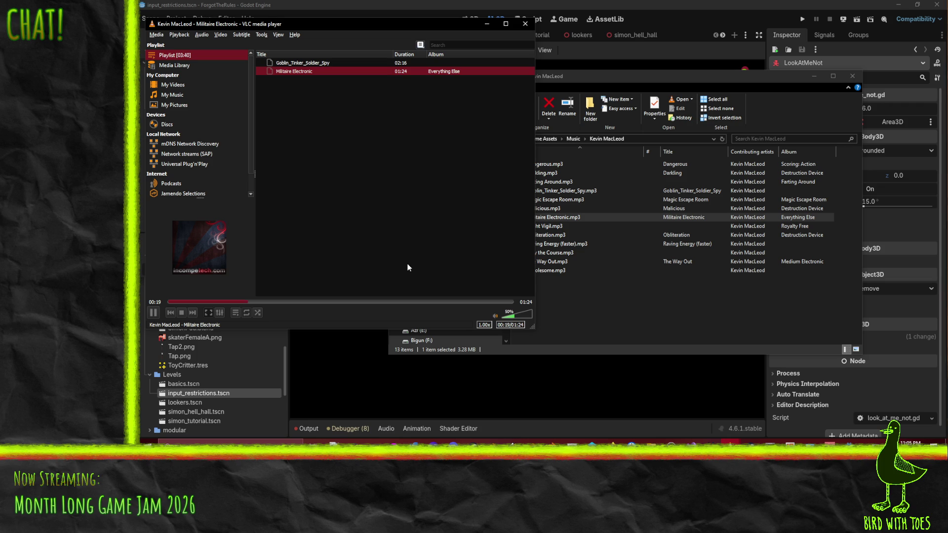
left_click(668, 321)
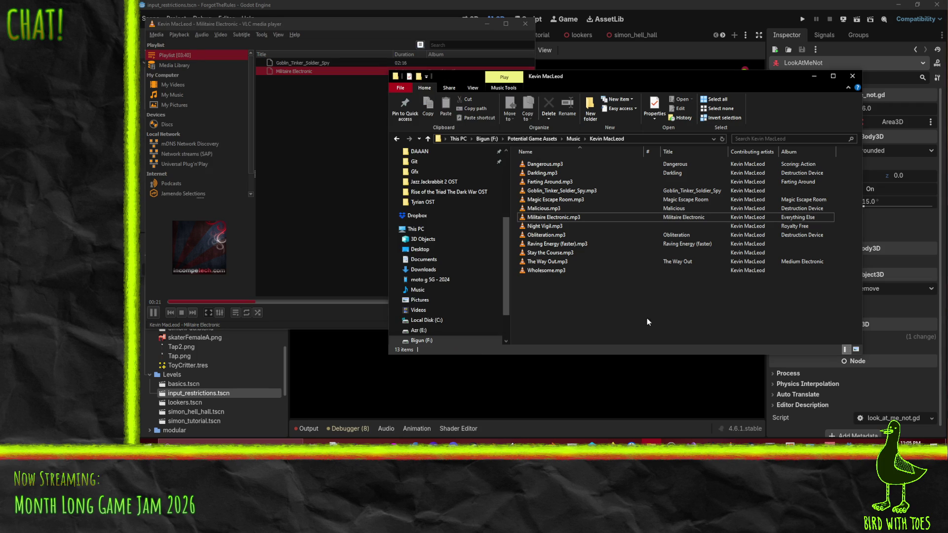
left_click(309, 89)
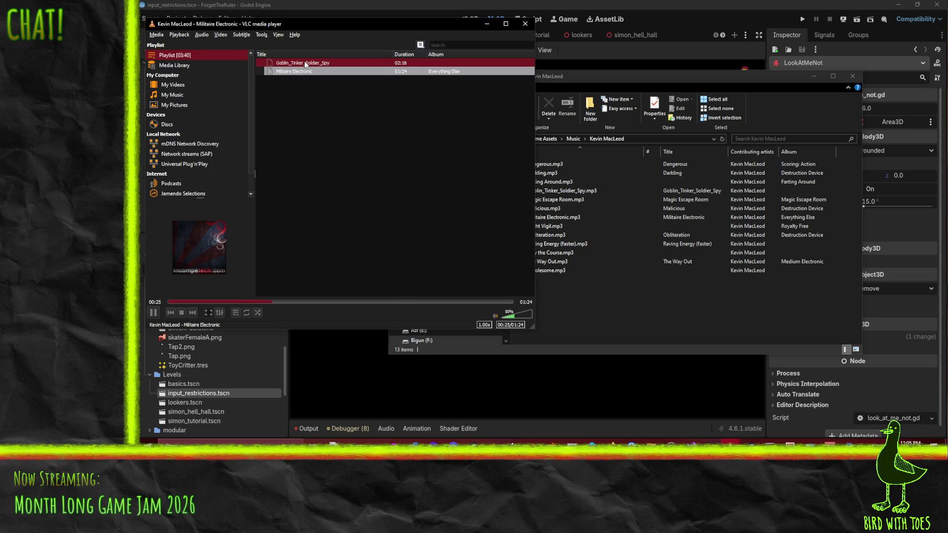
left_click(182, 312)
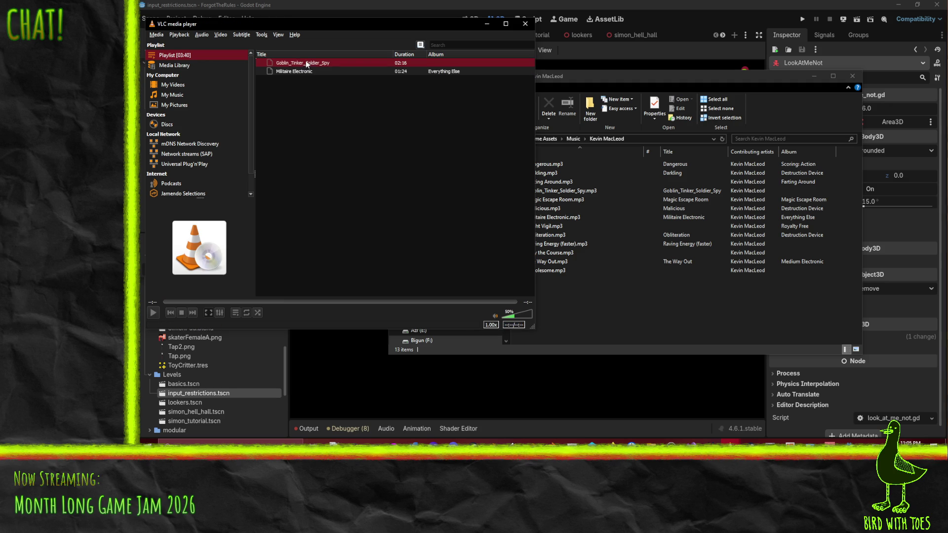
key("Delete")
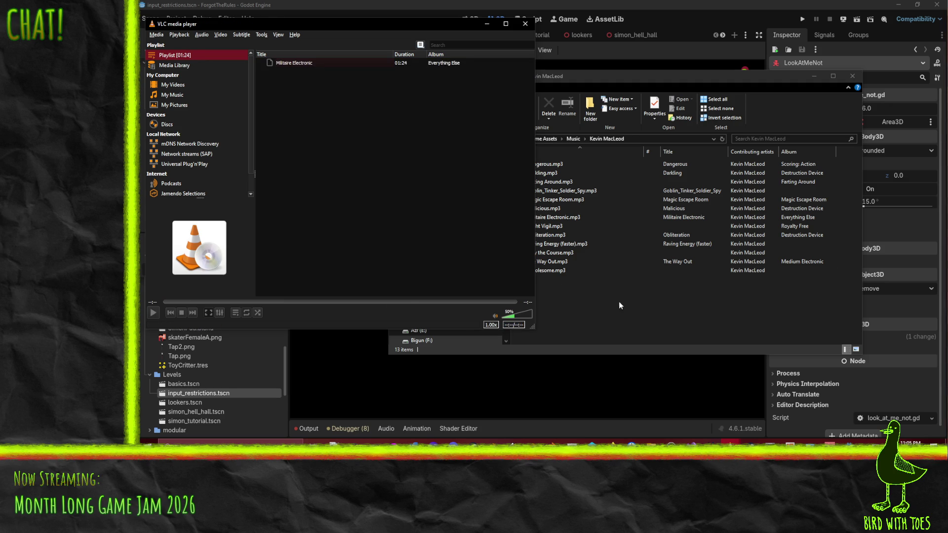
Step: Audition Night Vigil, skipping to 00:19 and 00:54, then remove it from the playlist
left_click(618, 301)
mouse_move(543, 226)
left_mouse_down()
mouse_move(328, 168)
mouse_move(304, 174)
left_mouse_up()
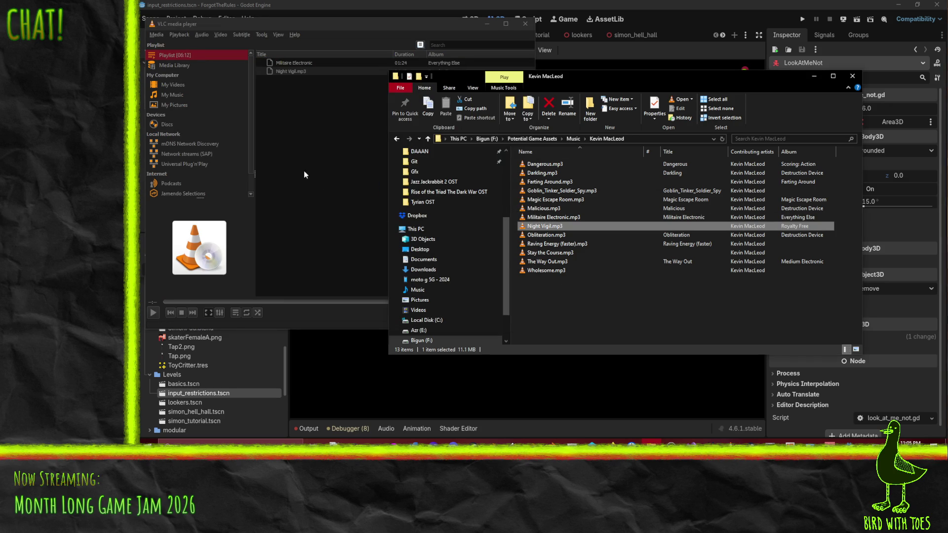
double_click(295, 71)
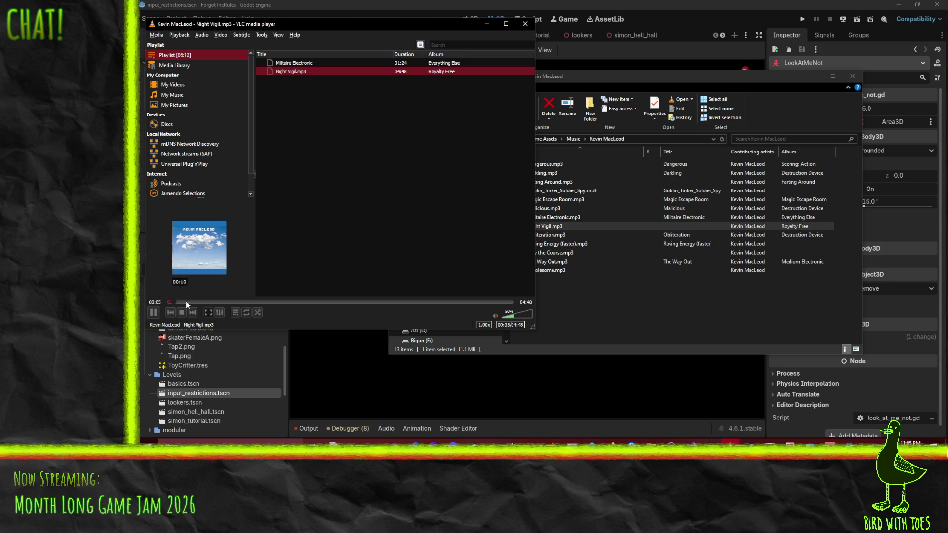
left_click(611, 299)
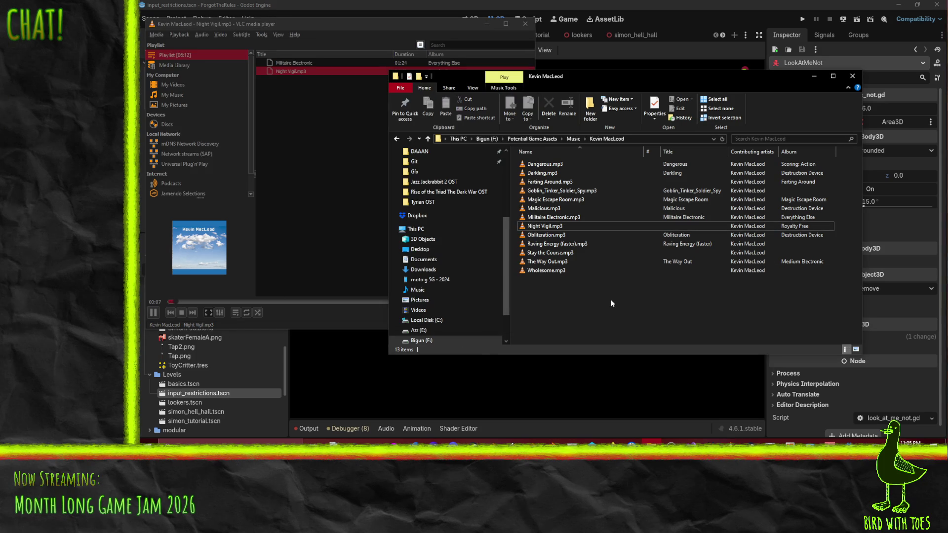
left_click(190, 303)
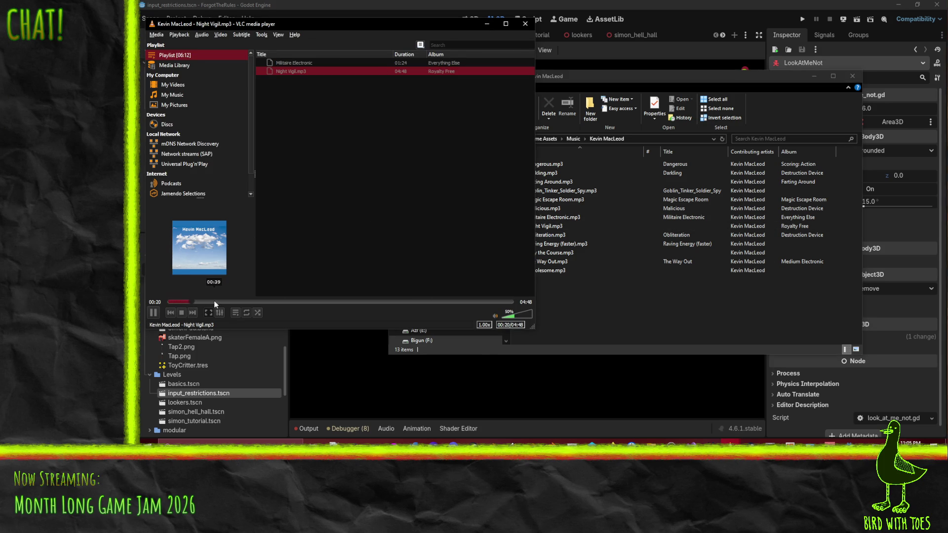
left_click(232, 300)
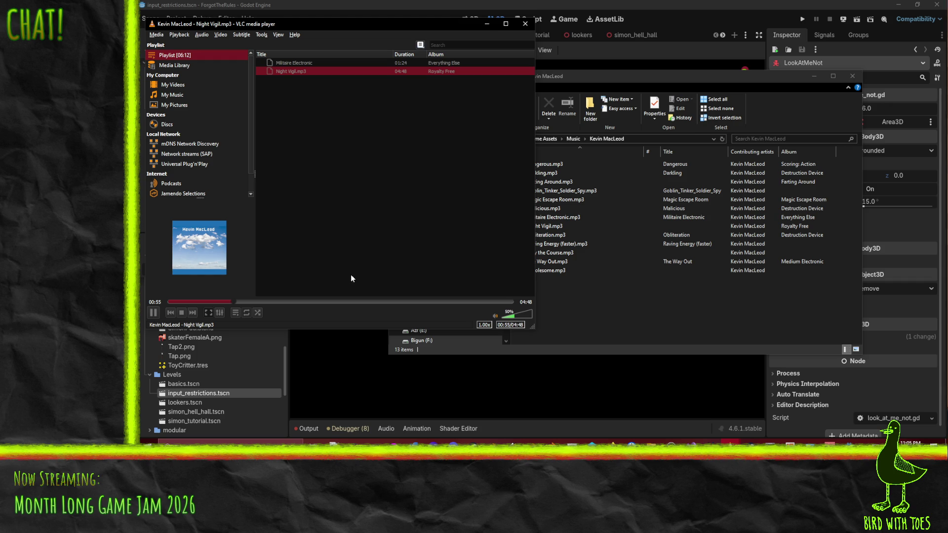
left_click(182, 313)
left_click(306, 71)
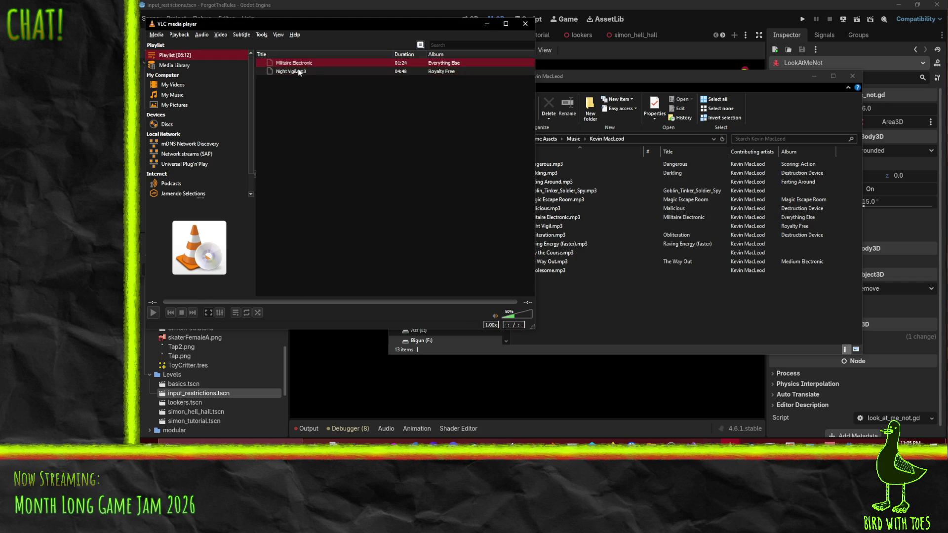
key("Delete")
Step: Audition Obliteration.mp3 and remove it from the playlist
mouse_move(545, 235)
left_mouse_down()
mouse_move(342, 162)
mouse_move(313, 155)
mouse_move(314, 163)
left_mouse_up()
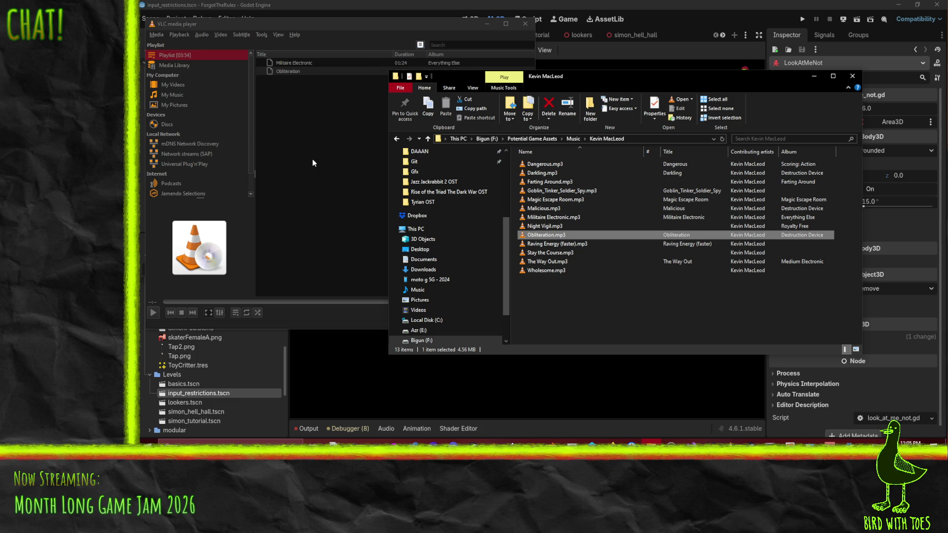
double_click(281, 71)
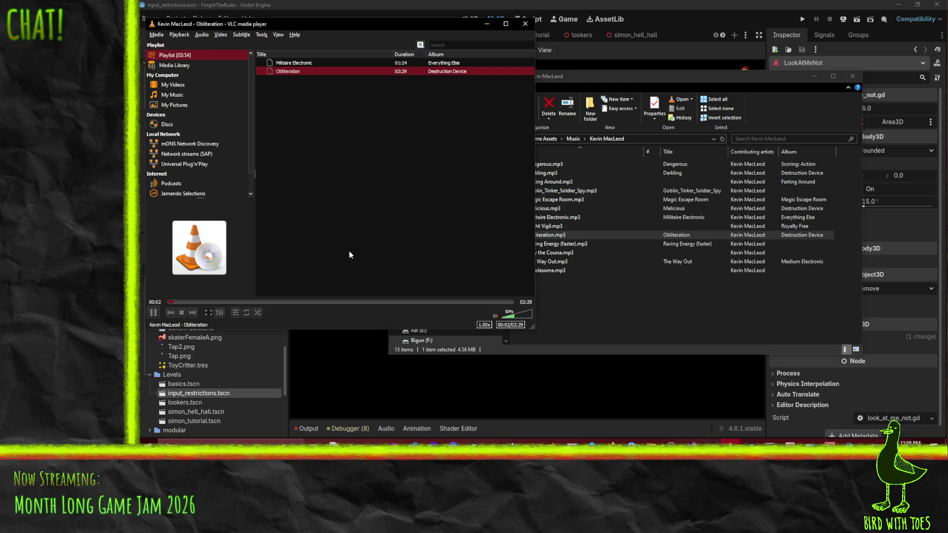
left_click(182, 312)
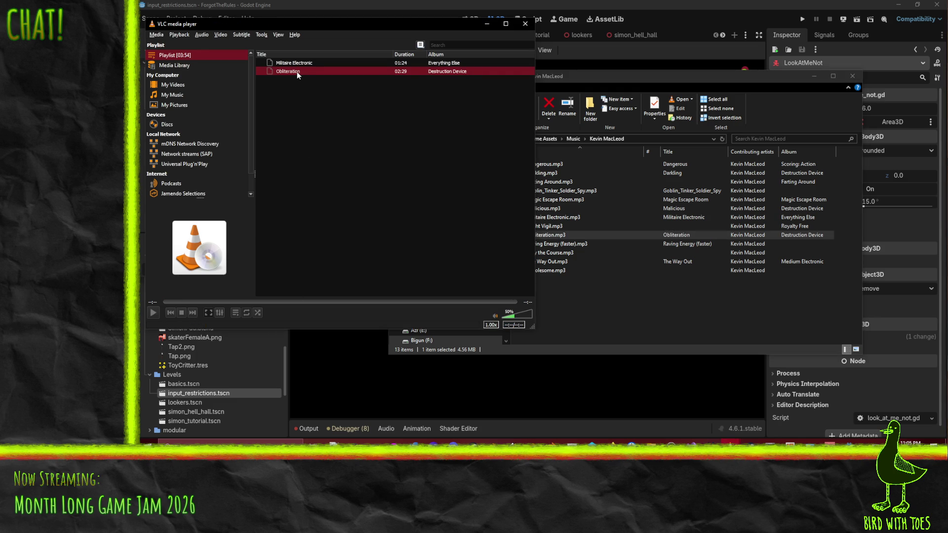
key("Delete")
Step: Add Raving Energy (faster).mp3, skip to about 02:34, and stop playback
left_click(633, 320)
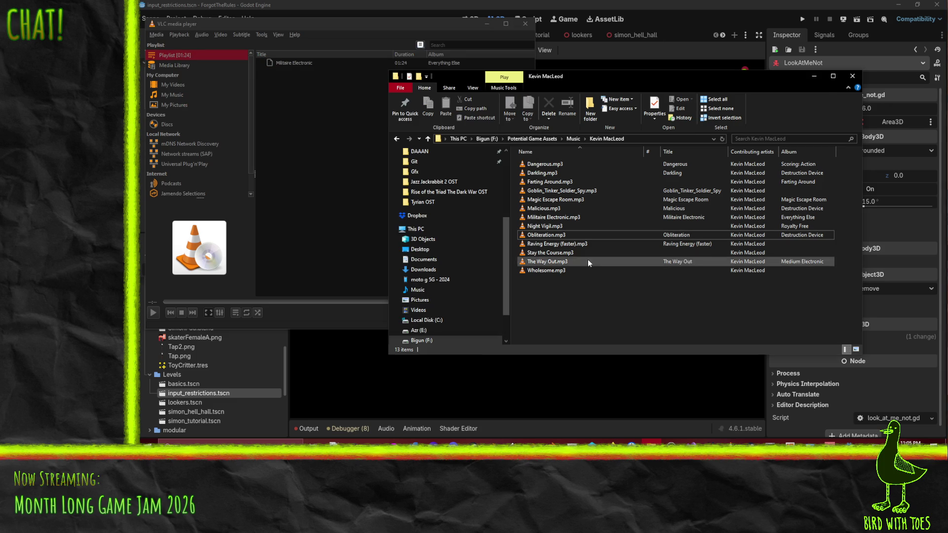
mouse_move(583, 247)
left_mouse_down()
mouse_move(339, 169)
mouse_move(288, 69)
left_mouse_up()
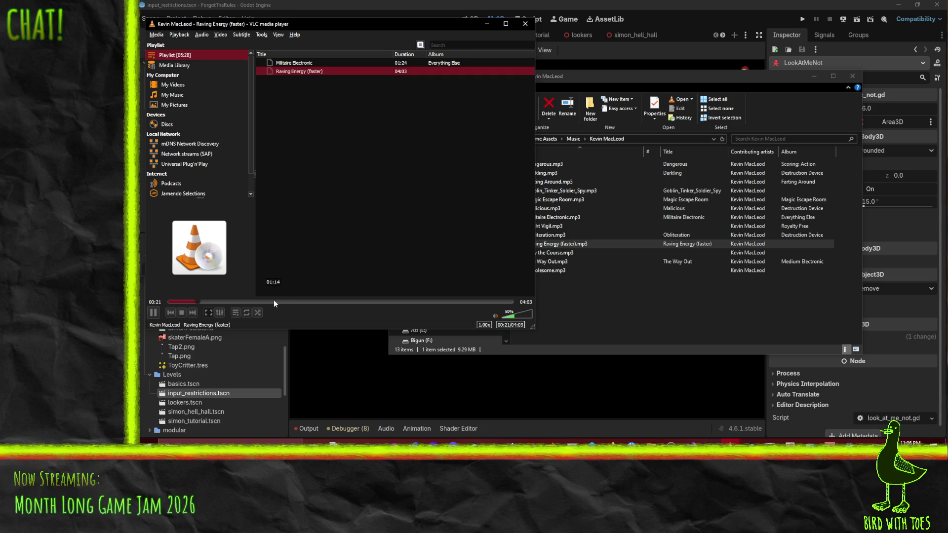
left_click_drag(281, 301, 504, 303)
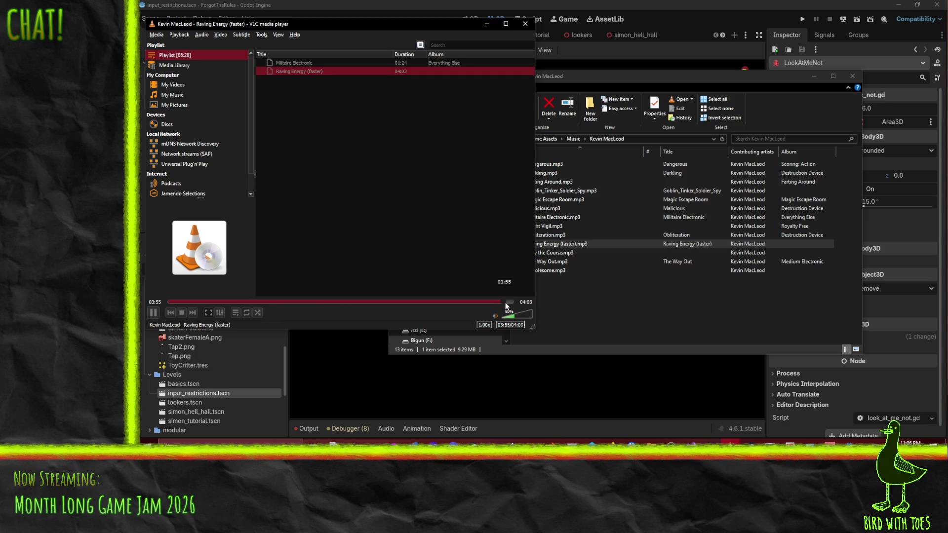
left_click(183, 313)
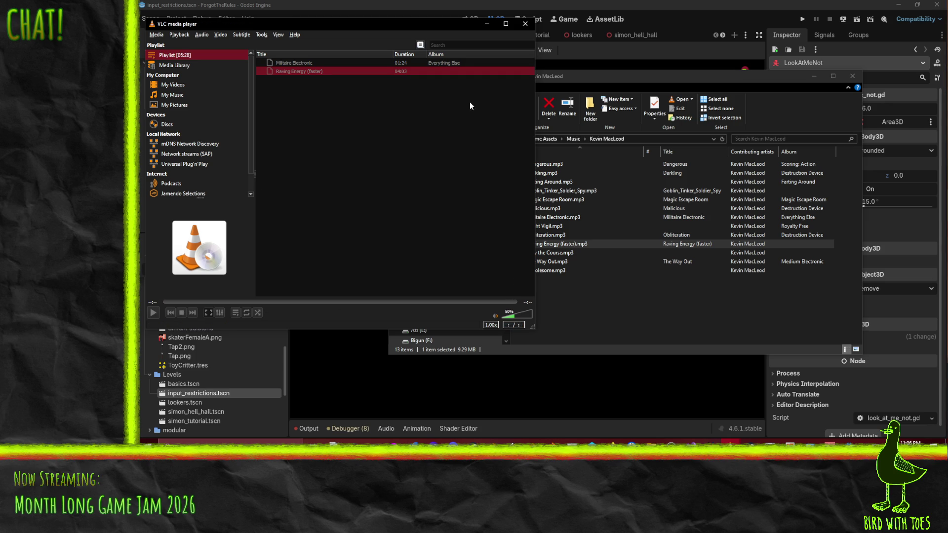
left_click(680, 334)
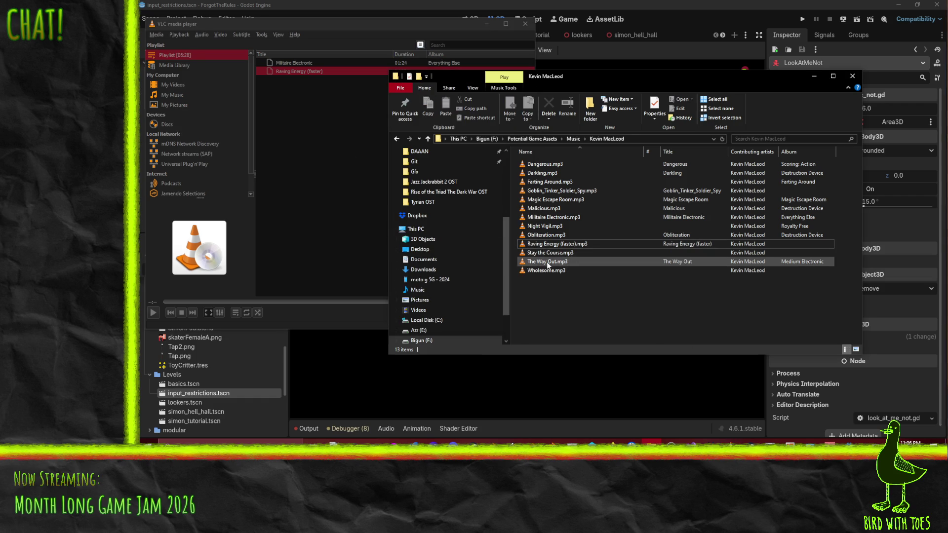
Step: Add The Way Out.mp3 and skim it from 00:46 to near the end, then stop
mouse_move(547, 262)
left_mouse_down()
mouse_move(309, 156)
mouse_move(279, 81)
left_mouse_up()
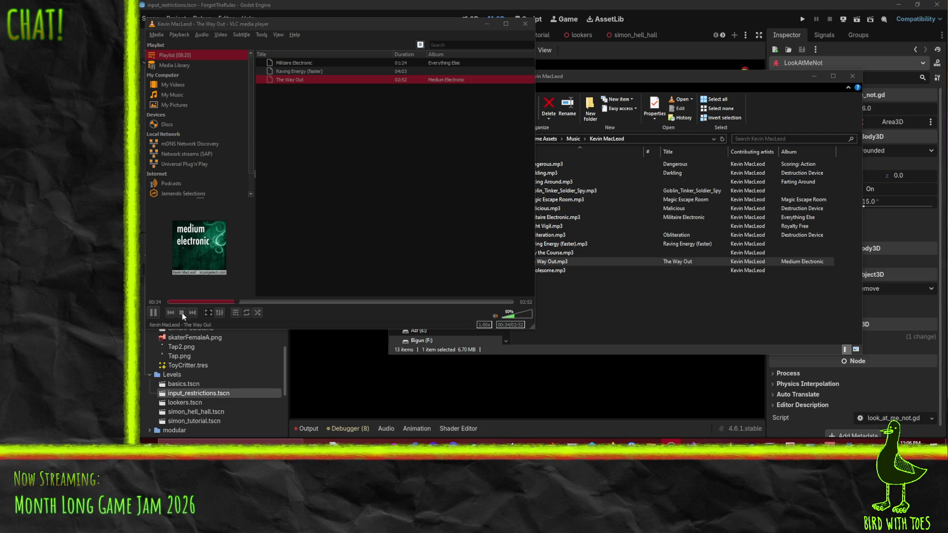
left_click(260, 302)
left_click(303, 302)
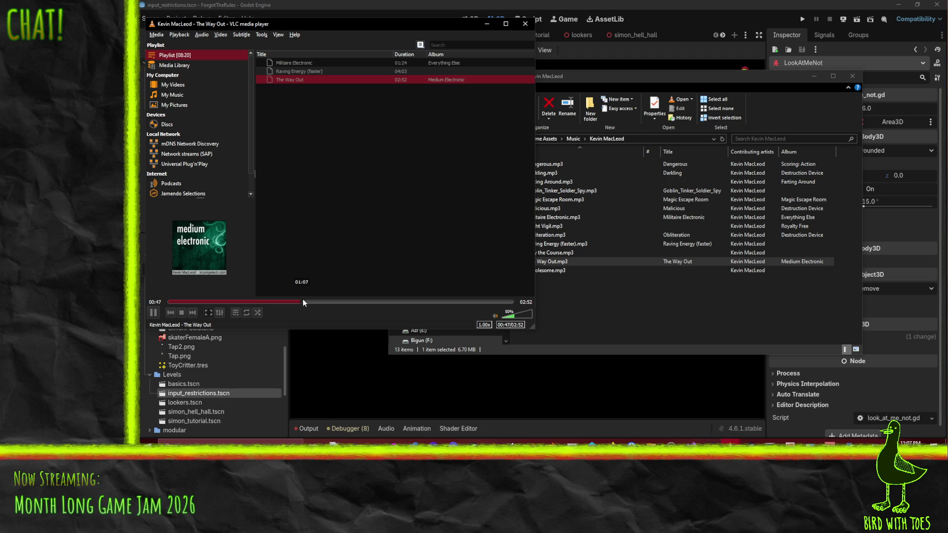
left_click(398, 301)
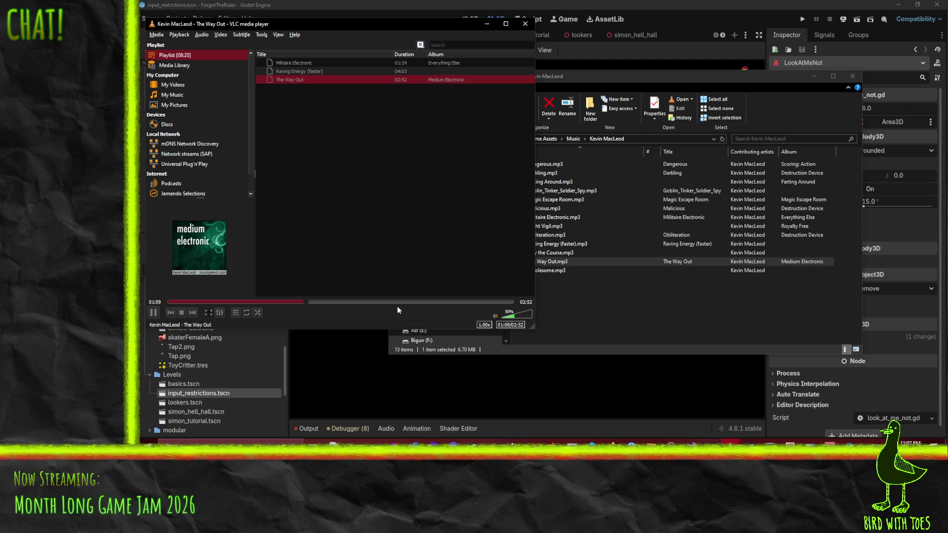
left_click(451, 301)
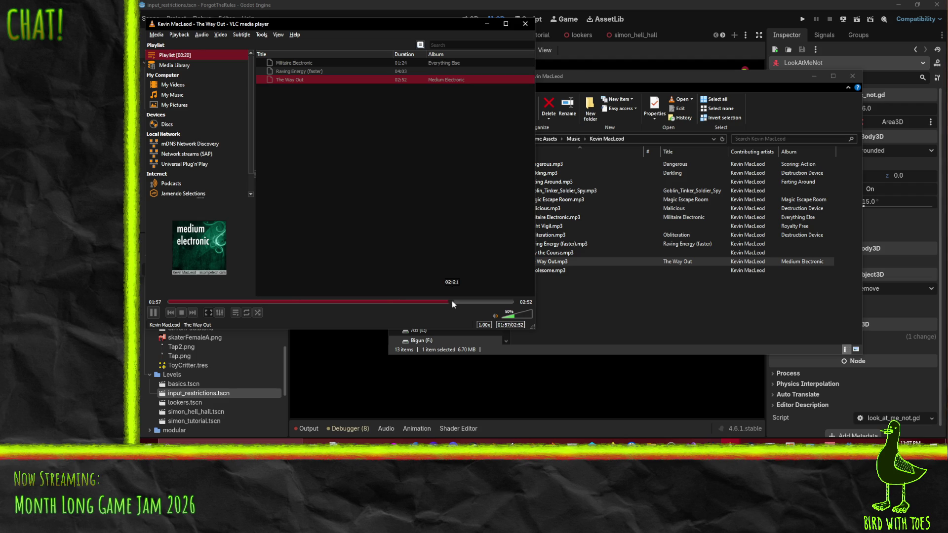
left_click(489, 302)
left_click(182, 313)
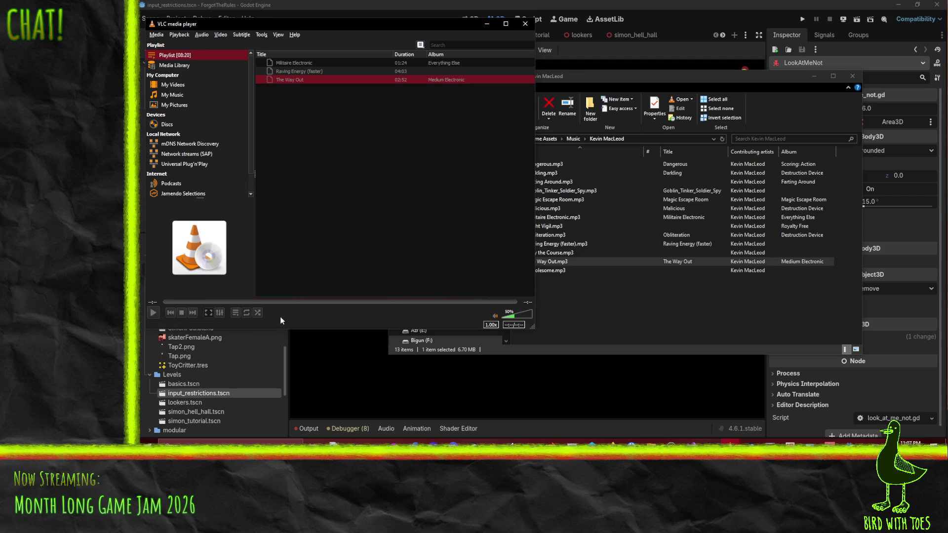
Step: Play Wholesome.mp3, skim to about 2:15 and 4:41, then remove it from the playlist
left_click(537, 274)
left_click(539, 271)
mouse_move(538, 270)
left_mouse_down()
mouse_move(276, 164)
mouse_move(282, 94)
left_mouse_up()
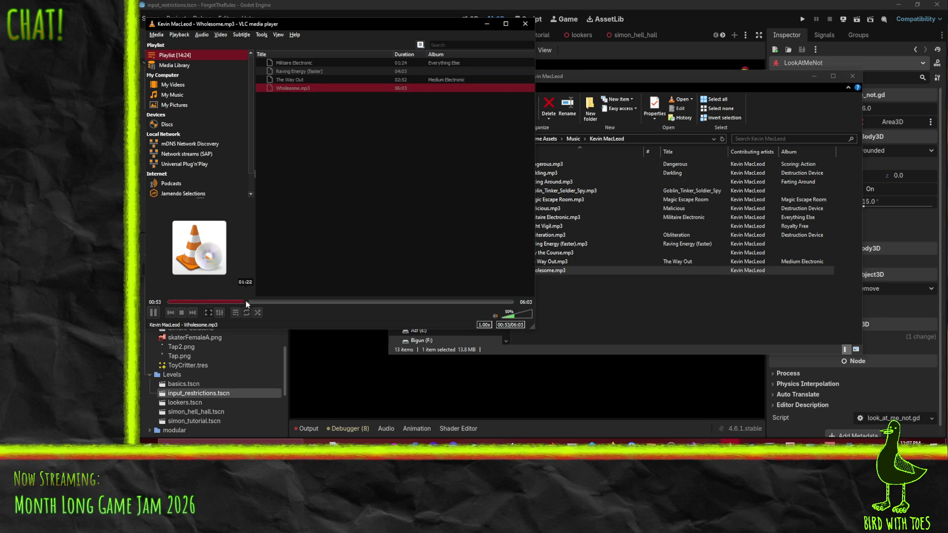
left_click(295, 302)
left_click(436, 303)
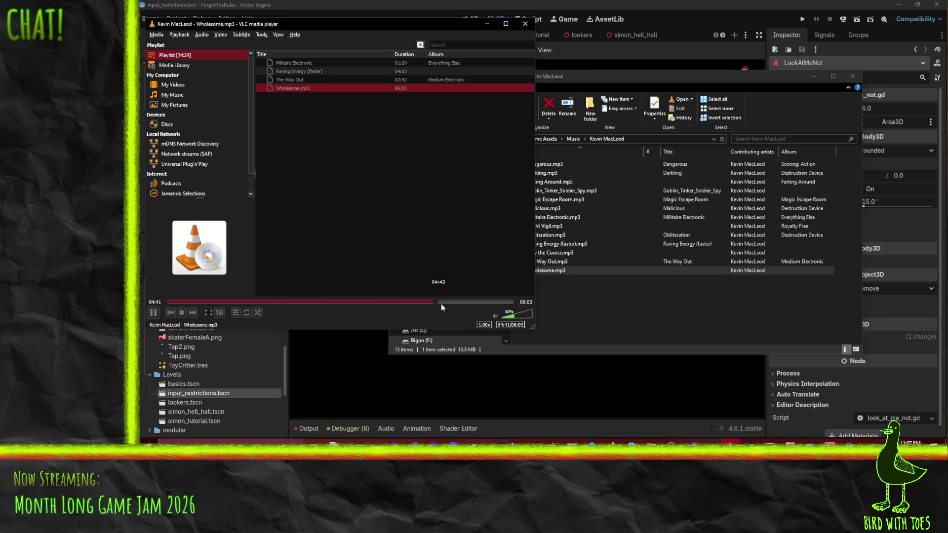
left_click(192, 314)
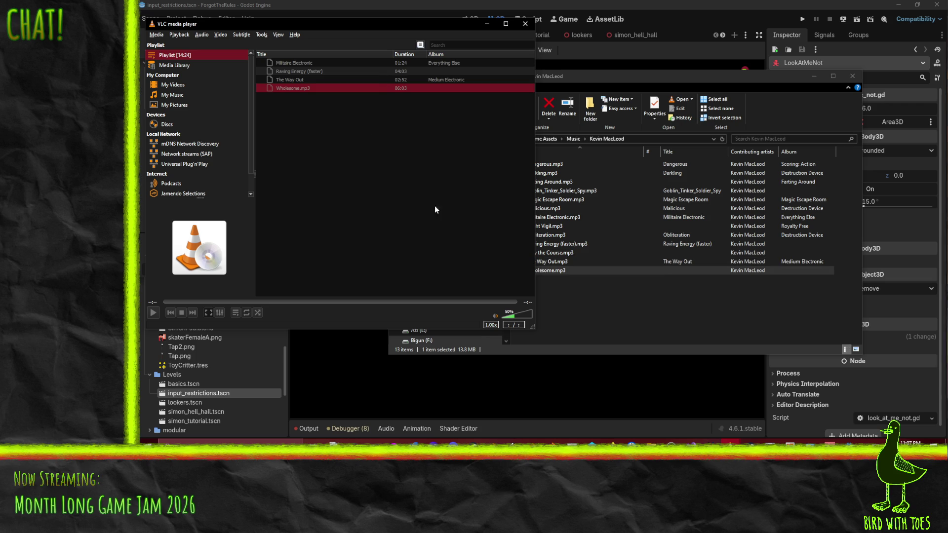
key("Delete")
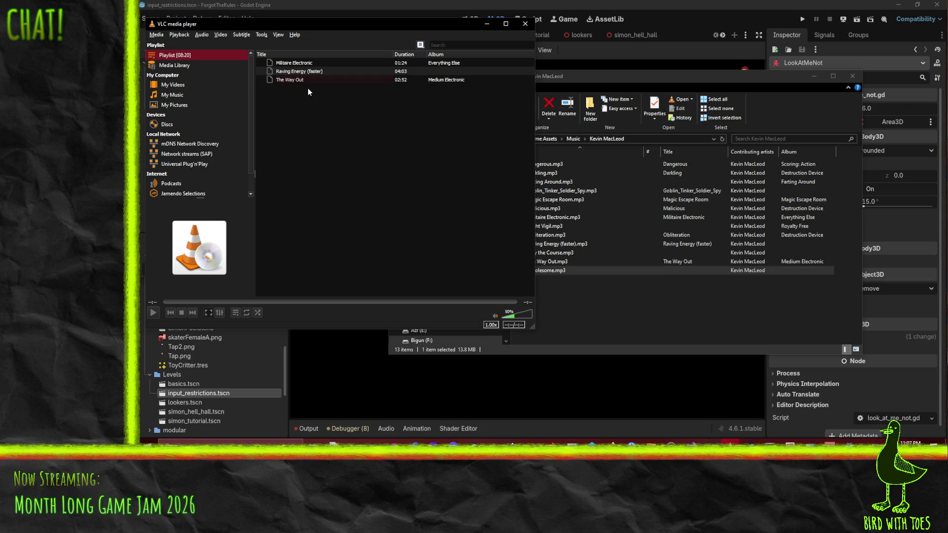
left_click(627, 316)
Step: Open Free Creative Commons BGM Collection, try Again.mp3, then remove it from the playlist
key("BackSpace")
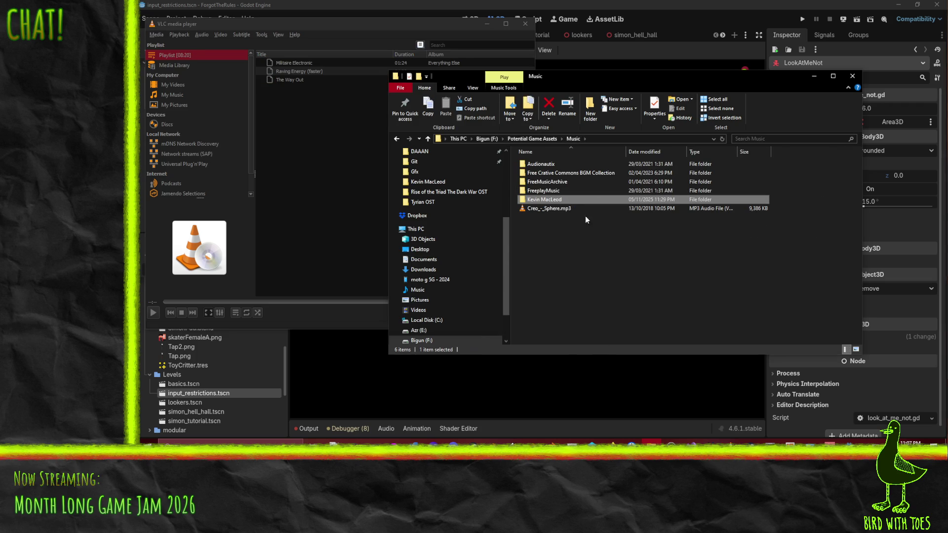
double_click(577, 174)
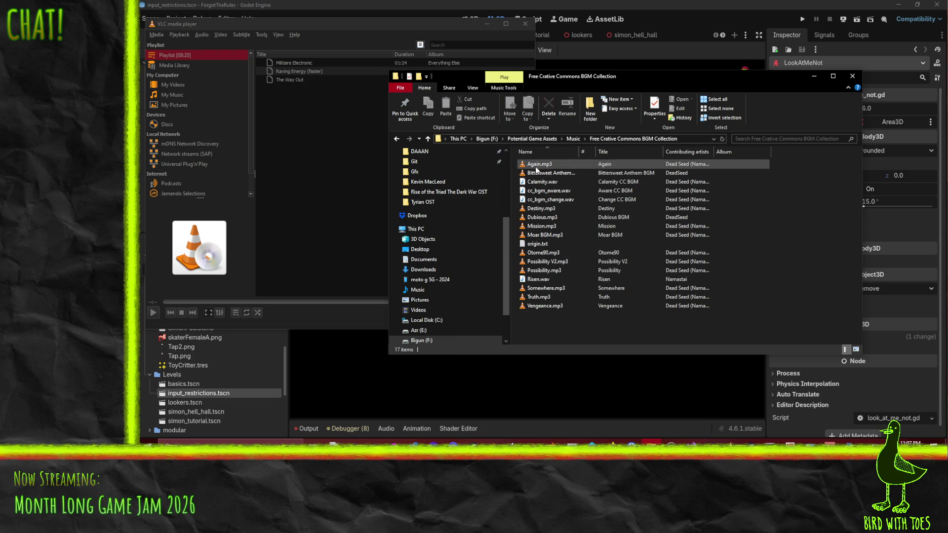
mouse_move(537, 169)
left_mouse_down()
mouse_move(294, 160)
mouse_move(276, 92)
left_mouse_up()
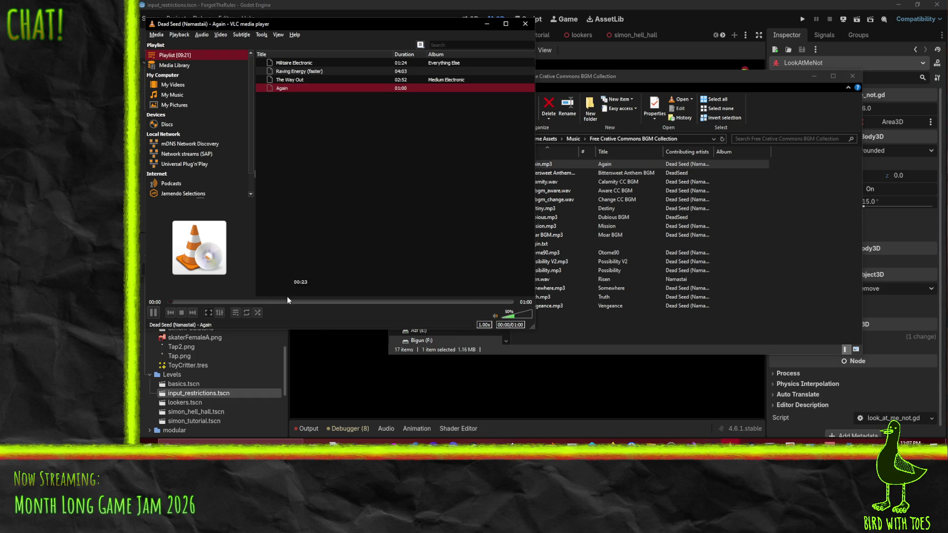
left_click(182, 313)
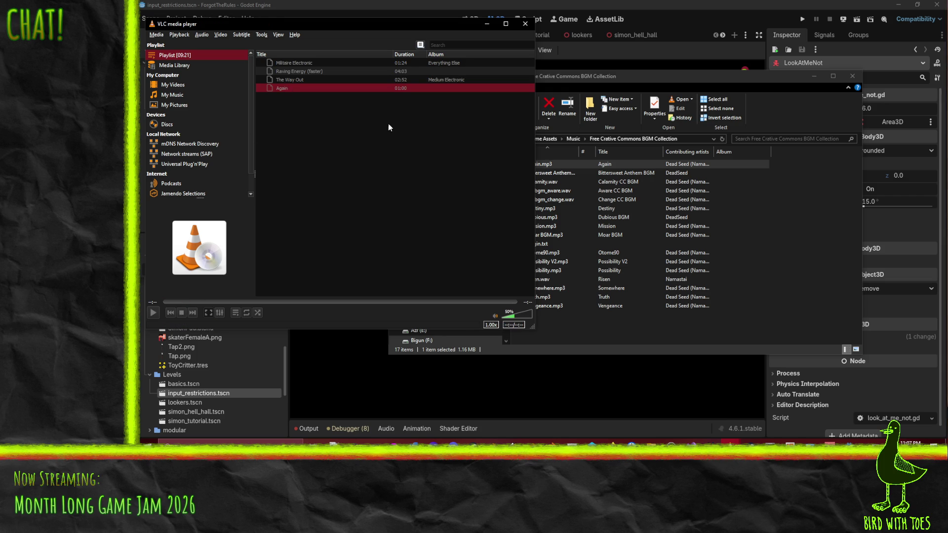
key("Delete")
Step: Audition Bittersweet Anthem BGM, skimming to near the end, then remove it
left_click(543, 164)
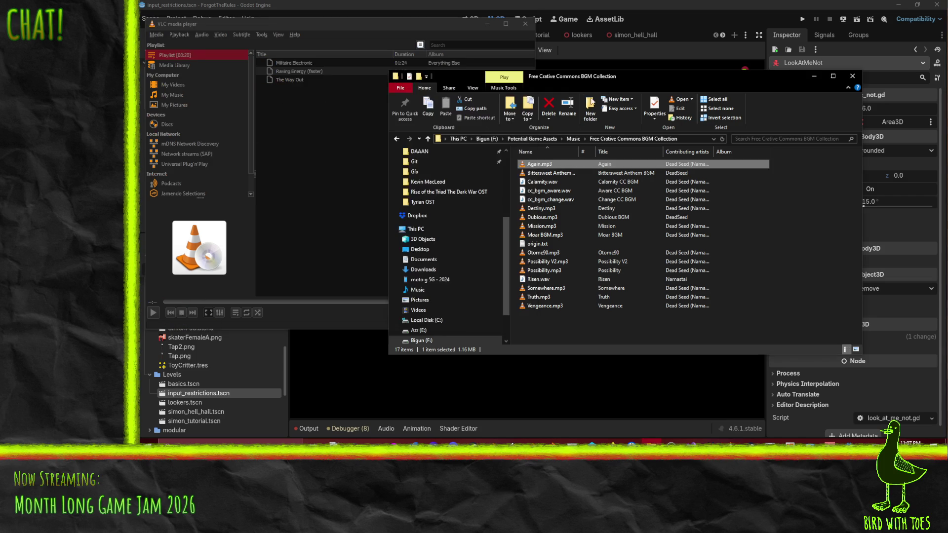
mouse_move(552, 175)
left_mouse_down()
mouse_move(297, 152)
mouse_move(281, 142)
left_mouse_up()
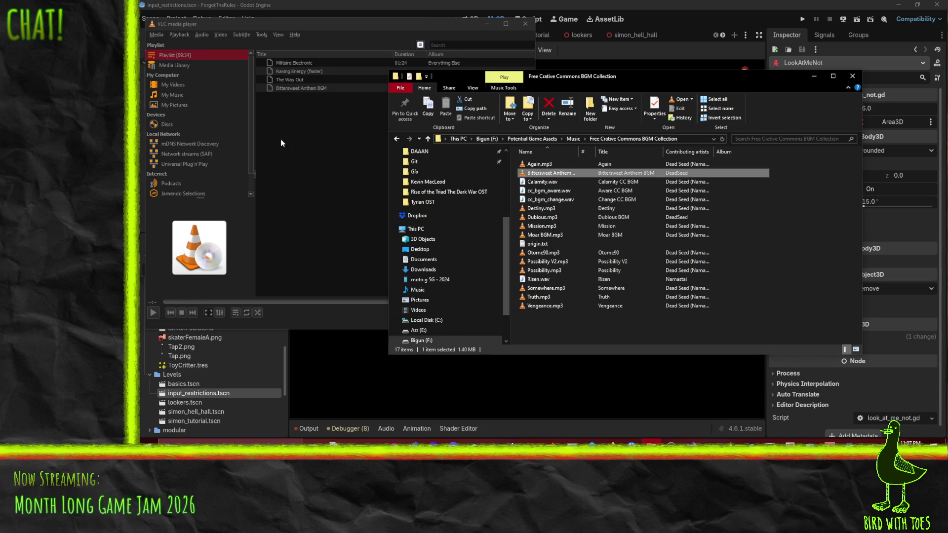
double_click(279, 89)
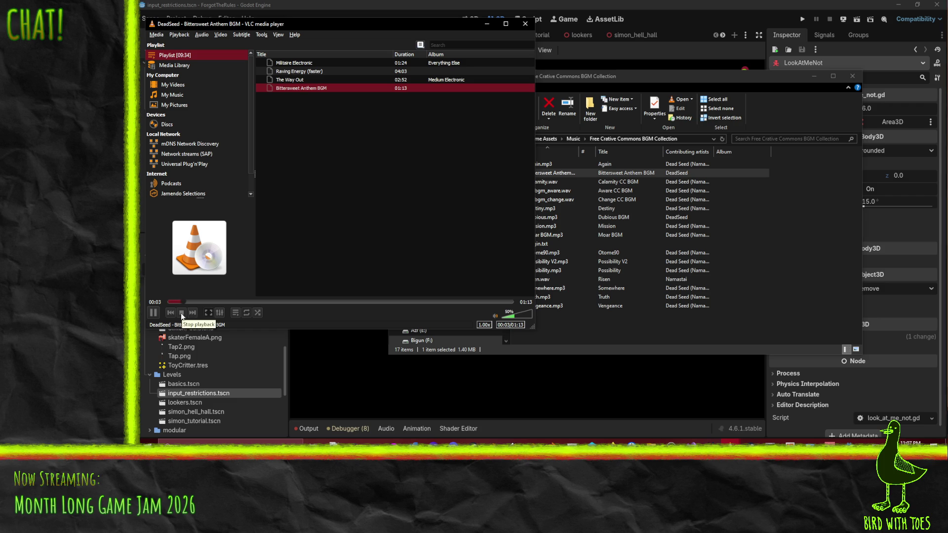
left_click(209, 301)
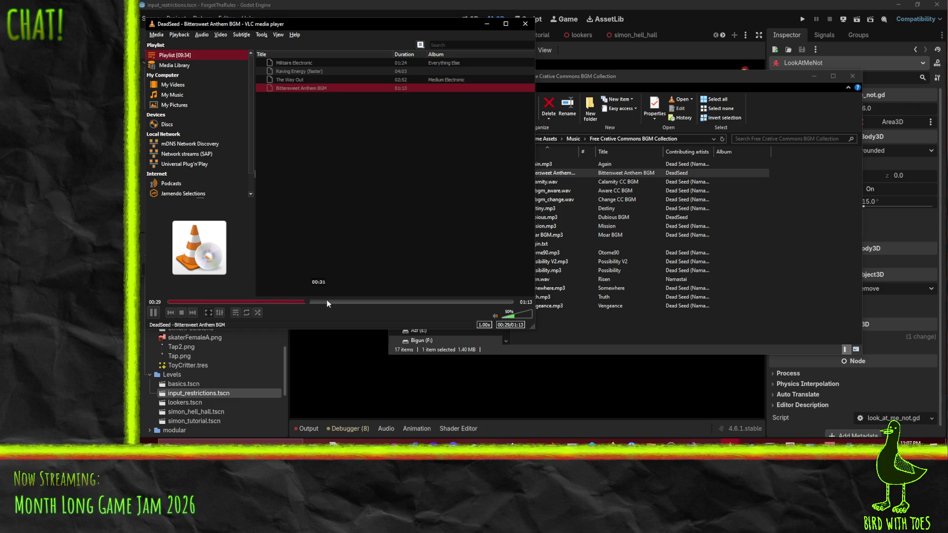
left_click(422, 301)
left_click(463, 302)
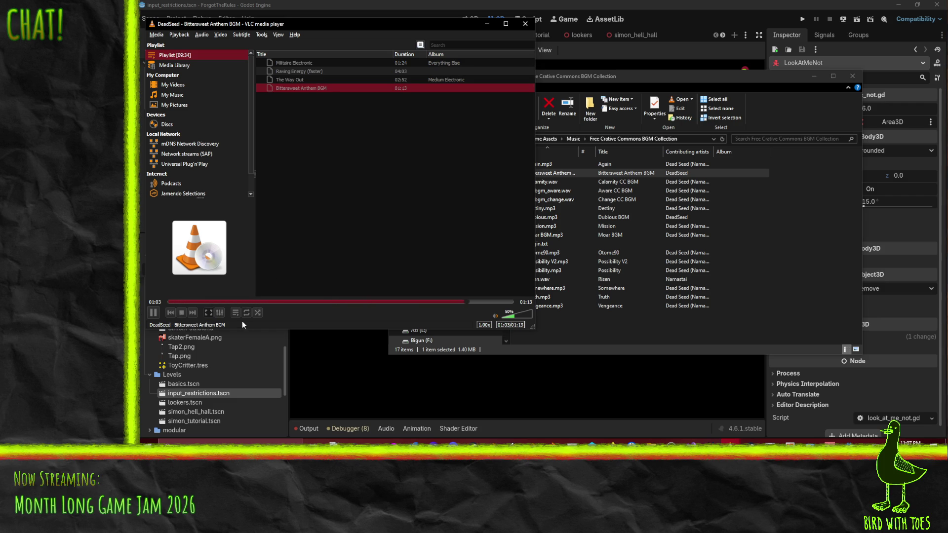
left_click(182, 312)
key("Delete")
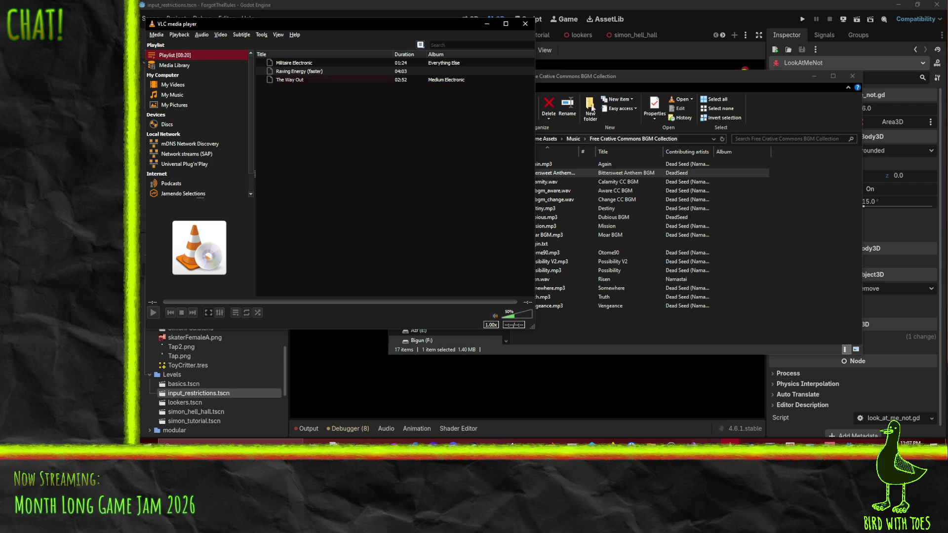
Step: Audition Calamity.wav briefly and remove it from the playlist
left_click(591, 85)
left_click_drag(541, 182, 327, 126)
double_click(284, 88)
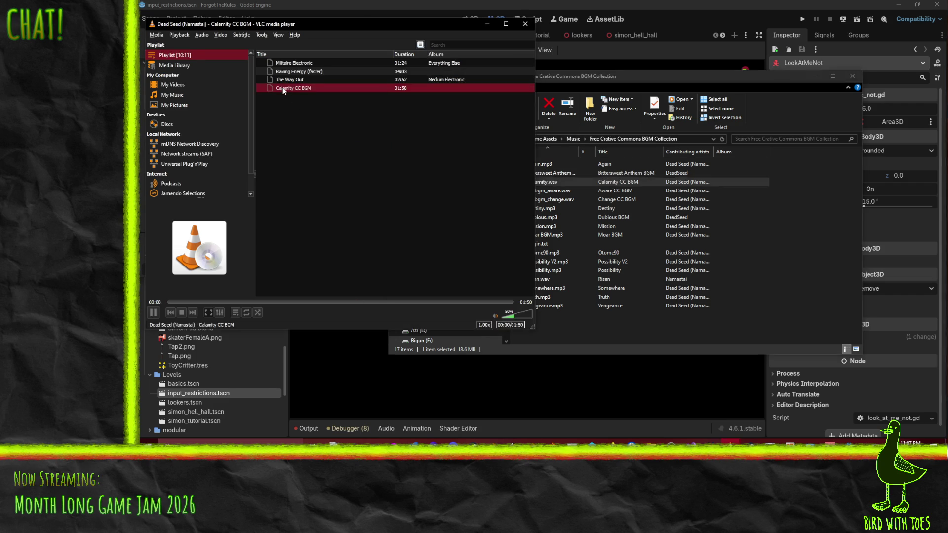
left_click(190, 302)
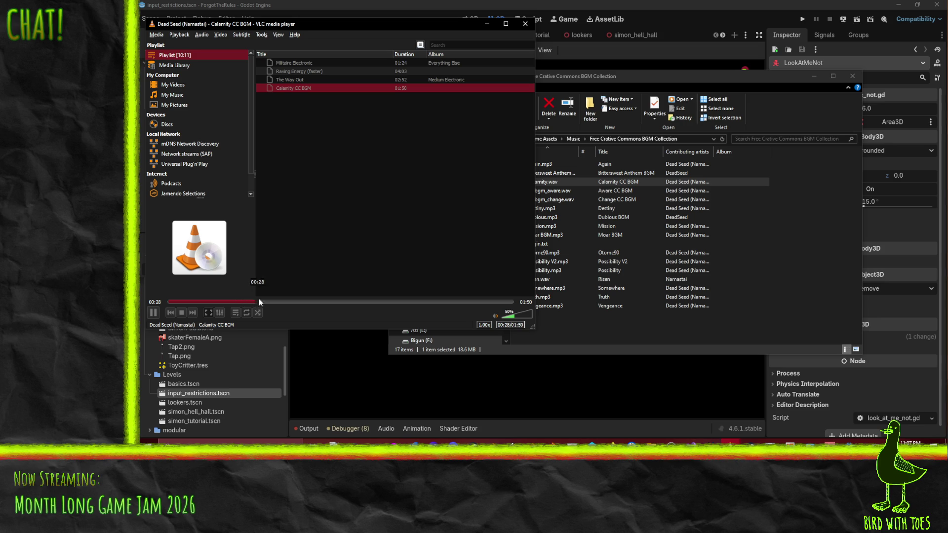
left_click(182, 312)
left_click(309, 89)
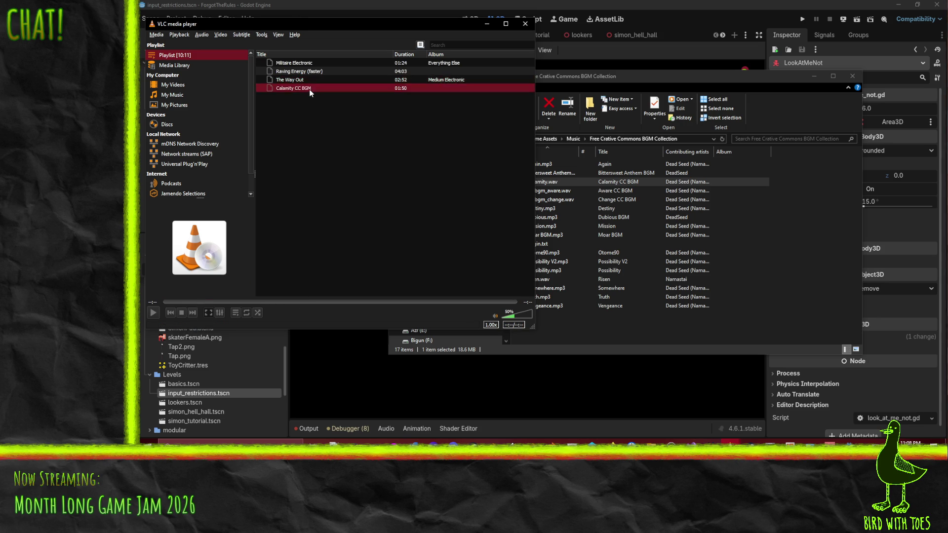
key("Delete")
Step: Add Vengeance.mp3 to the playlist and start playing it
left_click(641, 320)
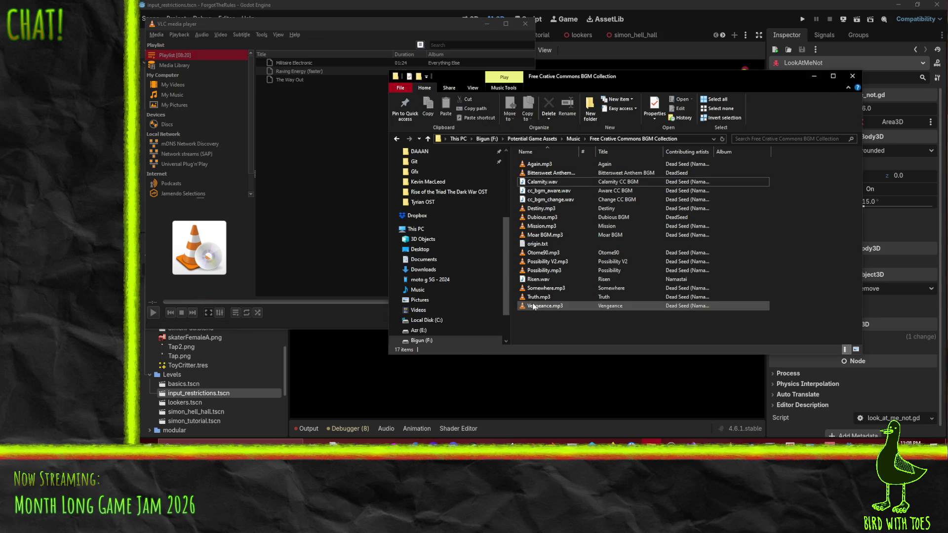
left_click_drag(539, 307, 301, 196)
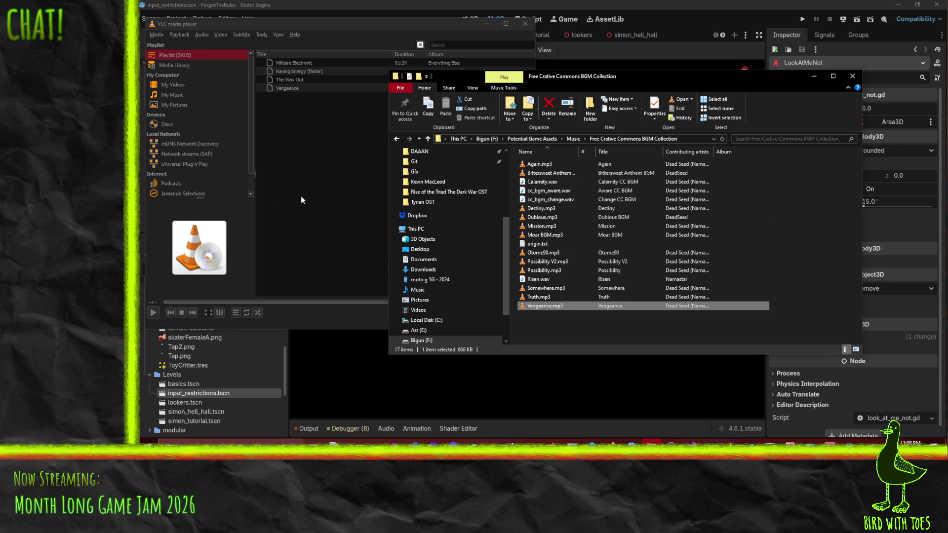
double_click(291, 89)
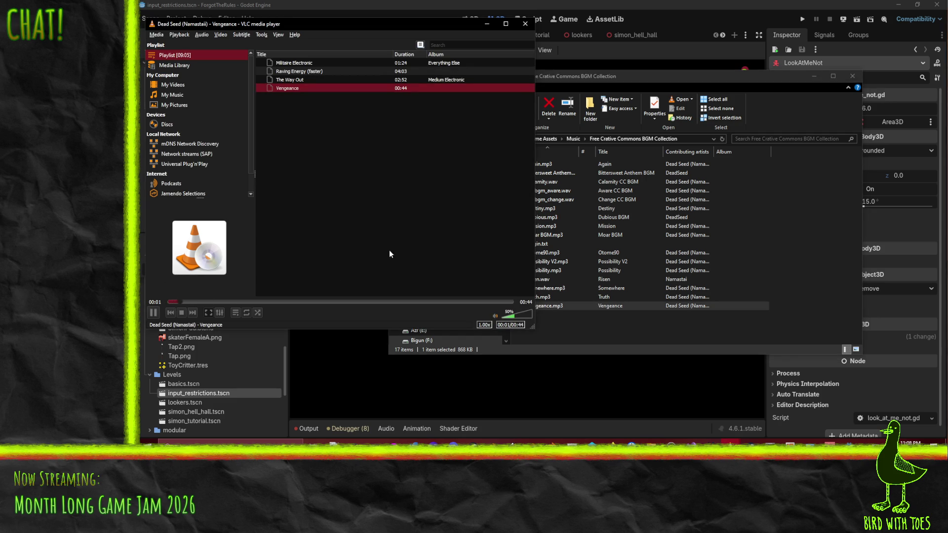
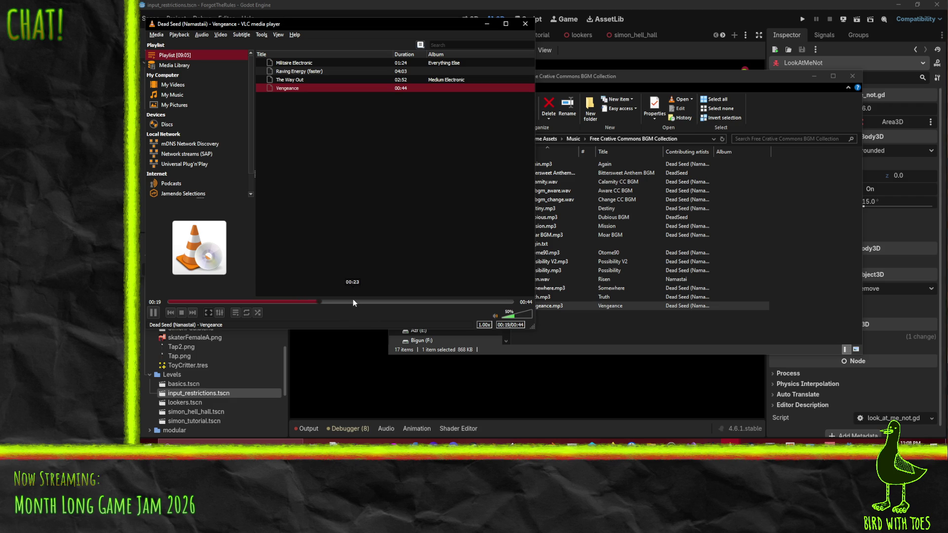
Step: Remove Vengeance from the VLC playlist, then add, preview and remove Truth.mp3
left_click(183, 312)
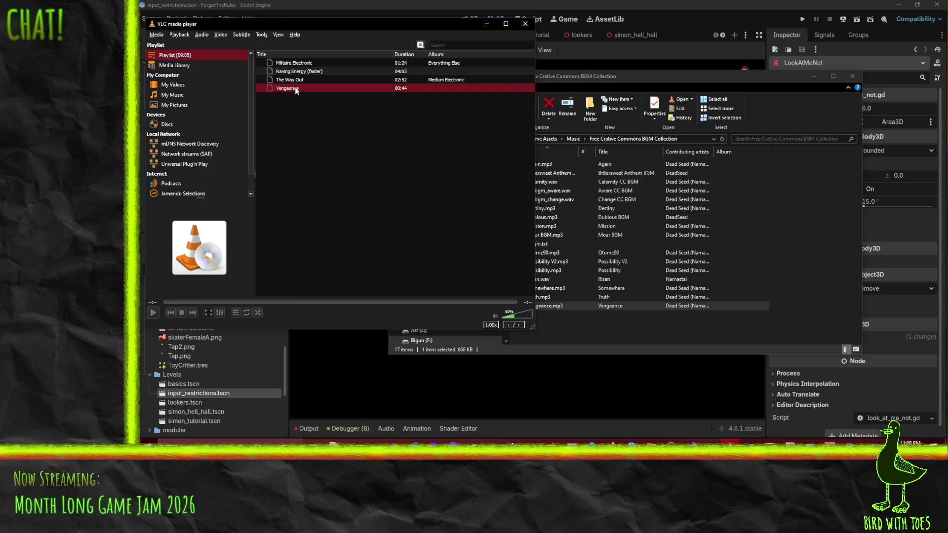
key("Delete")
left_click(515, 296)
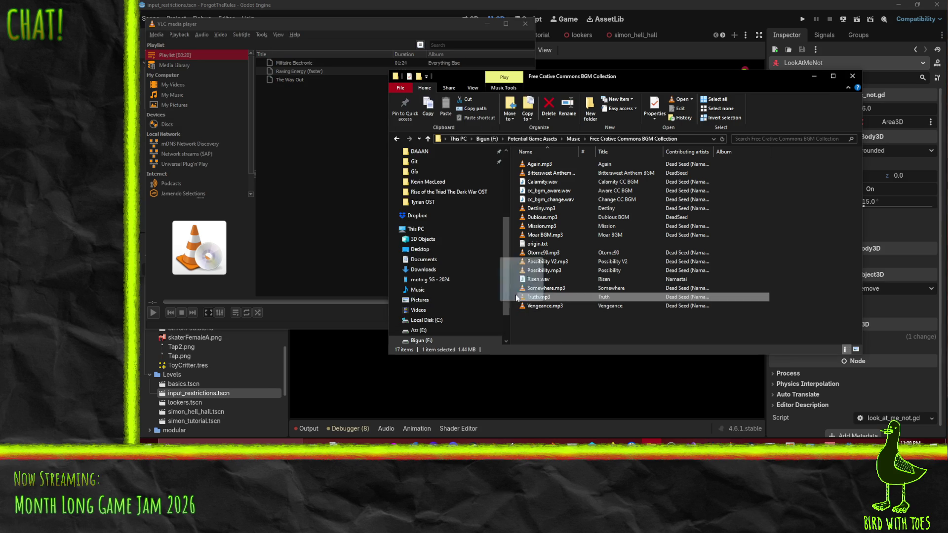
left_click_drag(516, 297, 356, 172)
double_click(301, 88)
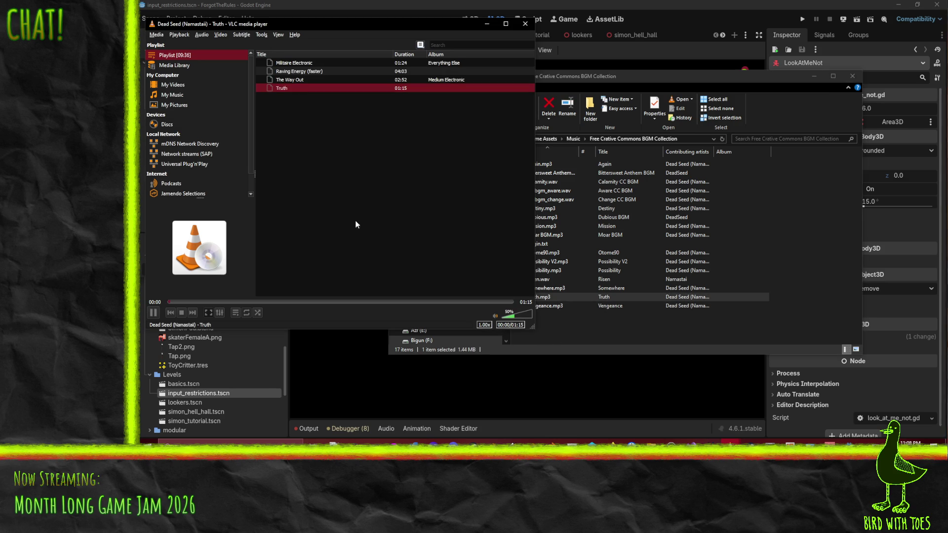
left_click(188, 301)
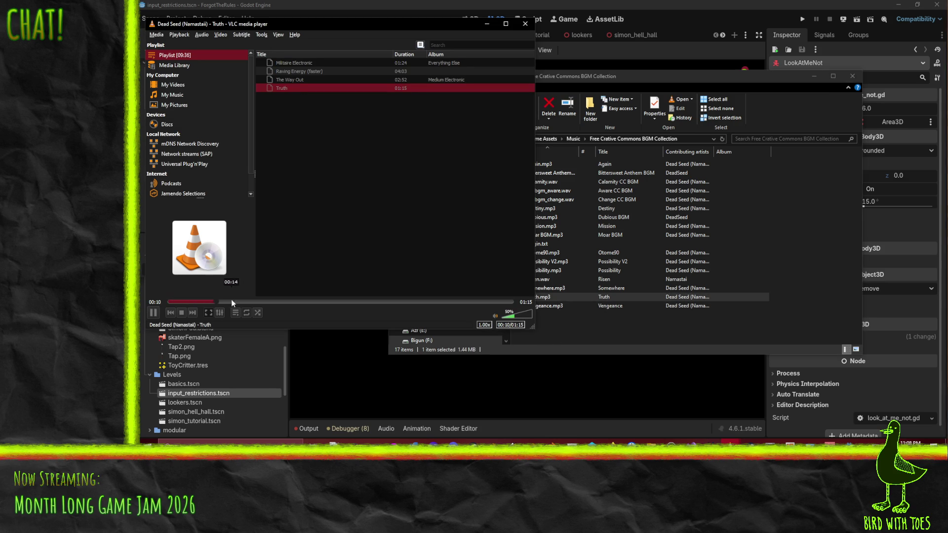
left_click(171, 313)
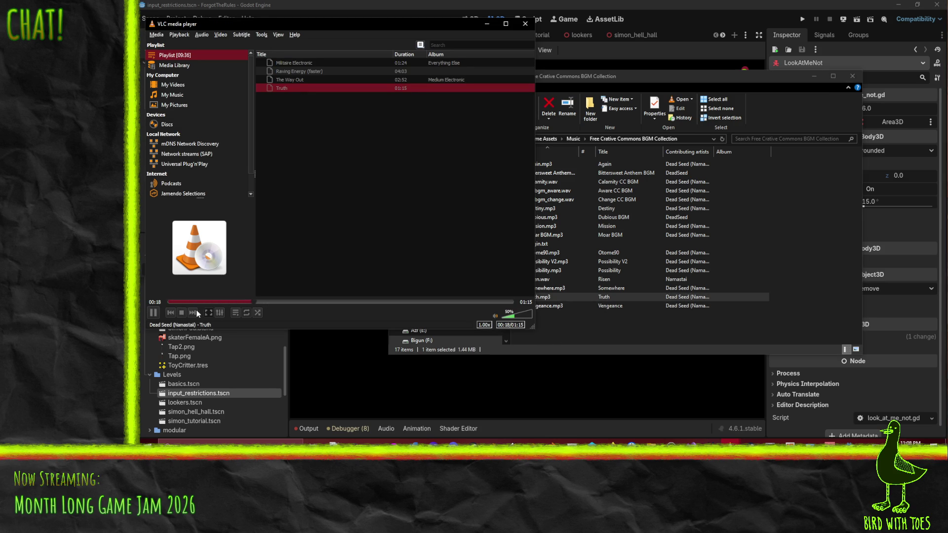
left_click(325, 82)
left_click(318, 88)
key("Delete")
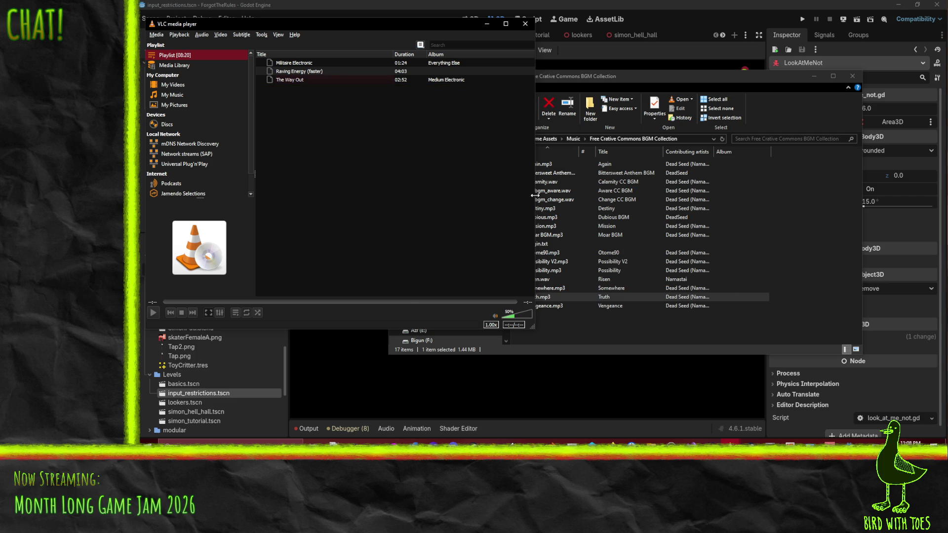
Step: Add Moar BGM.mp3 to the playlist, play it briefly, then stop and remove it
left_click(763, 289)
mouse_move(547, 234)
left_mouse_down()
mouse_move(338, 205)
mouse_move(283, 96)
left_mouse_up()
double_click(285, 89)
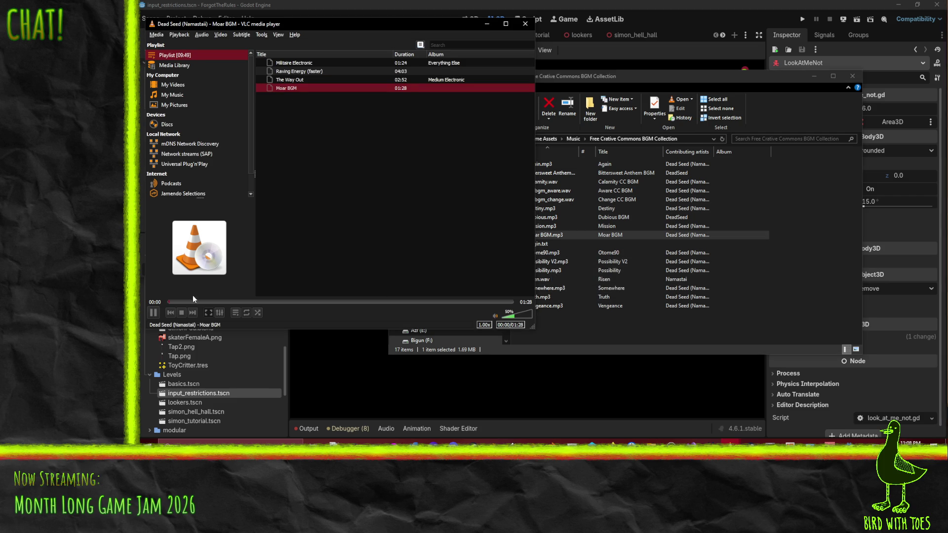
left_click(181, 313)
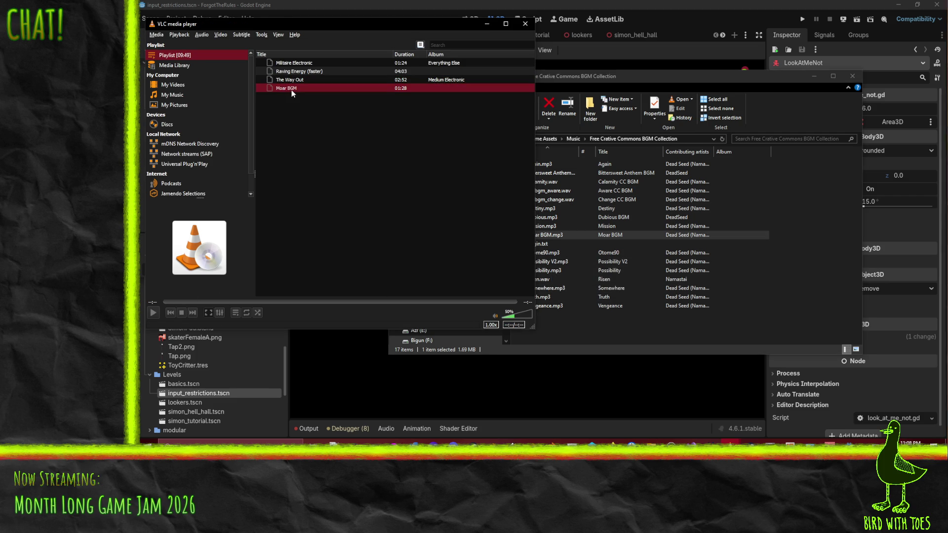
key("Delete")
Step: Go up to Music in Explorer and open the FreeMusicArchive folder
left_click(572, 139)
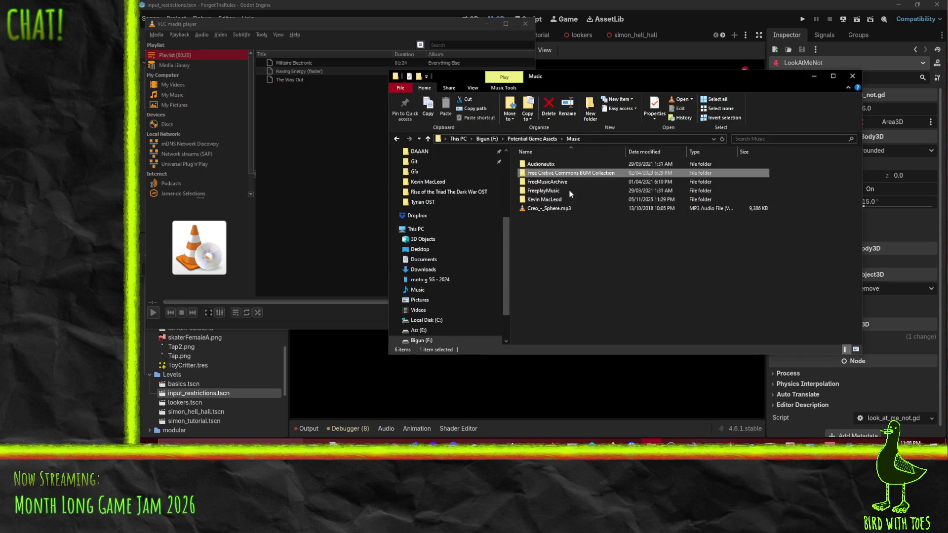
left_click(556, 183)
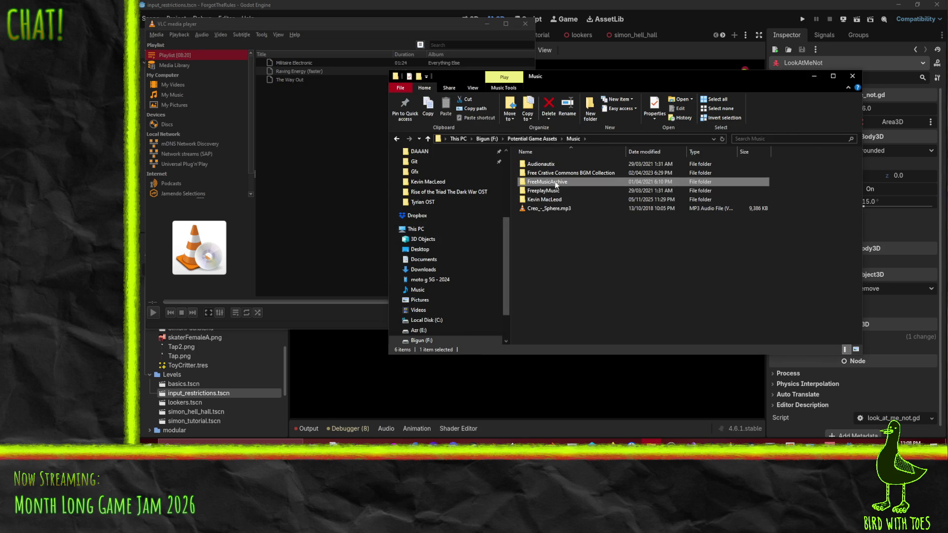
double_click(556, 182)
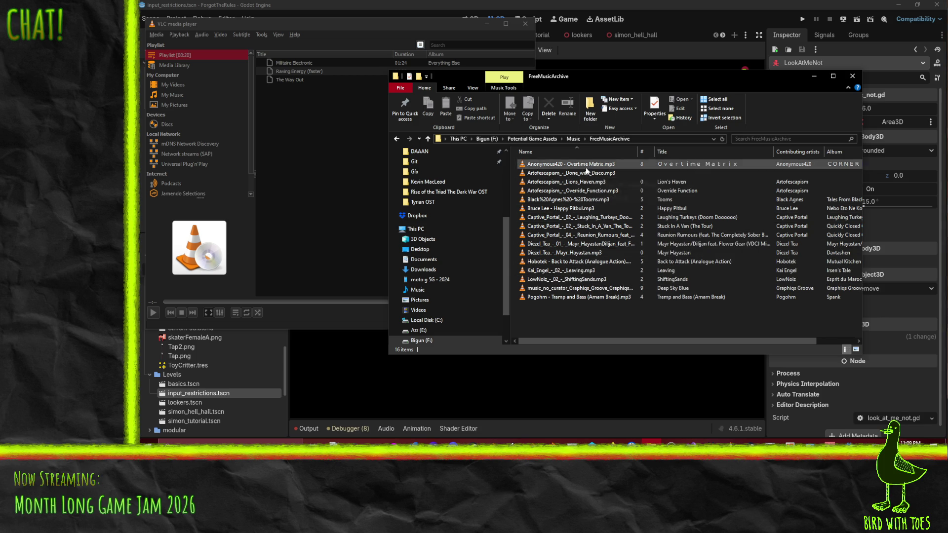
Step: Add Lions_Haven.mp3 to VLC and sample it to near the end, then stop and remove it
mouse_move(607, 187)
left_mouse_down()
mouse_move(349, 154)
mouse_move(288, 87)
left_mouse_up()
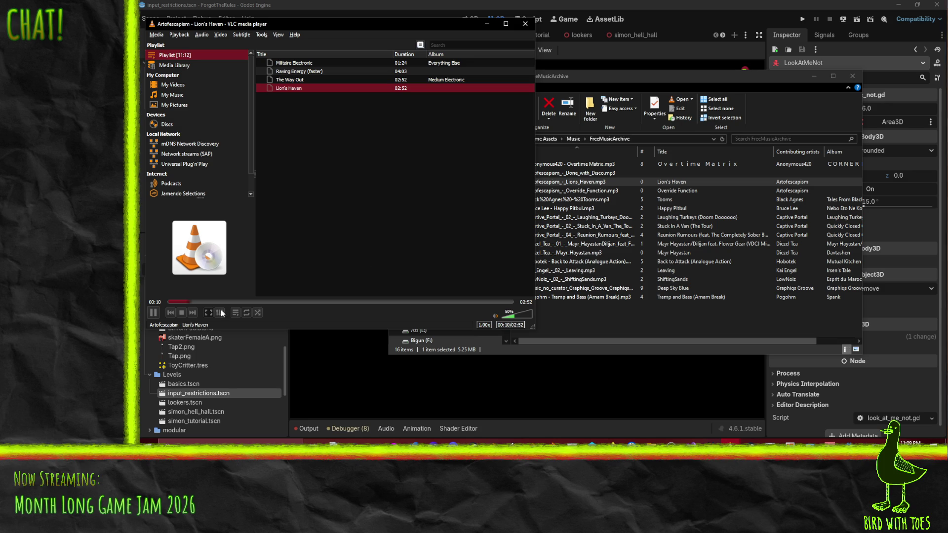
left_click(206, 302)
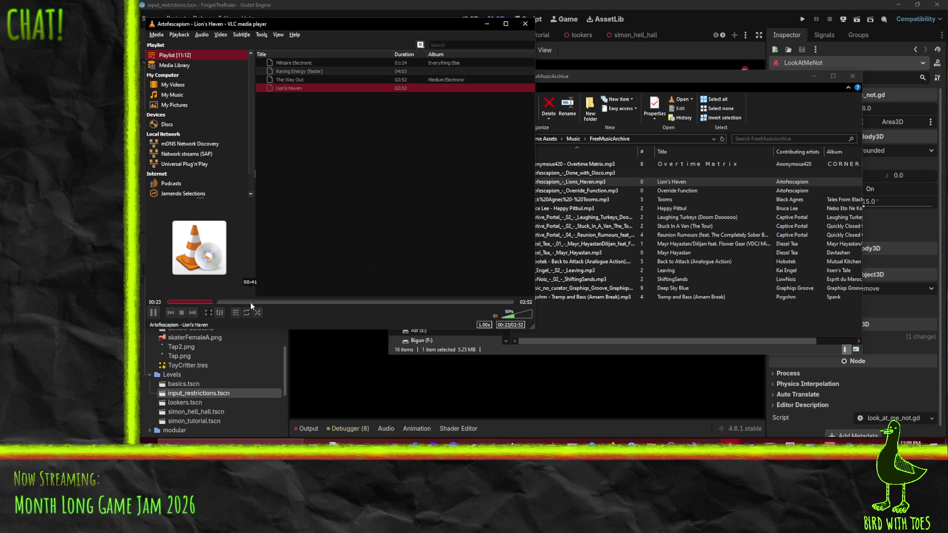
left_click(297, 304)
left_click(332, 302)
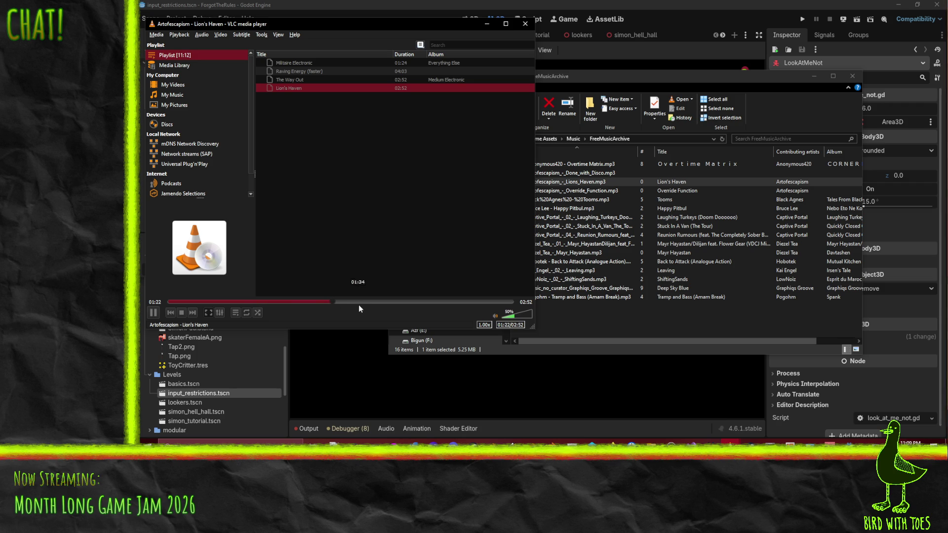
left_click(388, 302)
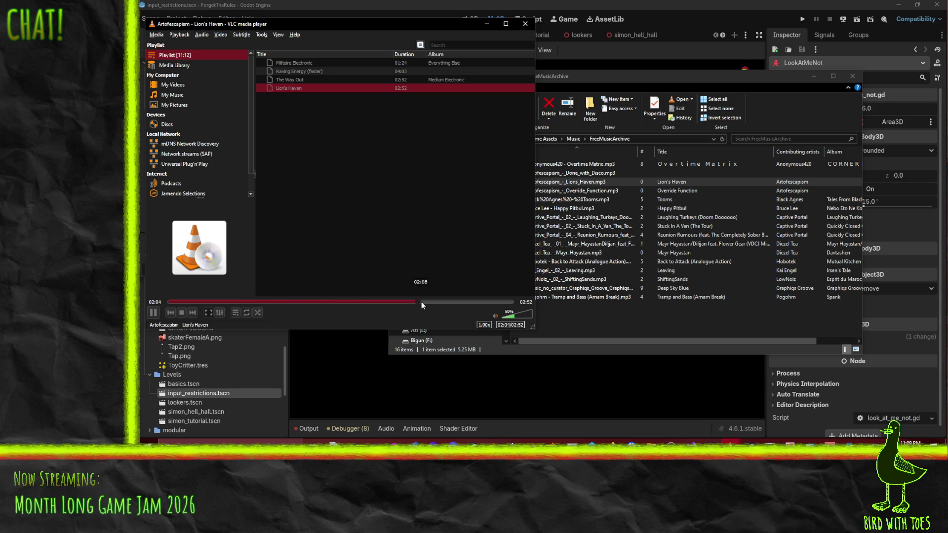
left_click(444, 302)
left_click(482, 302)
left_click(182, 311)
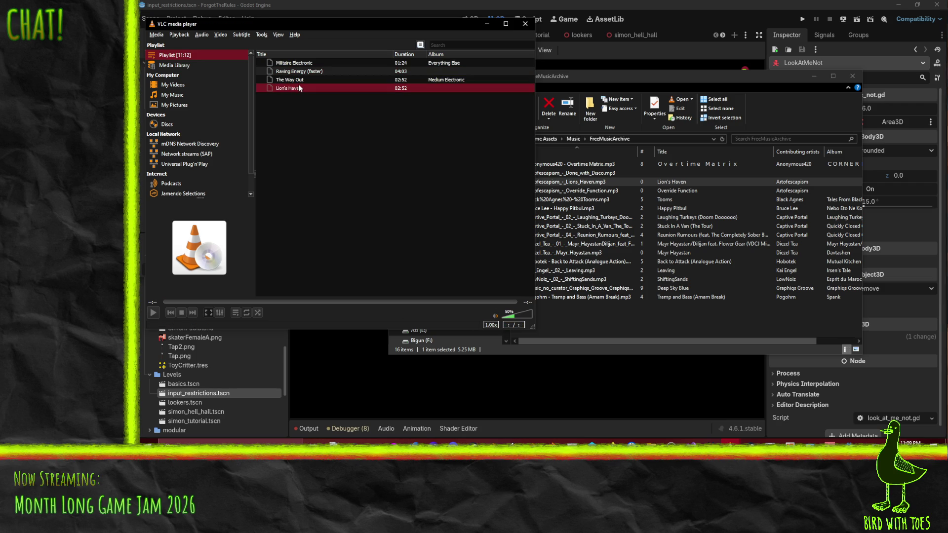
key("Delete")
left_click(767, 100)
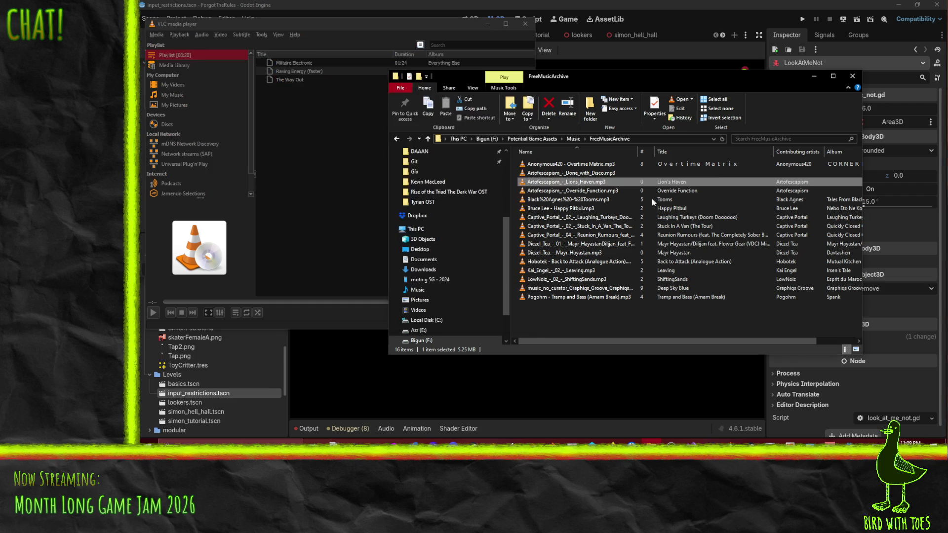
Step: Add Override Function to the VLC playlist, play it, then stop and remove it
mouse_move(573, 190)
left_mouse_down()
mouse_move(328, 172)
mouse_move(314, 168)
mouse_move(312, 155)
left_mouse_up()
double_click(292, 89)
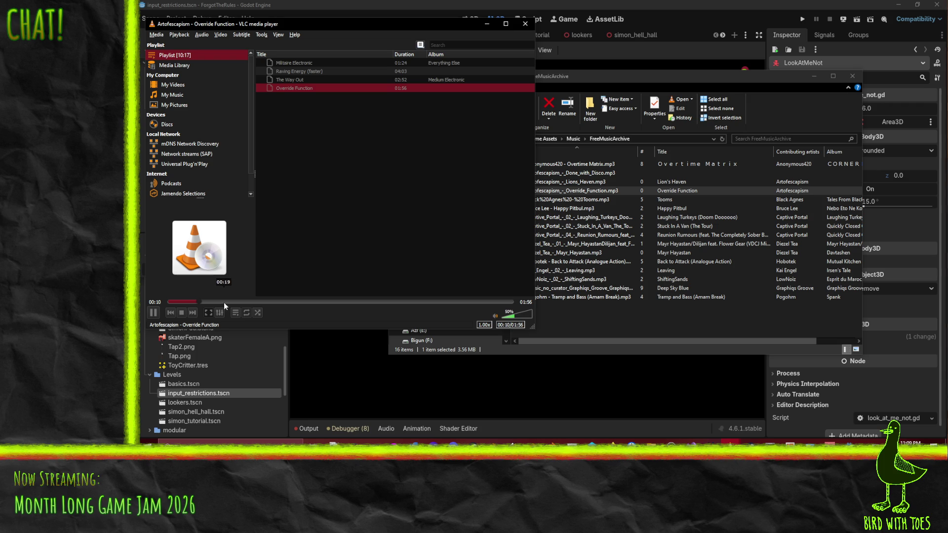
left_click(183, 315)
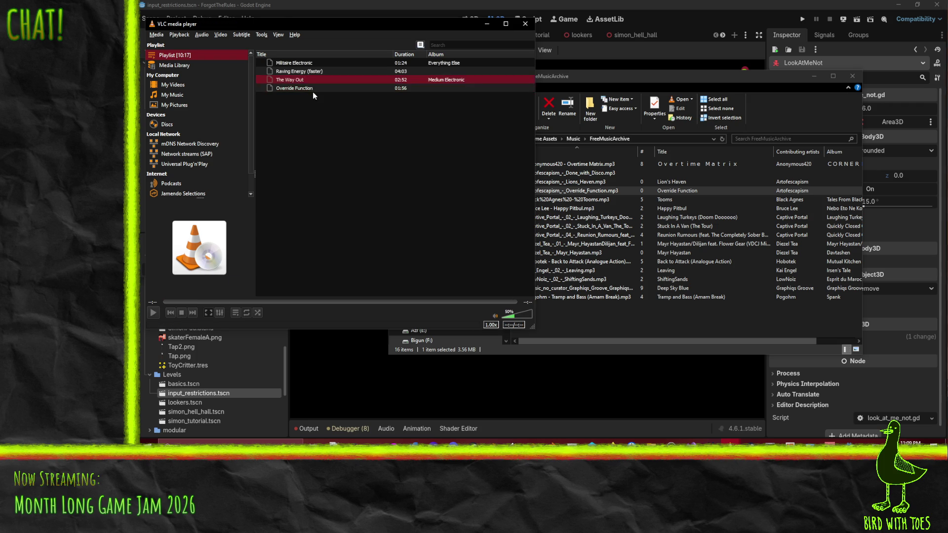
left_click(309, 90)
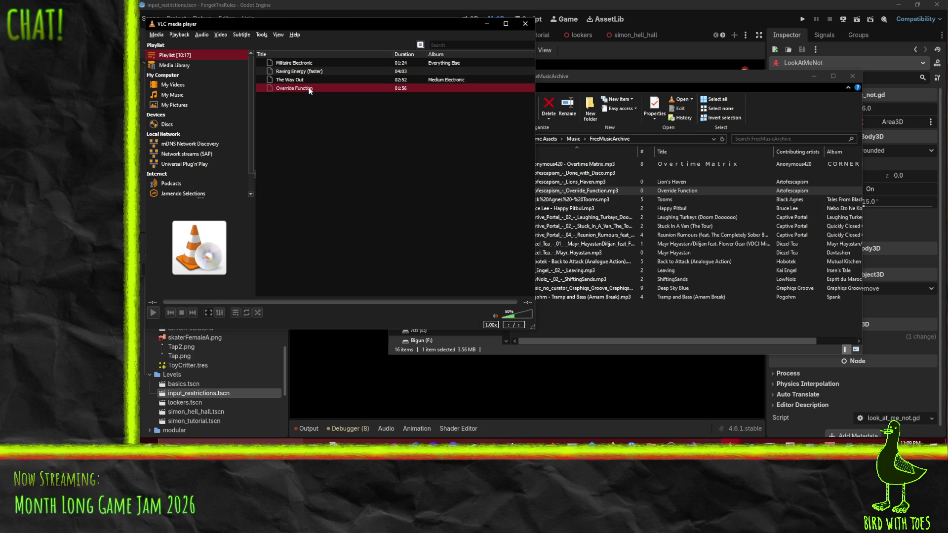
key("Delete")
Step: Preview Overtime Matrix in the playlist, then stop and remove it
left_click(657, 317)
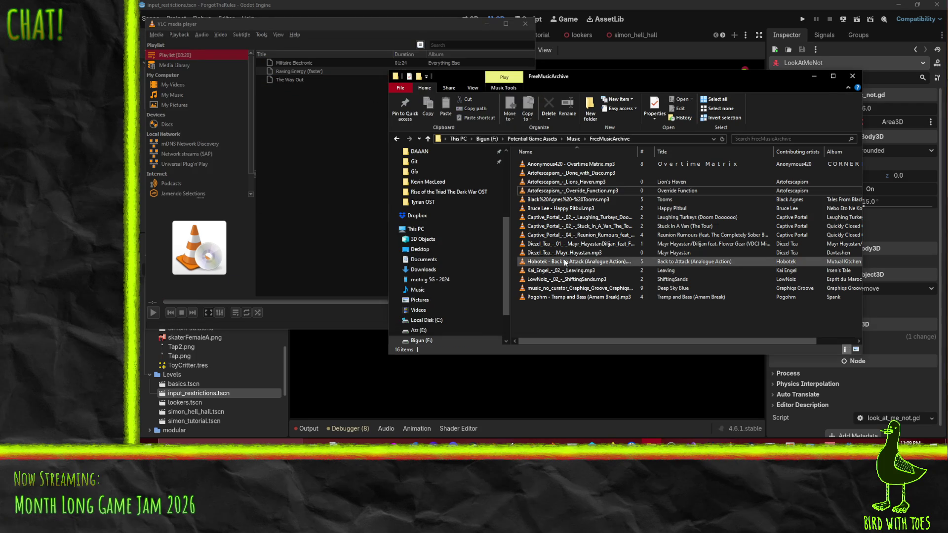
left_click(560, 262)
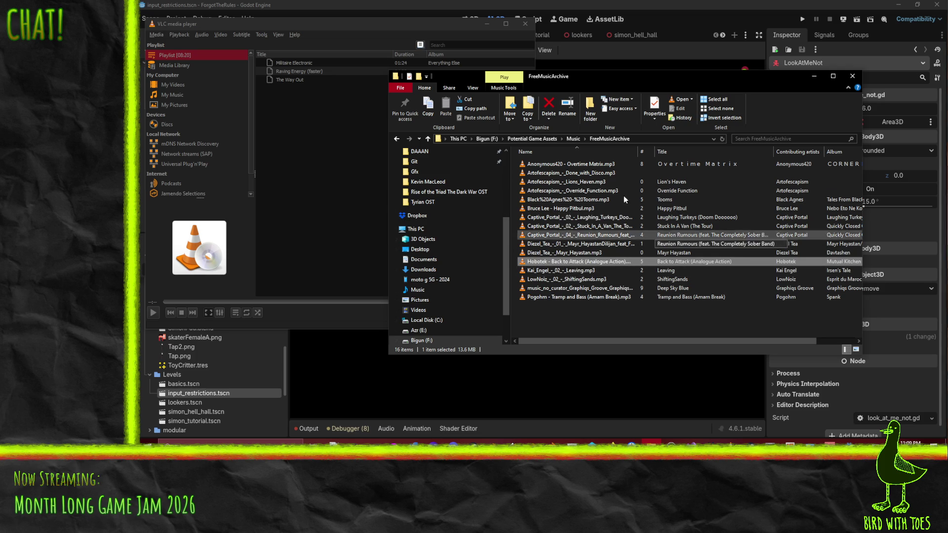
mouse_move(593, 167)
left_mouse_down()
mouse_move(308, 148)
mouse_move(290, 87)
left_mouse_up()
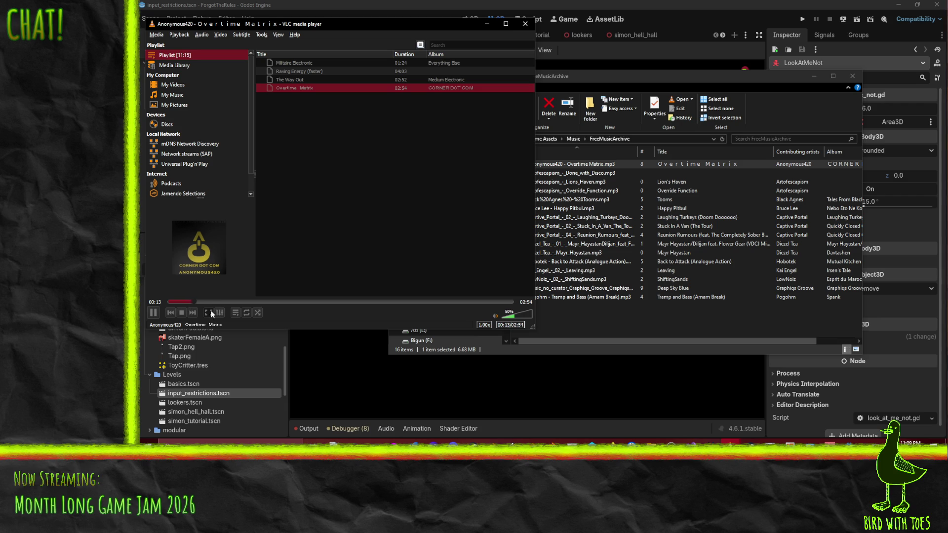
left_click(182, 313)
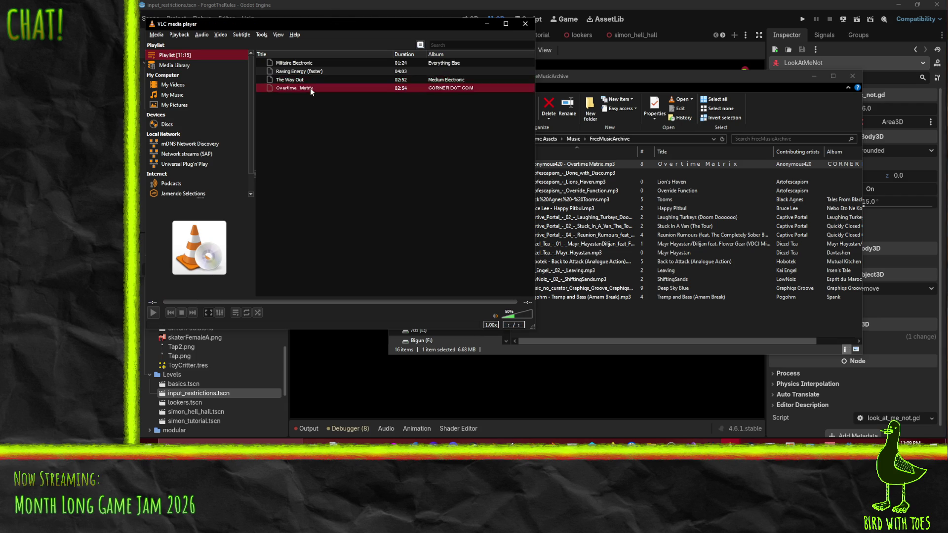
key("Delete")
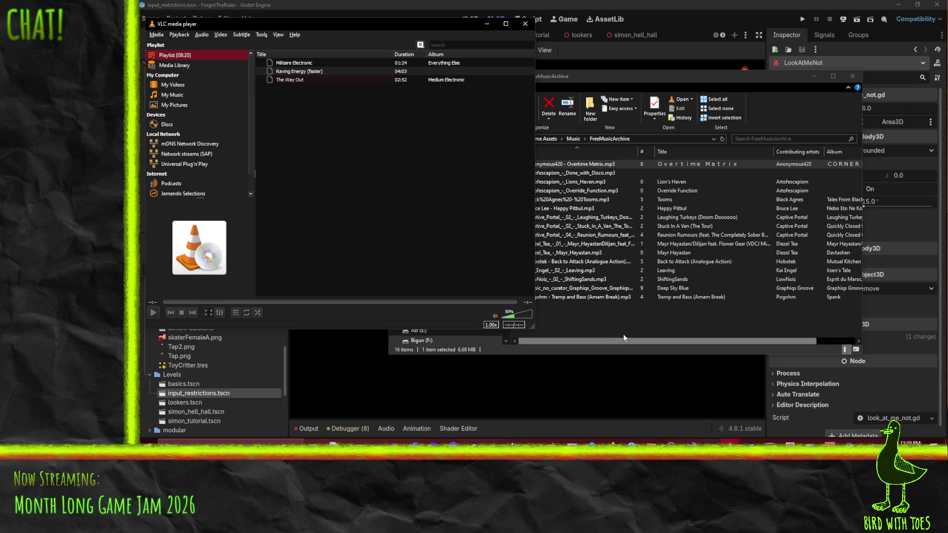
Step: Preview Tramp and Bass in the playlist, then stop and remove it
left_click(624, 332)
mouse_move(581, 298)
left_mouse_down()
mouse_move(357, 203)
mouse_move(287, 93)
left_mouse_up()
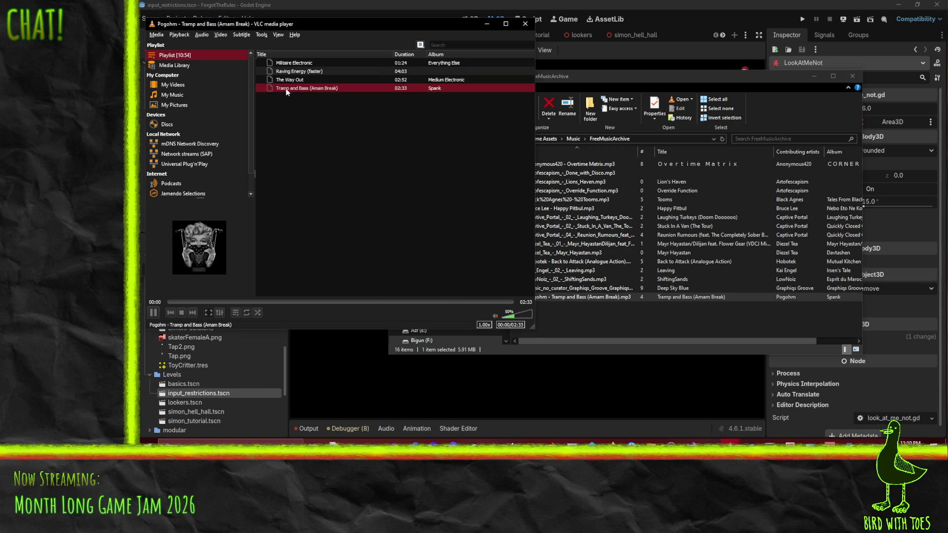
left_click(182, 314)
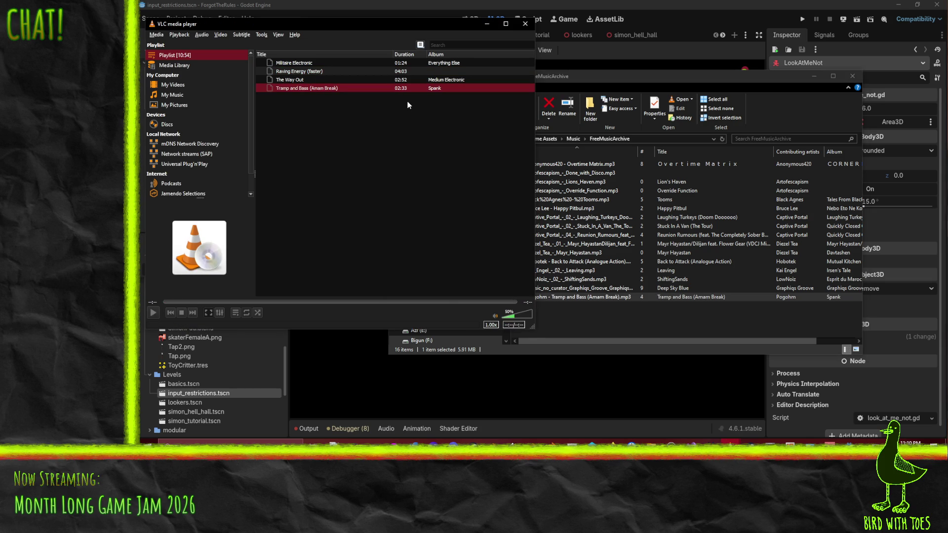
key("Delete")
left_click(608, 322)
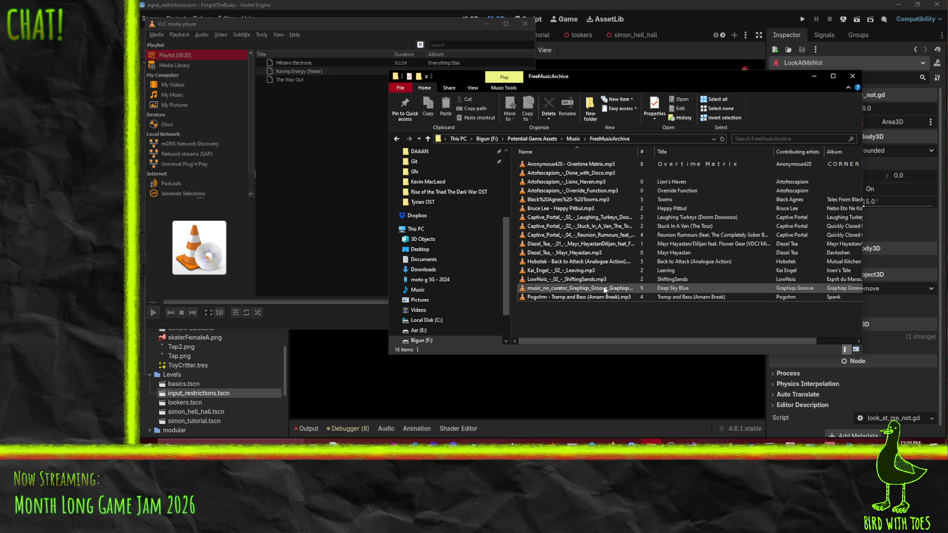
Step: Preview Deep Sky Blue in VLC, then stop and remove it from the playlist
mouse_move(605, 290)
left_mouse_down()
mouse_move(315, 176)
mouse_move(291, 89)
left_mouse_up()
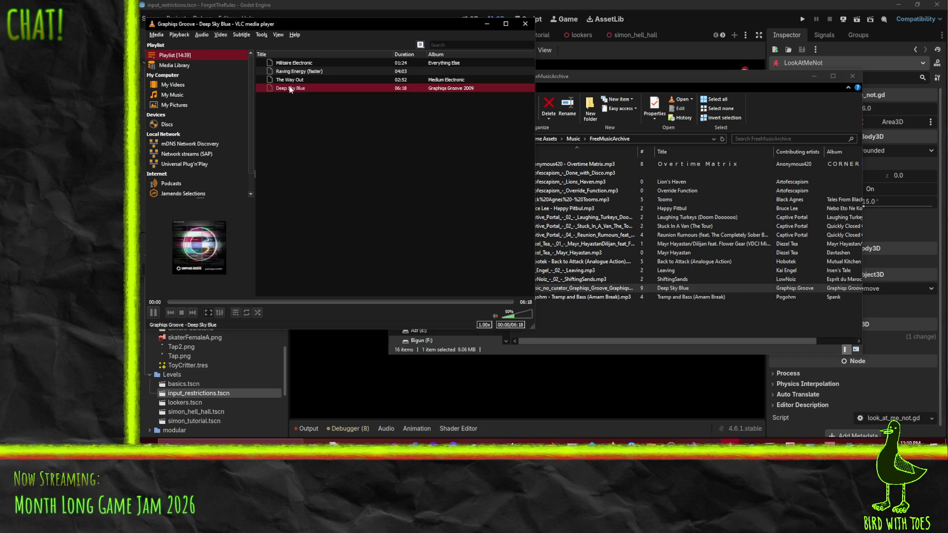
left_click(185, 301)
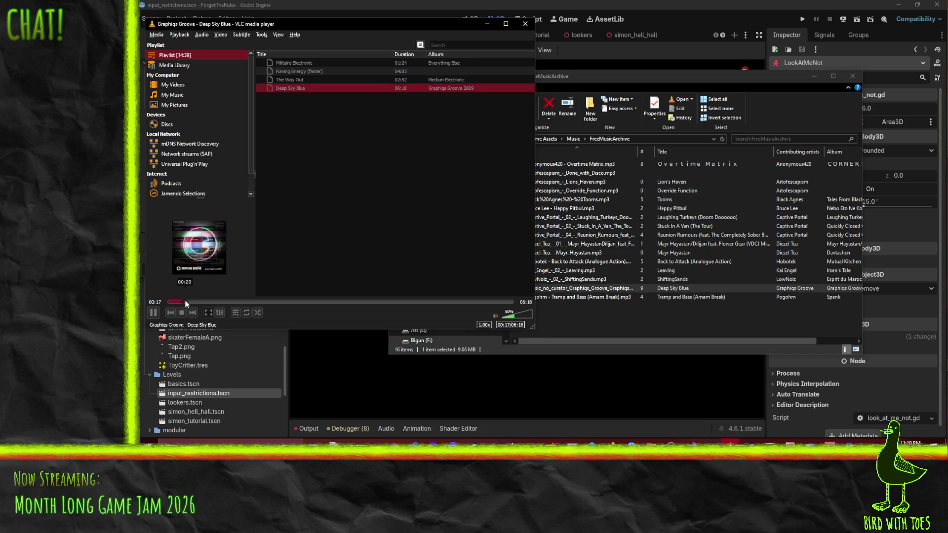
left_click(182, 312)
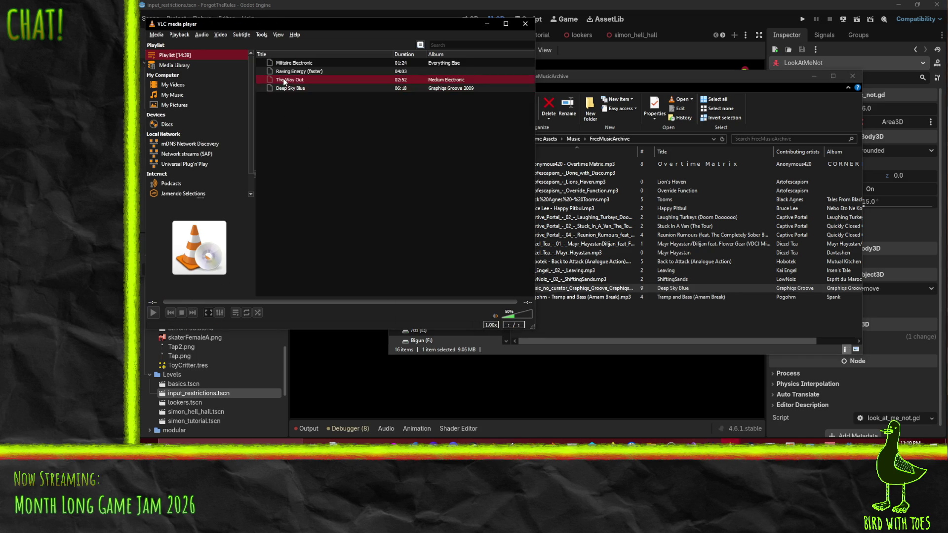
key("Delete")
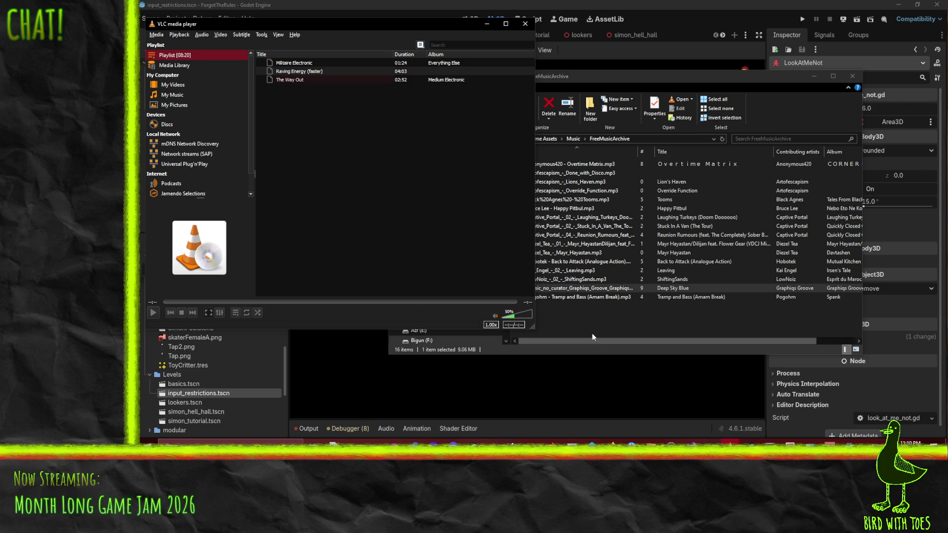
Step: Add Laughing Turkeys (Doom Doooooo) to the playlist, play it, then stop and remove it
left_click(592, 335)
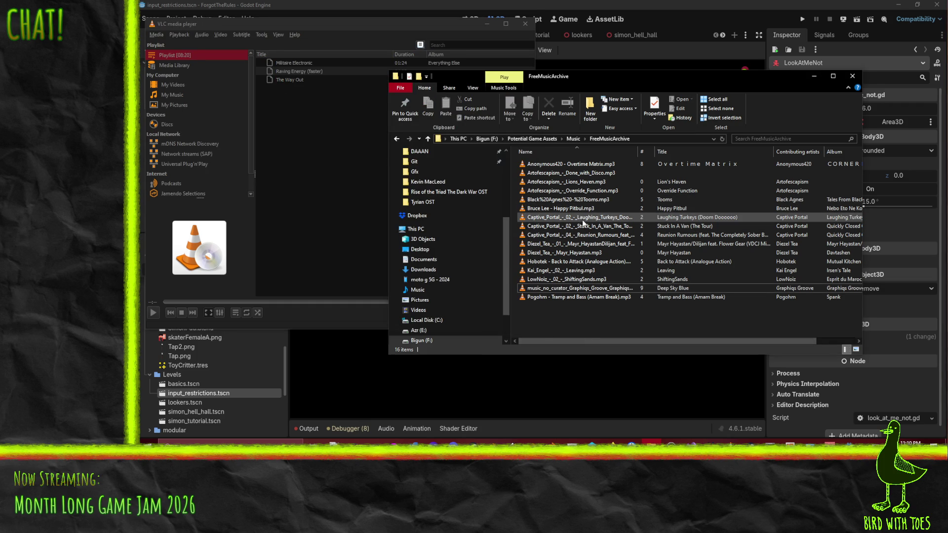
left_click(685, 219)
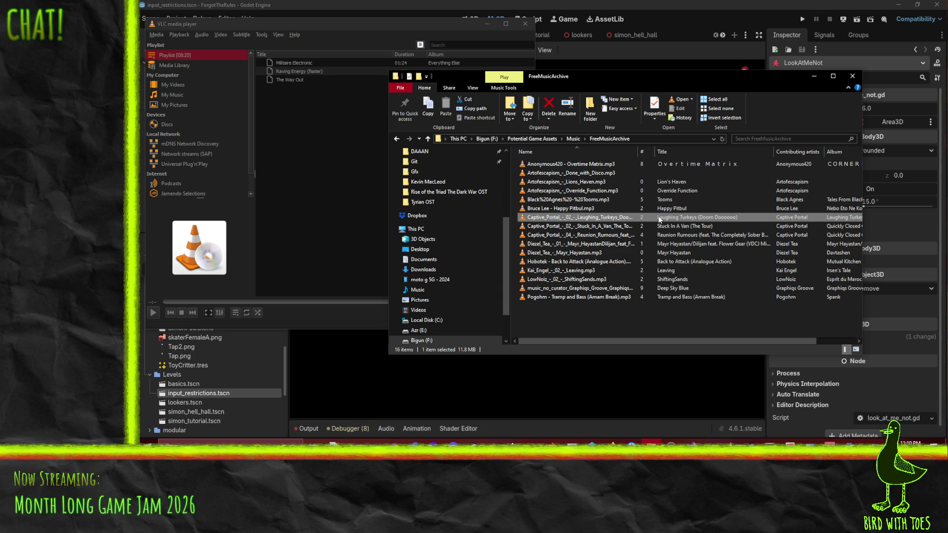
mouse_move(659, 215)
left_mouse_down()
mouse_move(289, 202)
mouse_move(348, 206)
mouse_move(340, 220)
left_mouse_up()
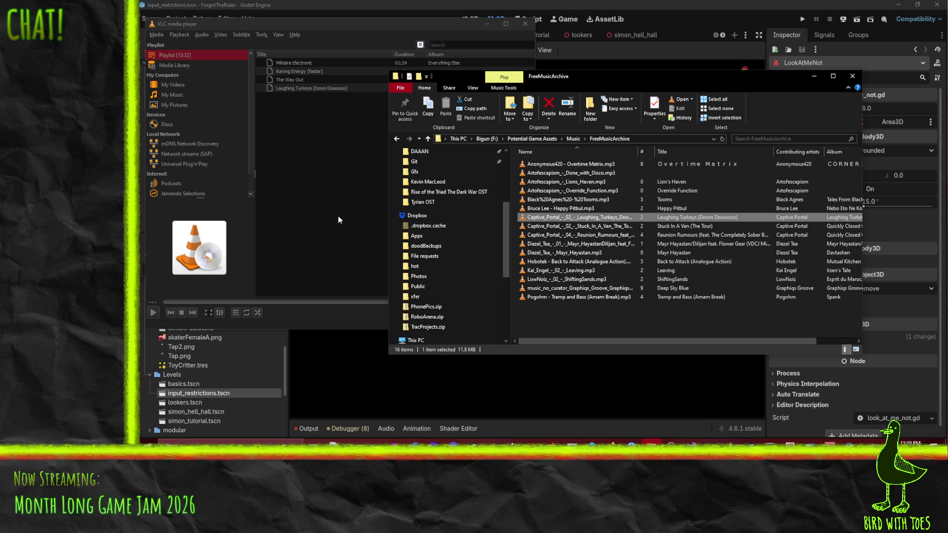
double_click(314, 88)
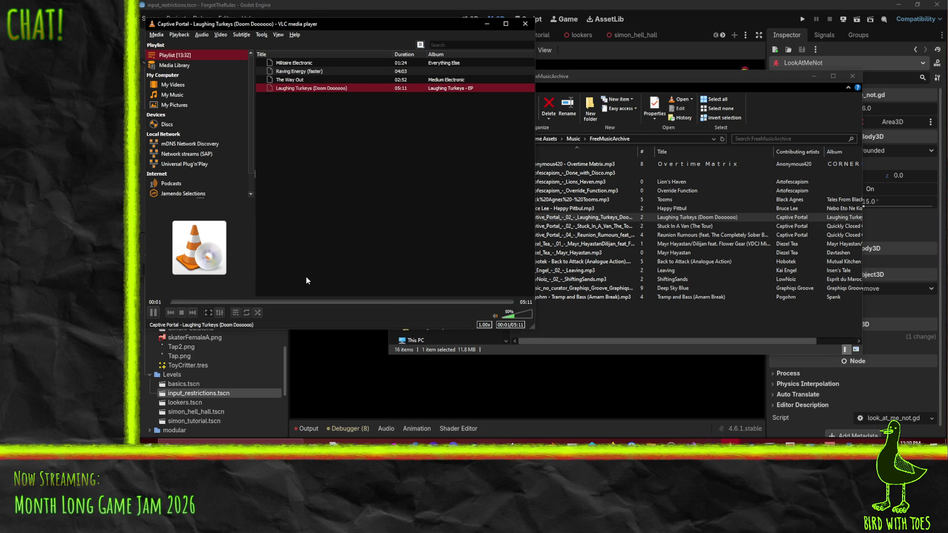
left_click(182, 315)
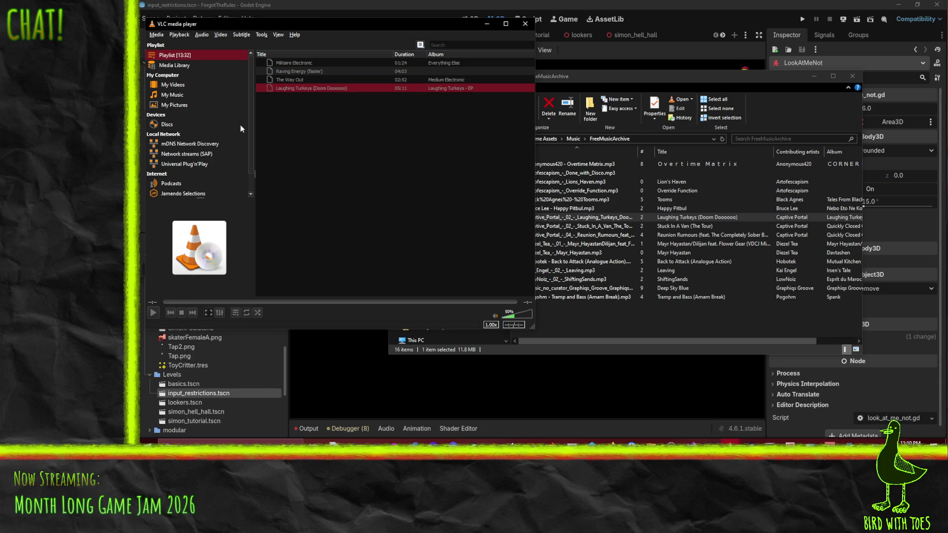
key("Delete")
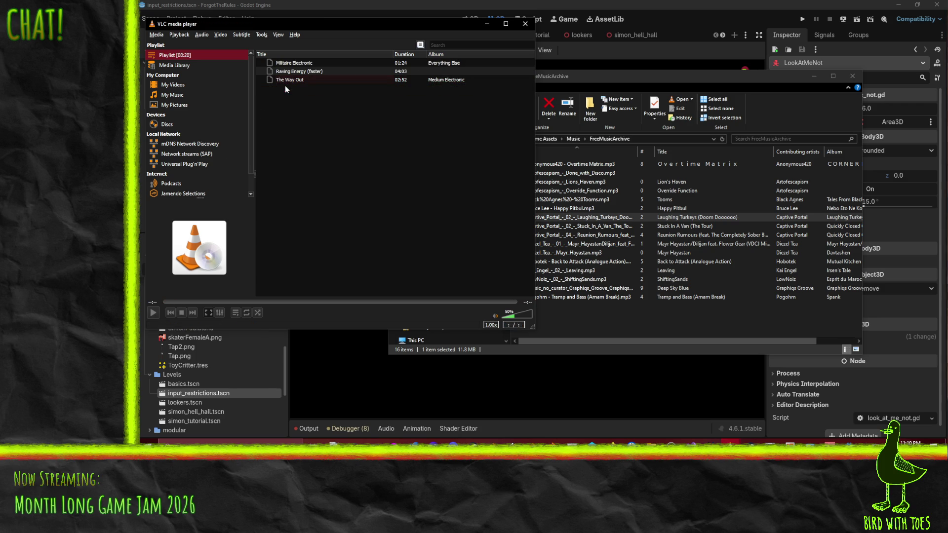
Step: Preview Black Agnes Tooms at a couple of points, then stop and remove it
left_click(583, 201)
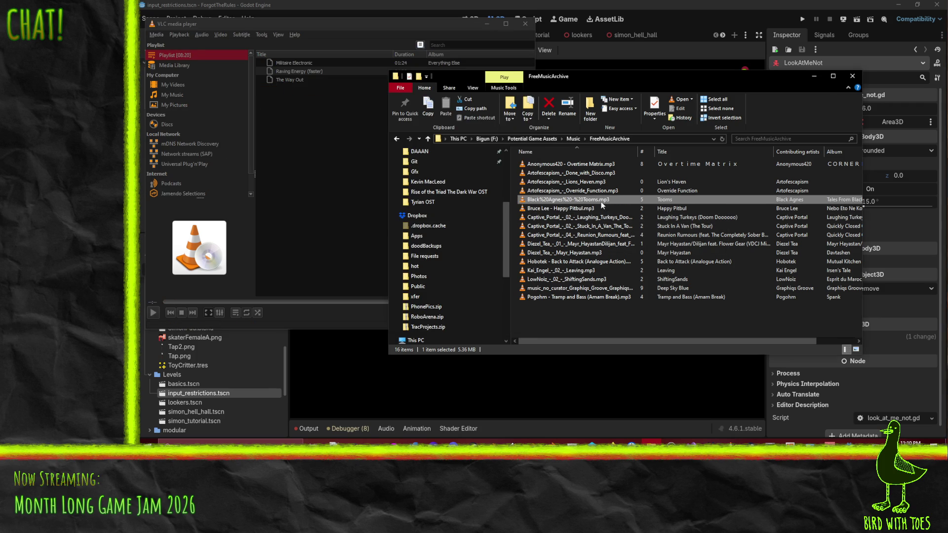
mouse_move(602, 205)
left_mouse_down()
mouse_move(369, 155)
mouse_move(289, 91)
left_mouse_up()
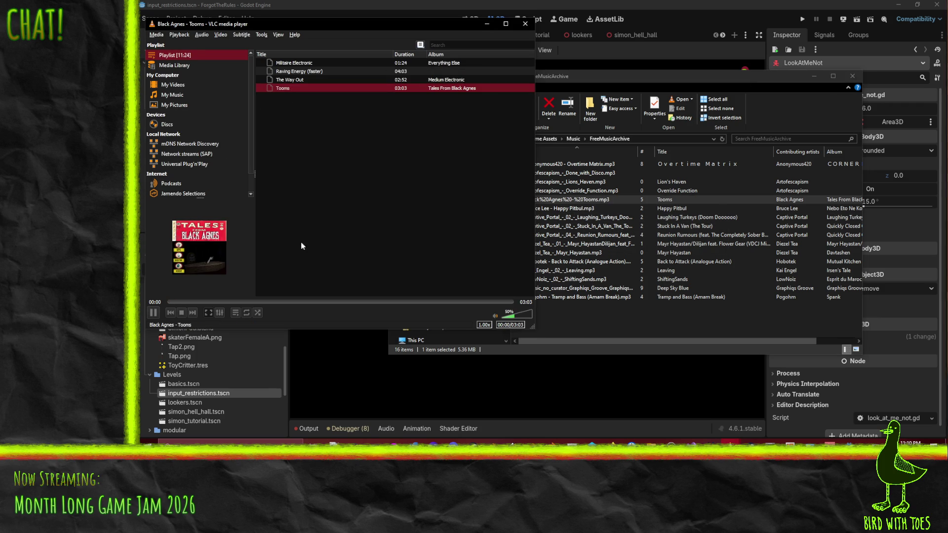
left_click(177, 301)
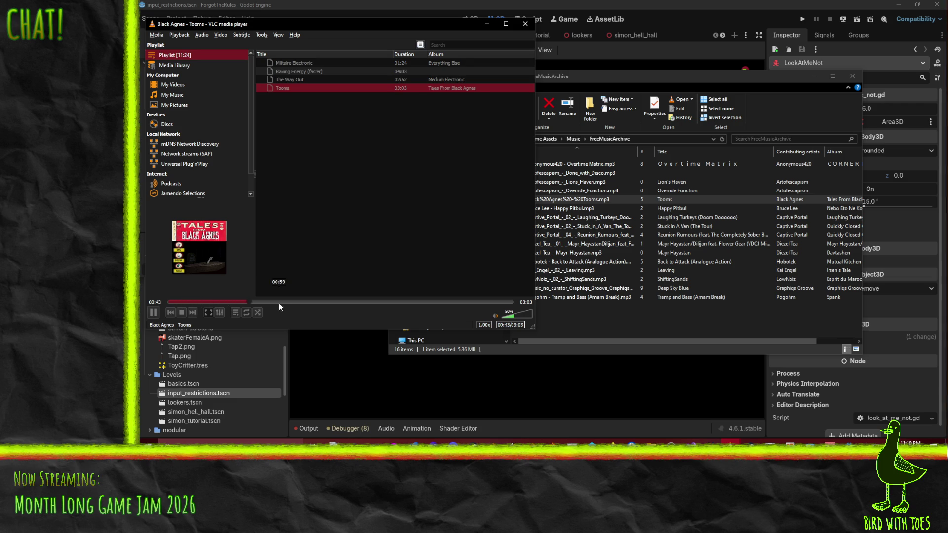
left_click(292, 301)
left_click(181, 313)
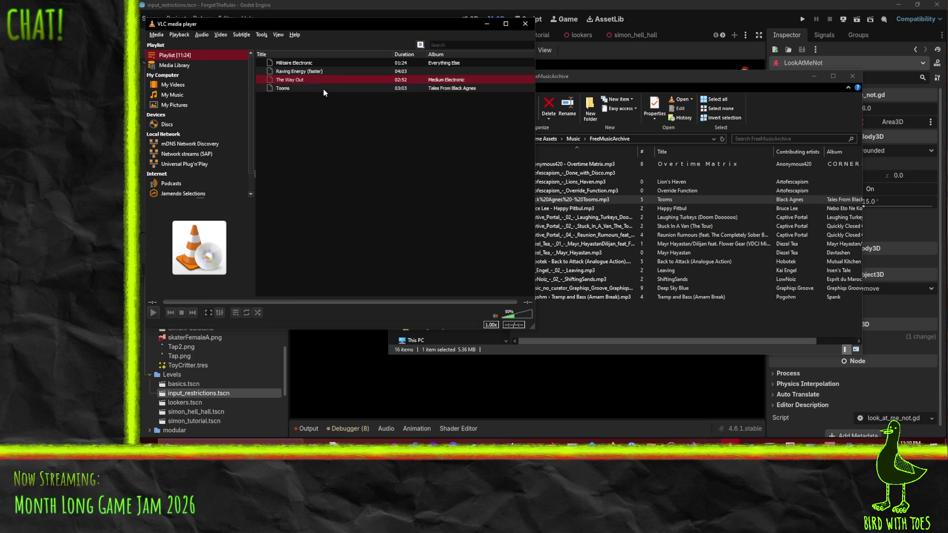
key("Delete")
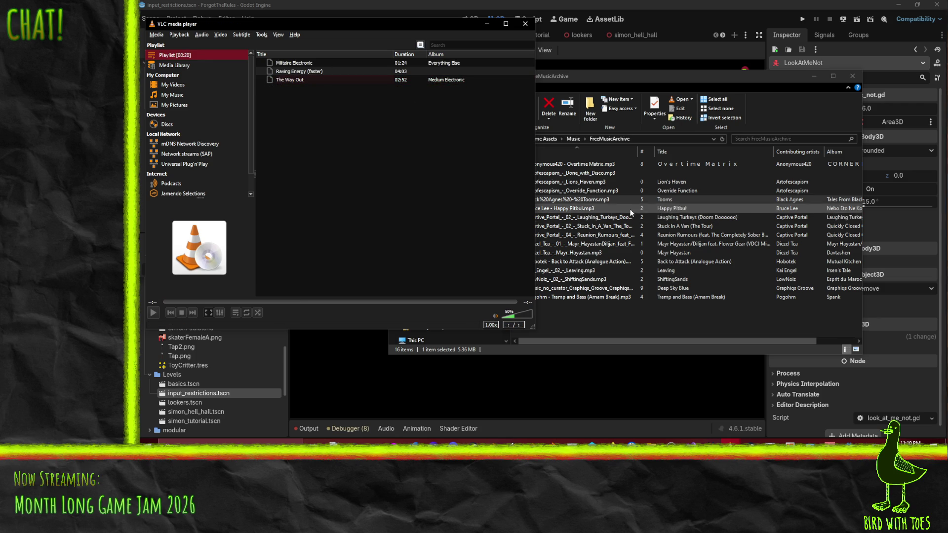
Step: Add Stuck In A Van (The Tour), sample it to near the end, and stop playback
left_click(602, 217)
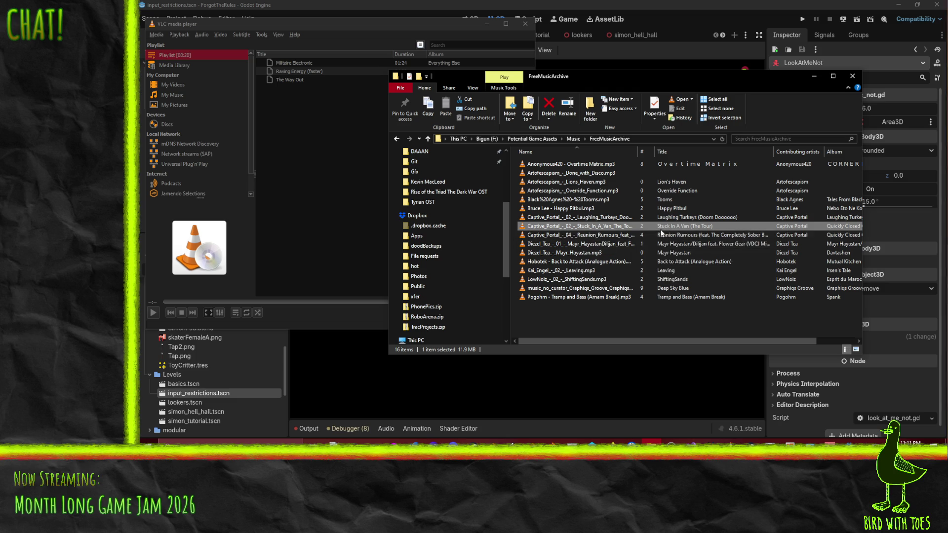
mouse_move(658, 227)
left_mouse_down()
mouse_move(407, 207)
mouse_move(319, 180)
mouse_move(289, 87)
left_mouse_up()
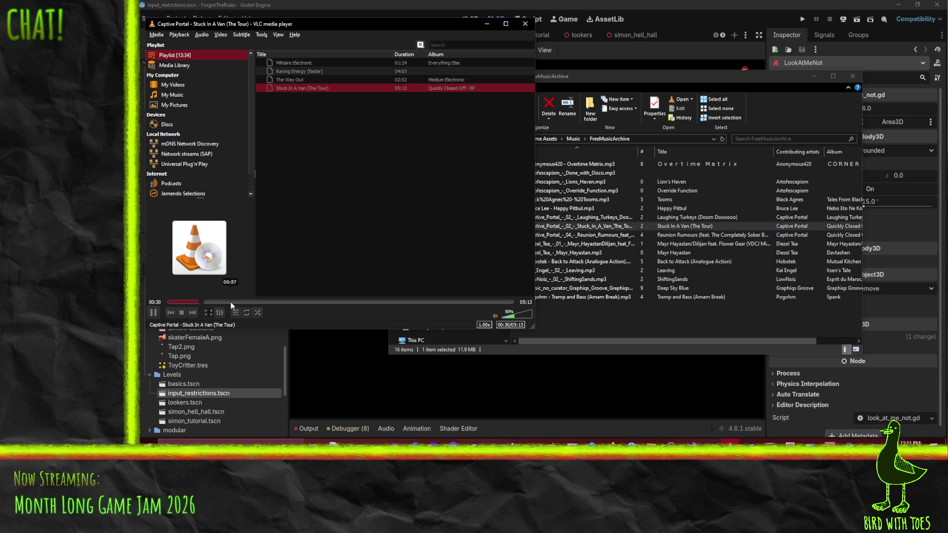
left_click(265, 302)
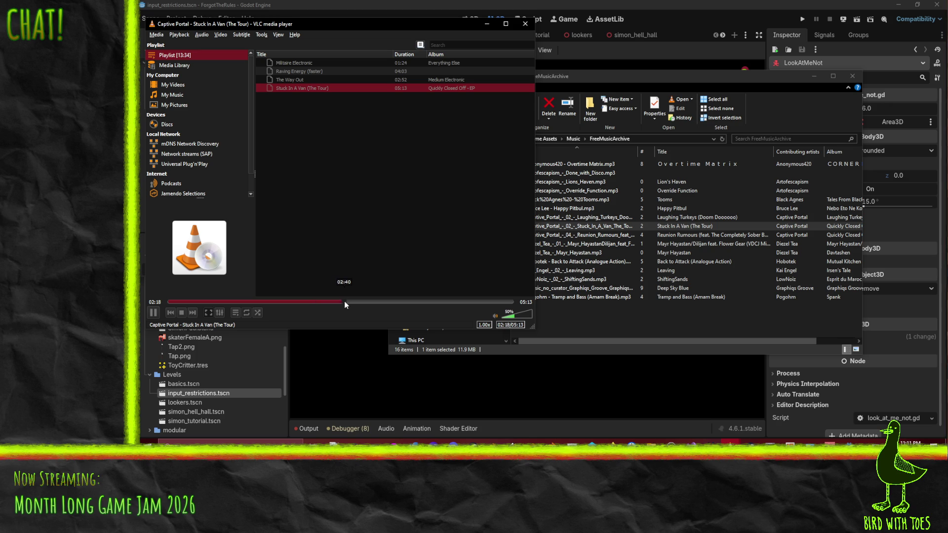
left_click(378, 301)
left_click(422, 303)
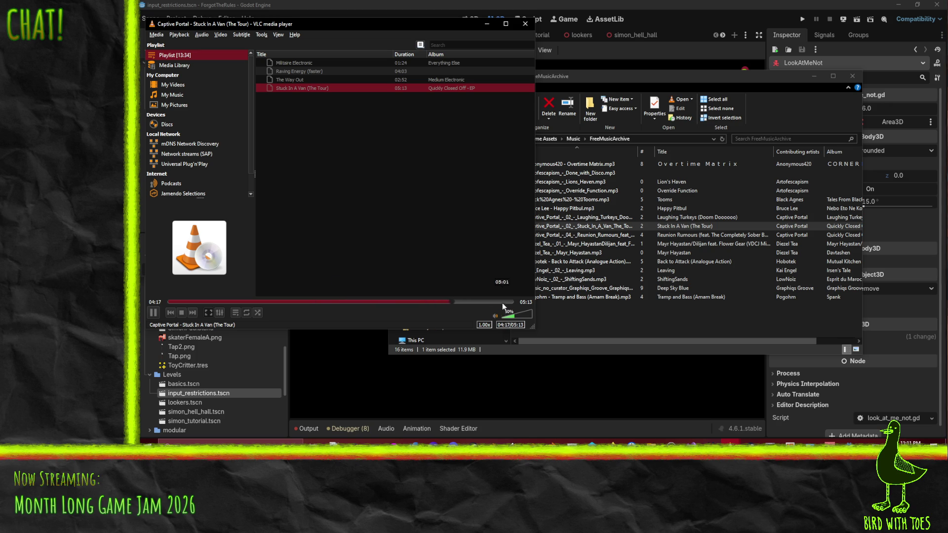
left_click(502, 303)
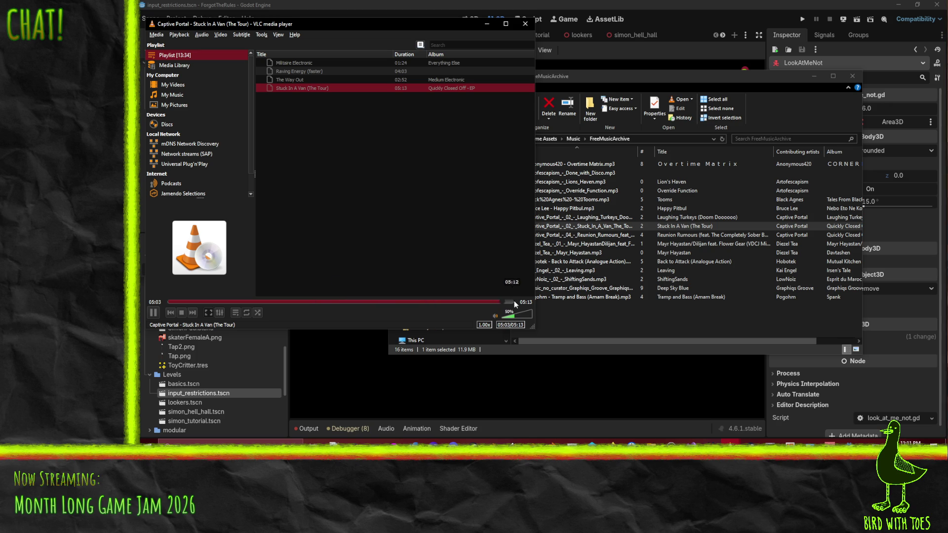
left_click(185, 312)
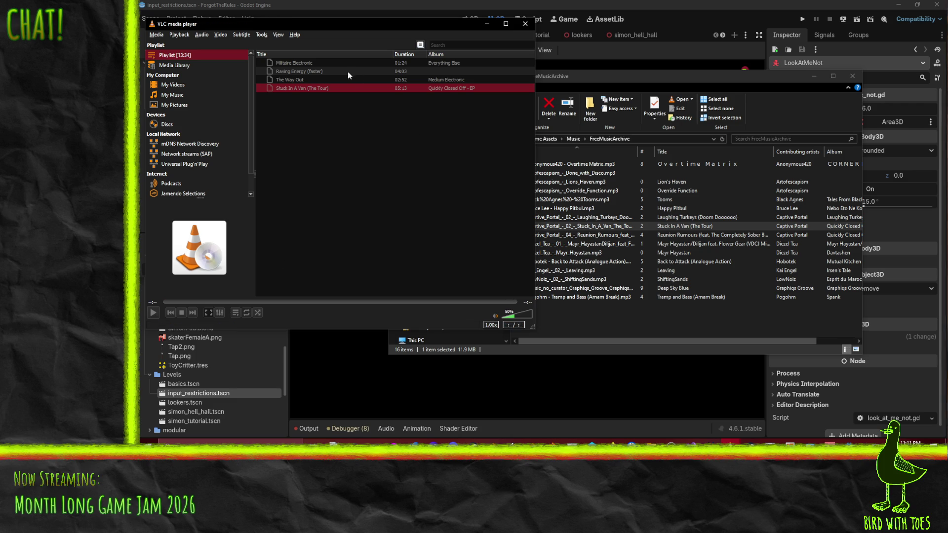
Step: Audition The Way Out, Raving Energy (faster) and Militaire Electronic from the playlist
double_click(337, 78)
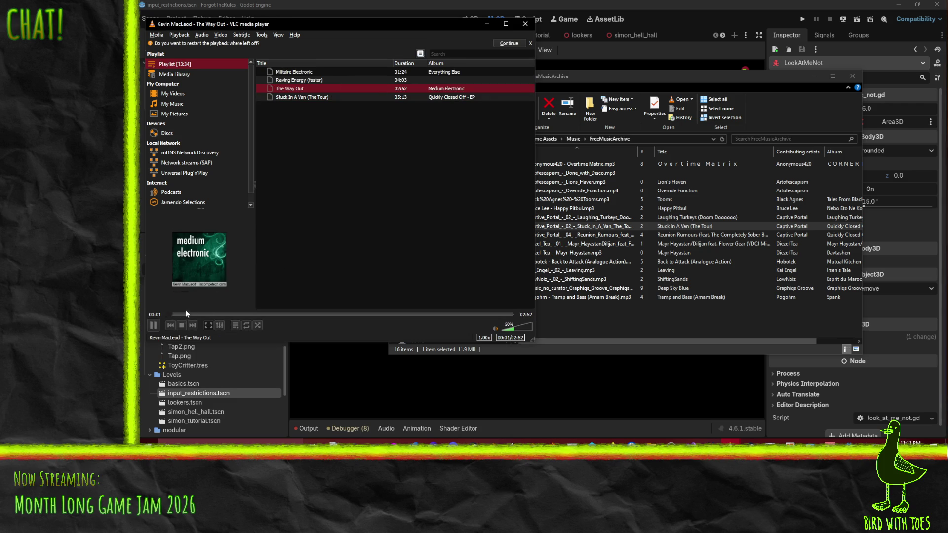
left_click(197, 313)
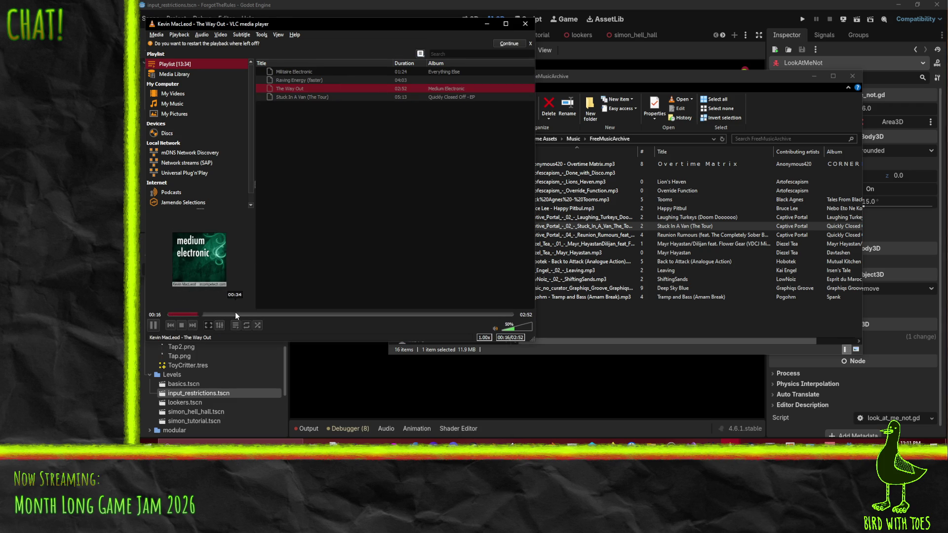
left_click(291, 315)
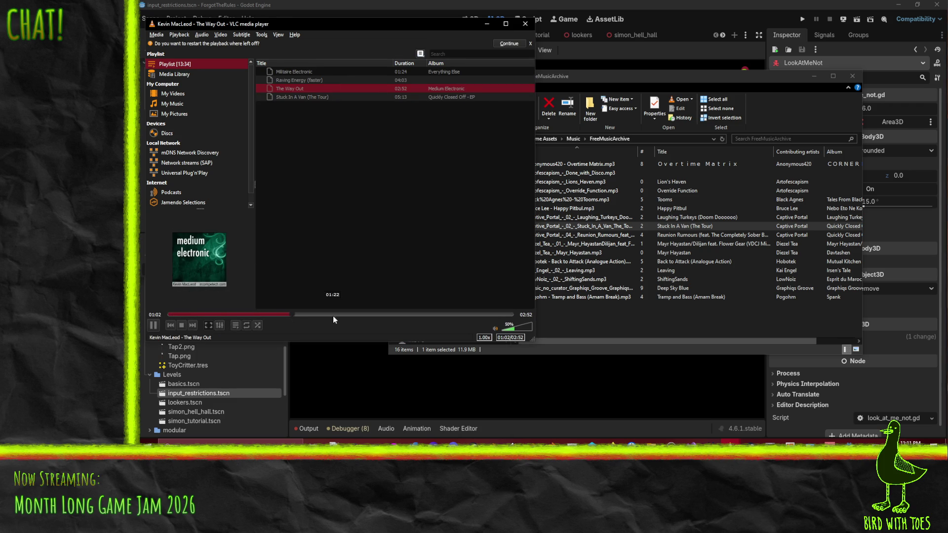
left_click(183, 318)
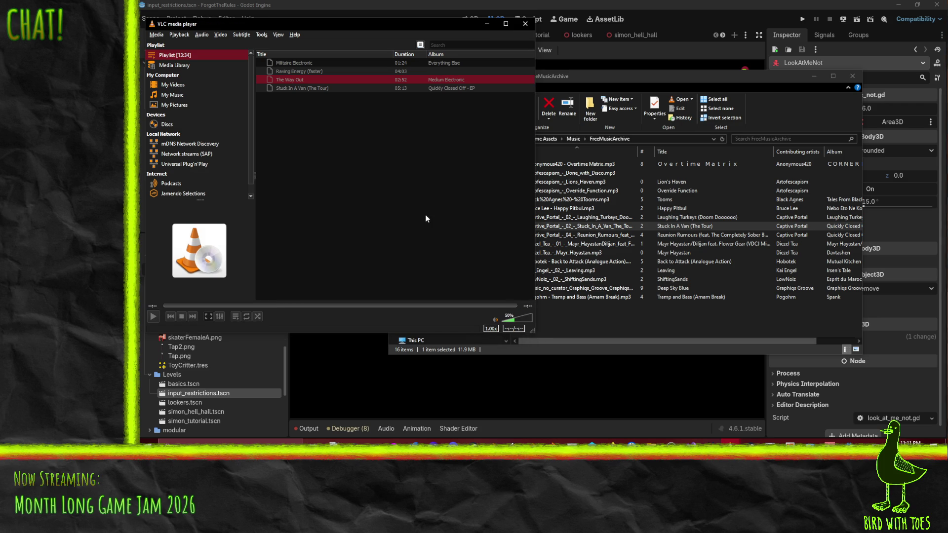
double_click(311, 71)
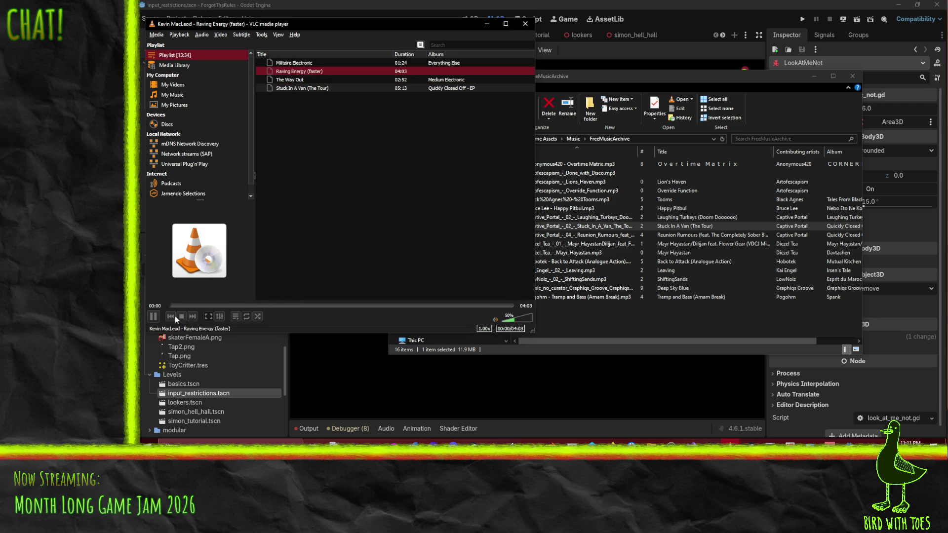
left_click_drag(191, 307, 298, 309)
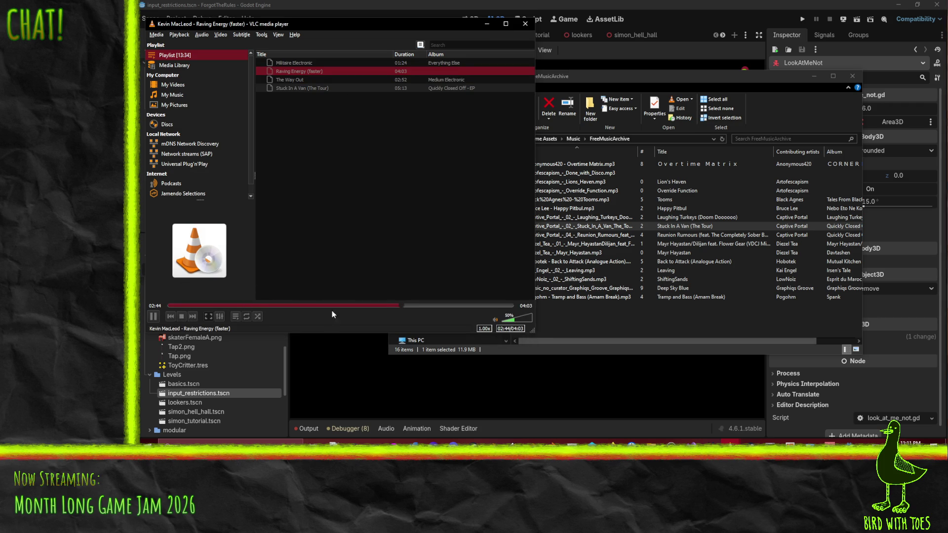
left_click(182, 317)
double_click(314, 63)
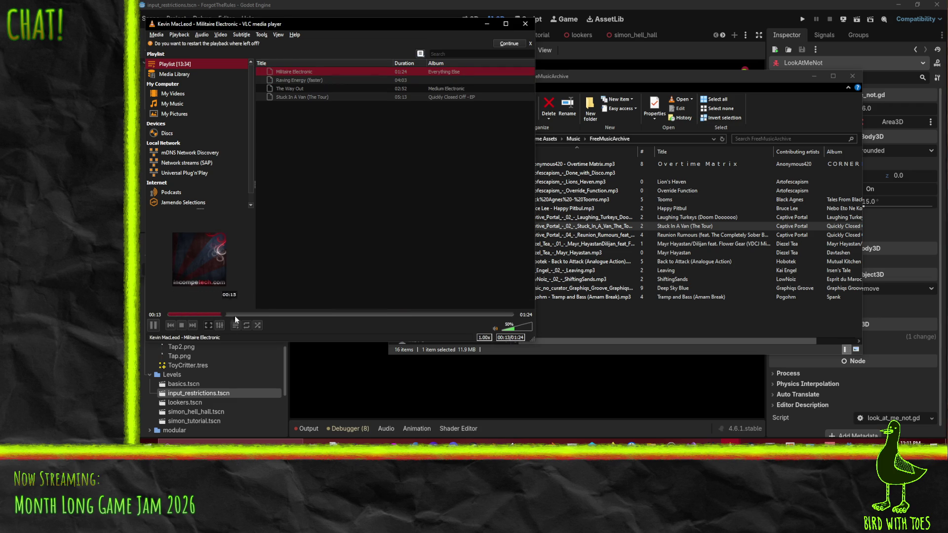
left_click(182, 326)
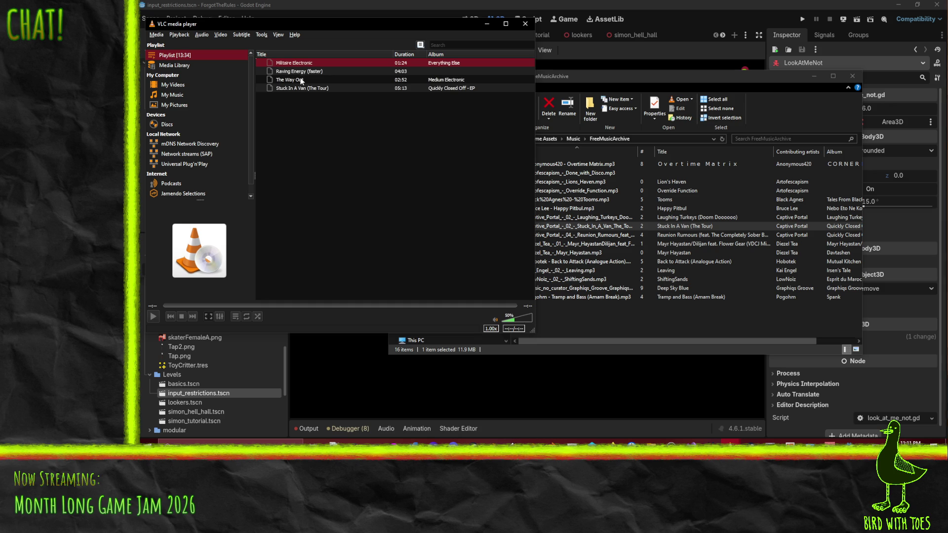
Step: Replay Raving Energy, The Way Out and Stuck In A Van, then select ShiftingSands.mp3
double_click(302, 70)
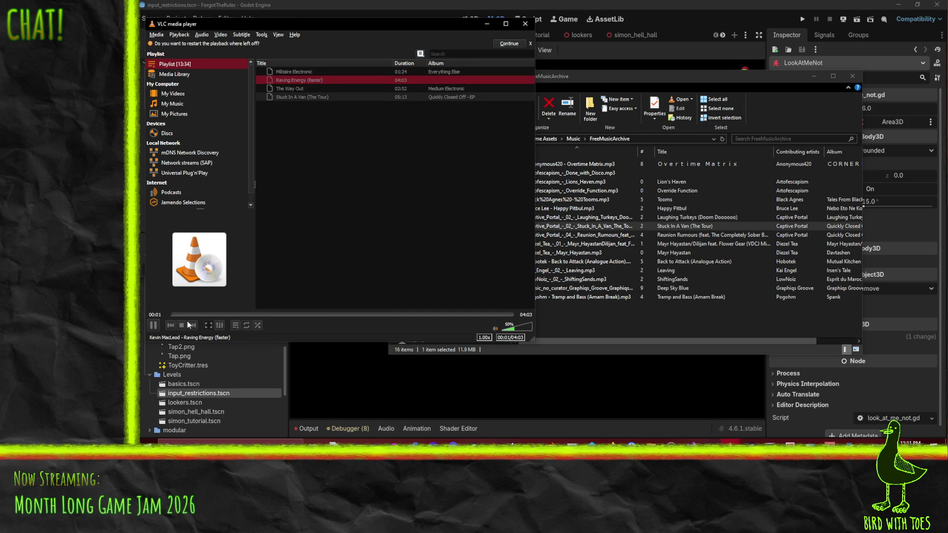
double_click(318, 88)
left_click(188, 335)
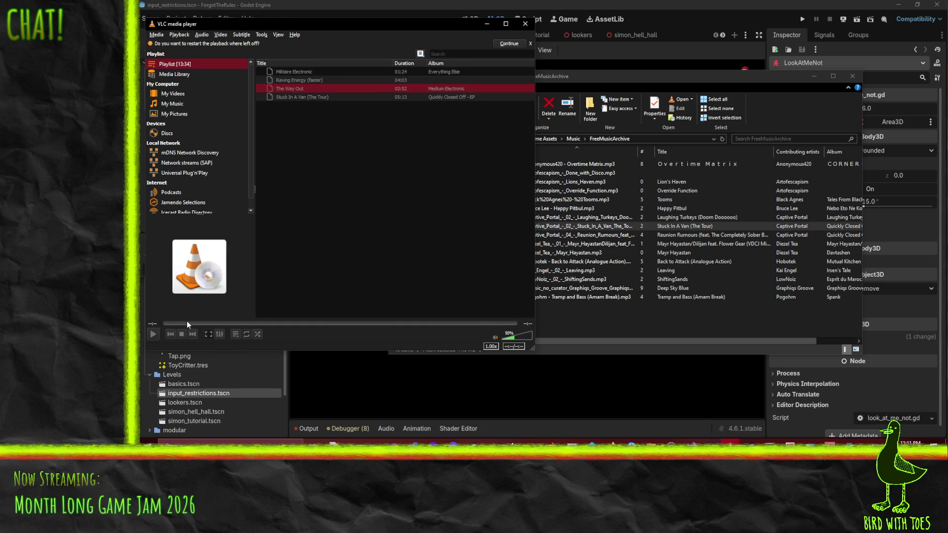
double_click(309, 97)
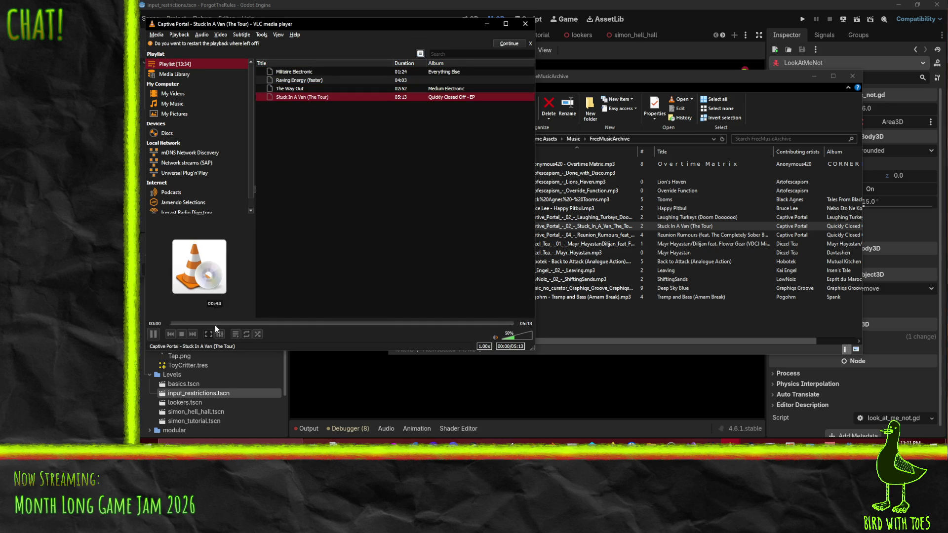
left_click(181, 334)
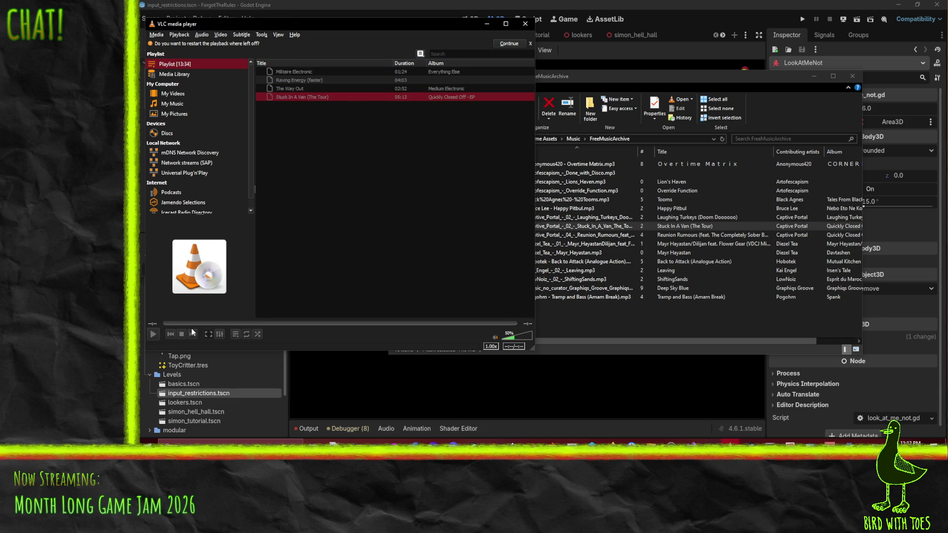
left_click(645, 335)
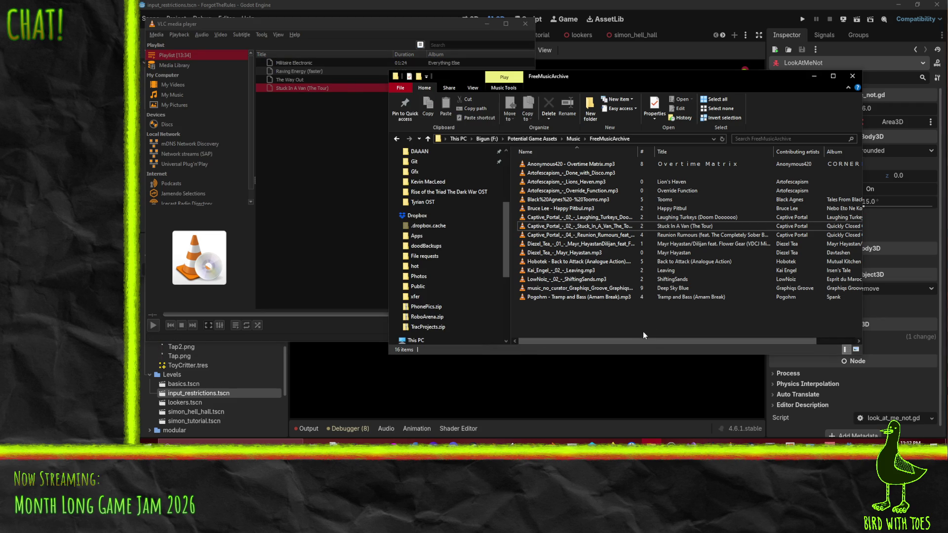
left_click(576, 280)
Step: Add ShiftingSands to VLC and preview it at about 00:20, 01:15 and 05:55, then stop
mouse_move(587, 283)
left_mouse_down()
mouse_move(364, 201)
mouse_move(326, 117)
mouse_move(282, 102)
left_mouse_up()
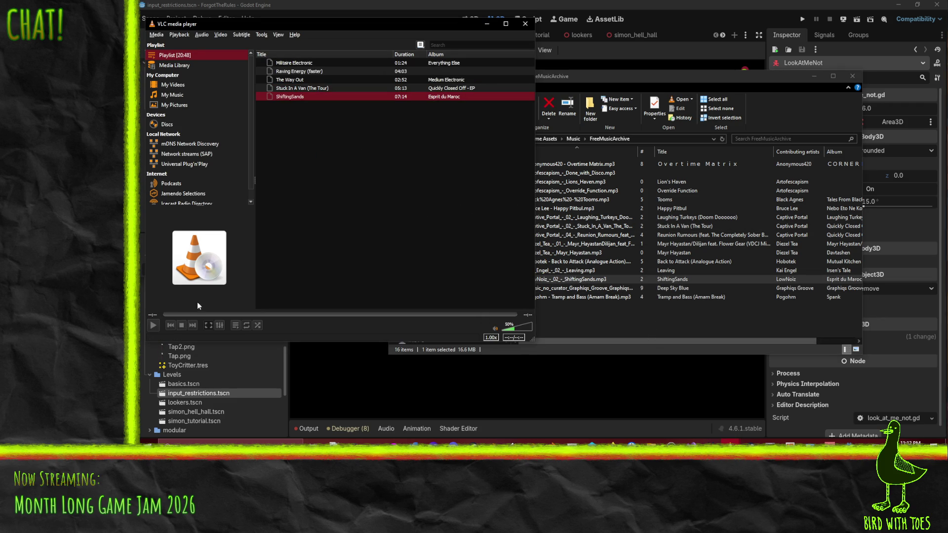
double_click(301, 97)
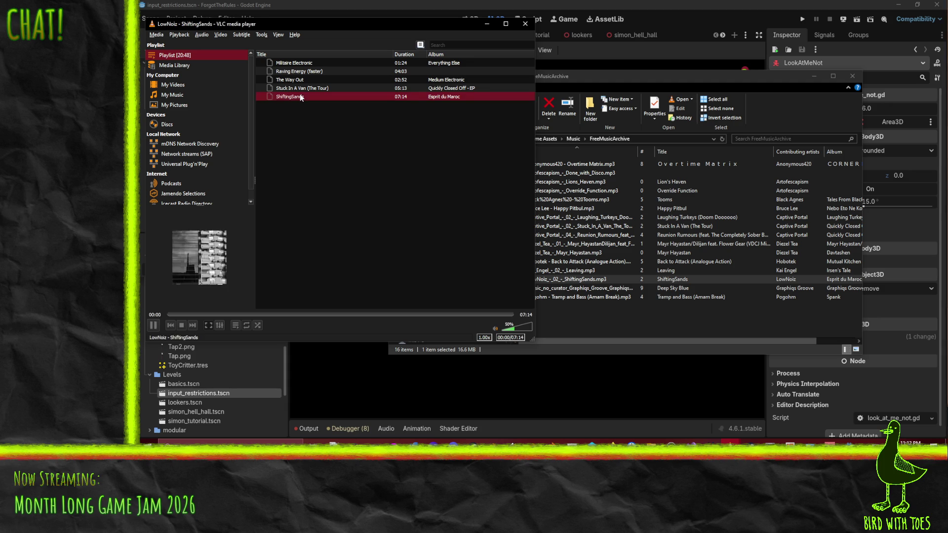
left_click(183, 315)
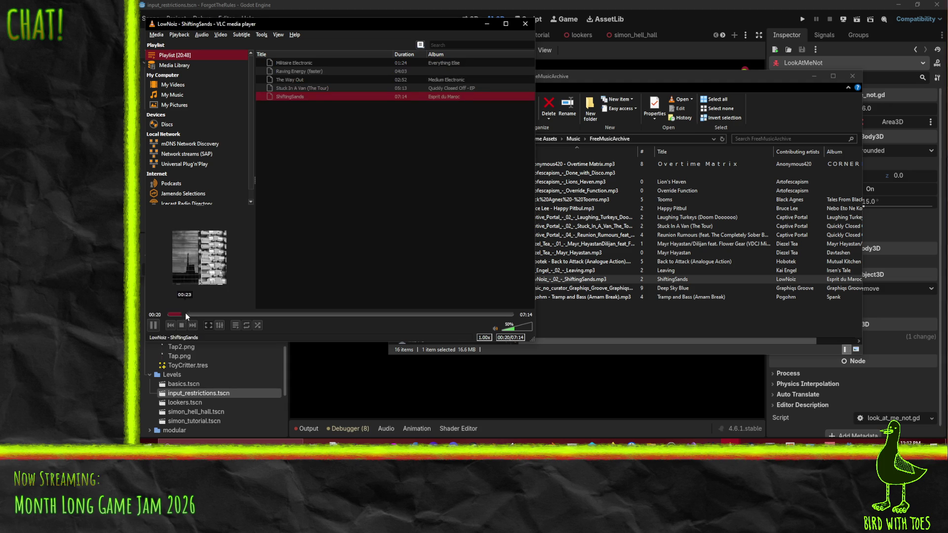
left_click(228, 315)
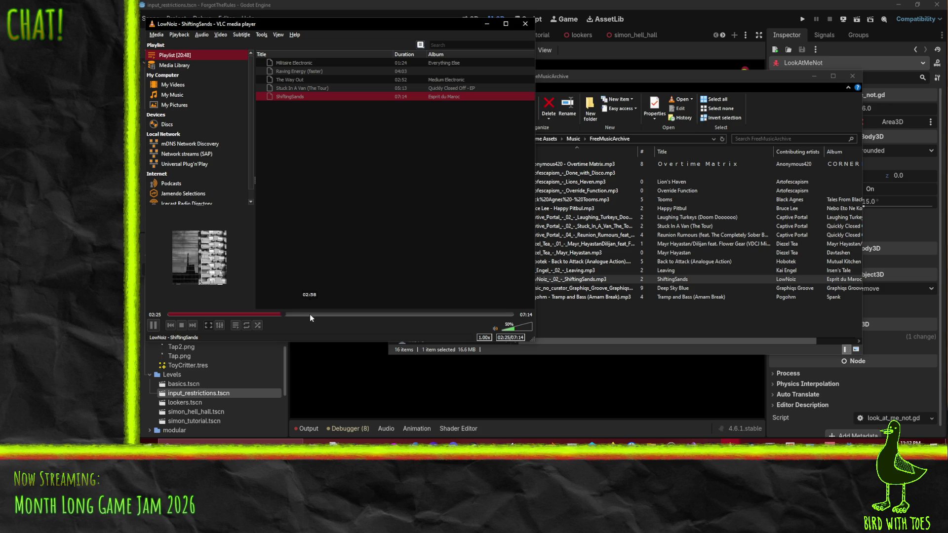
left_click(451, 315)
left_click(181, 325)
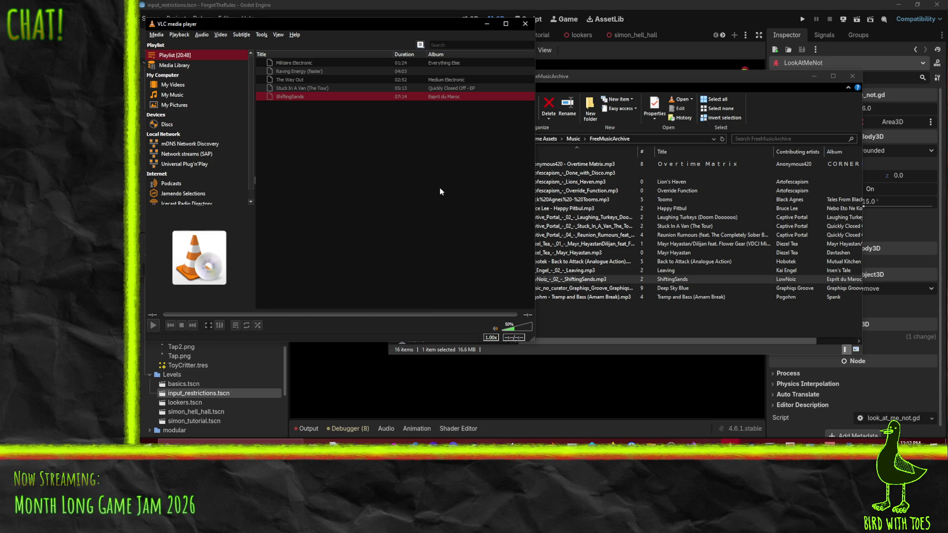
Step: Select every track in VLC's playlist, leaving the FreeMusicArchive folder in front
left_click(606, 325)
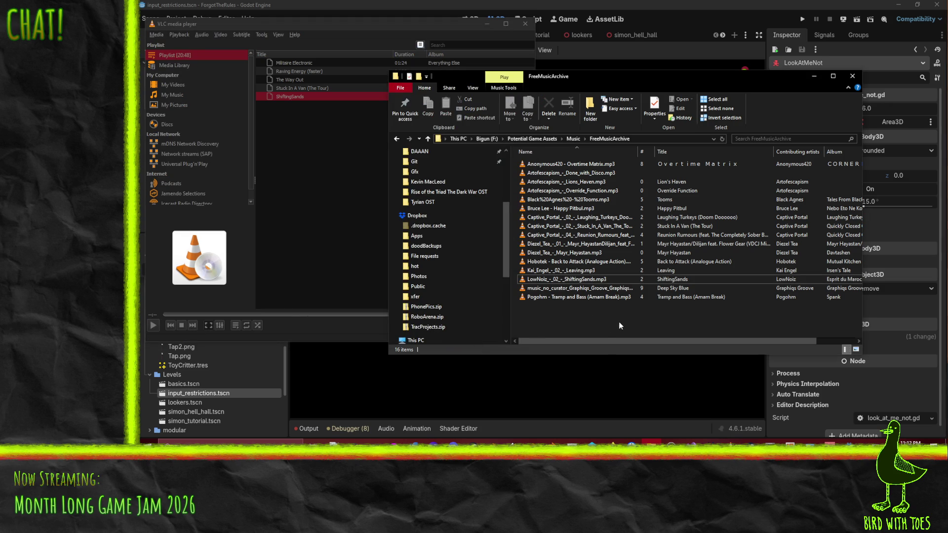
left_click(336, 172)
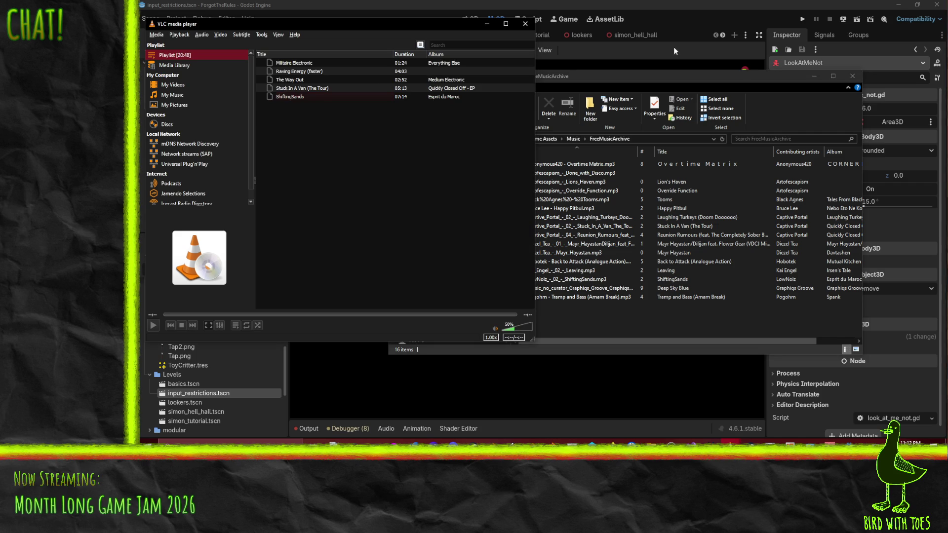
key("ctrl+a")
left_click(630, 78)
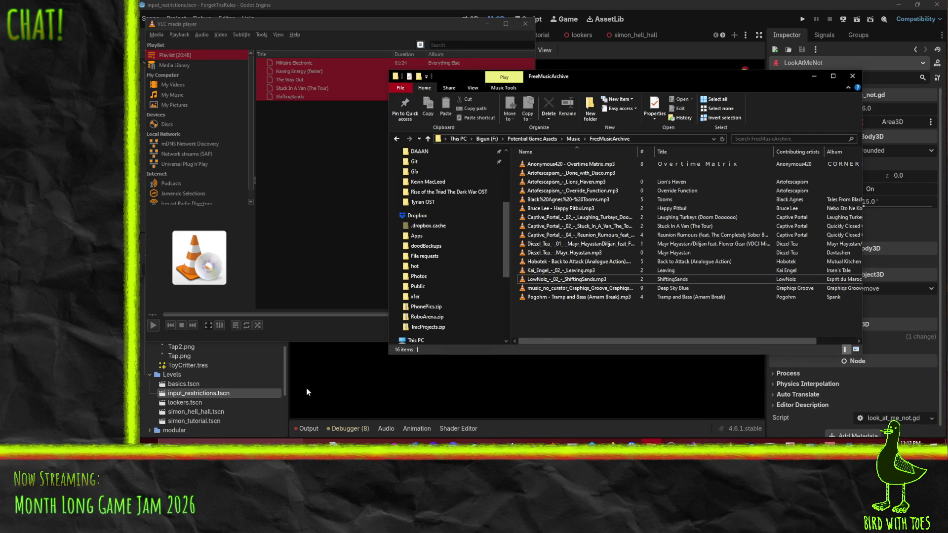
Step: In Godot's FileSystem dock, collapse Gfx and Levels and create a folder named Music under res://
left_click(287, 386)
scroll(253, 395, "up", 5)
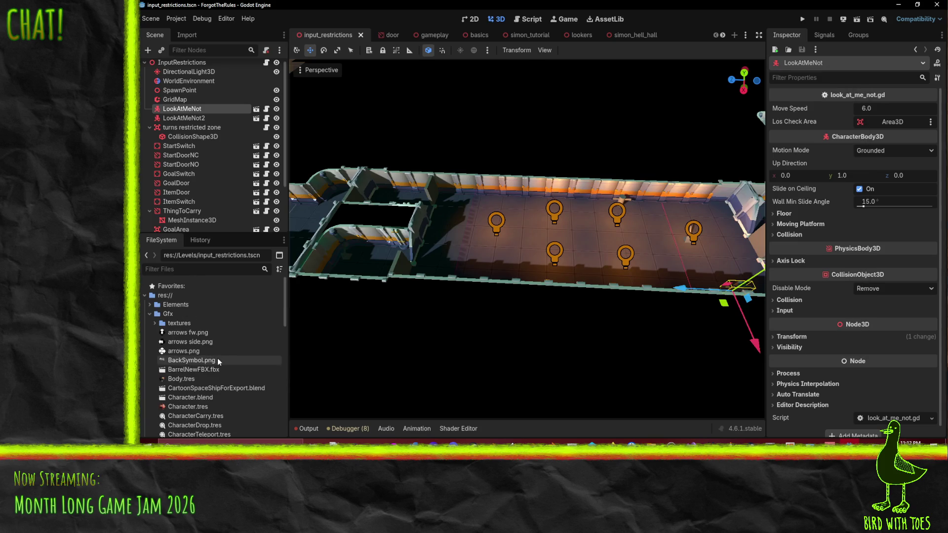
left_click(149, 314)
left_click(150, 322)
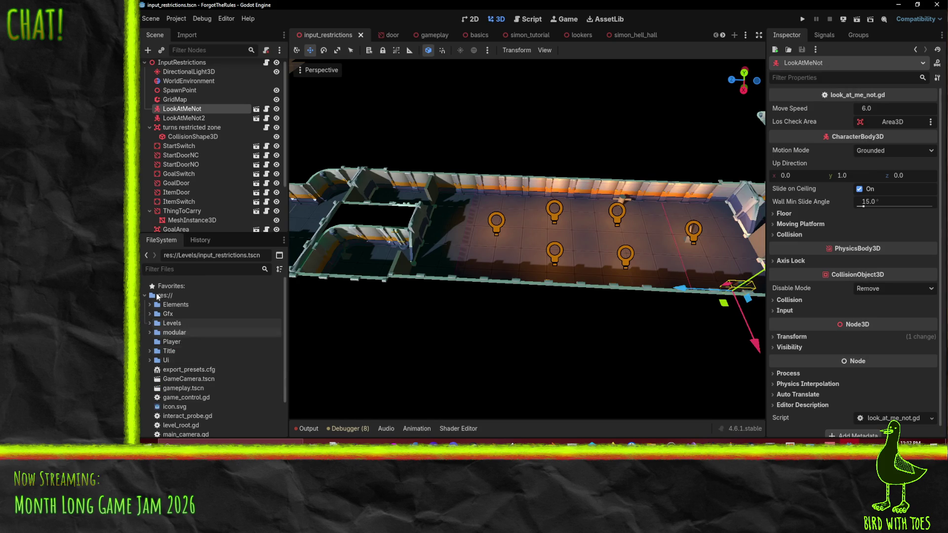
right_click(168, 295)
mouse_move(233, 305)
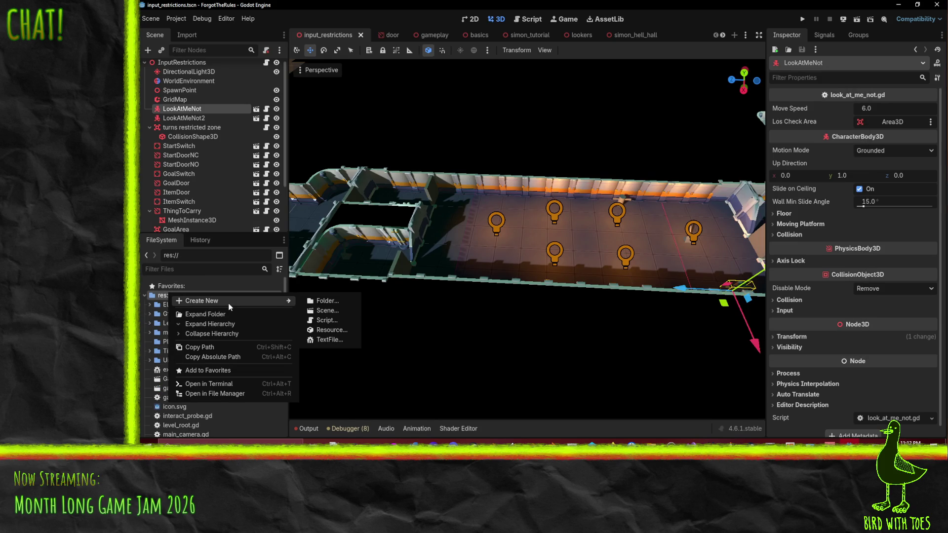
left_click(350, 304)
type("Music")
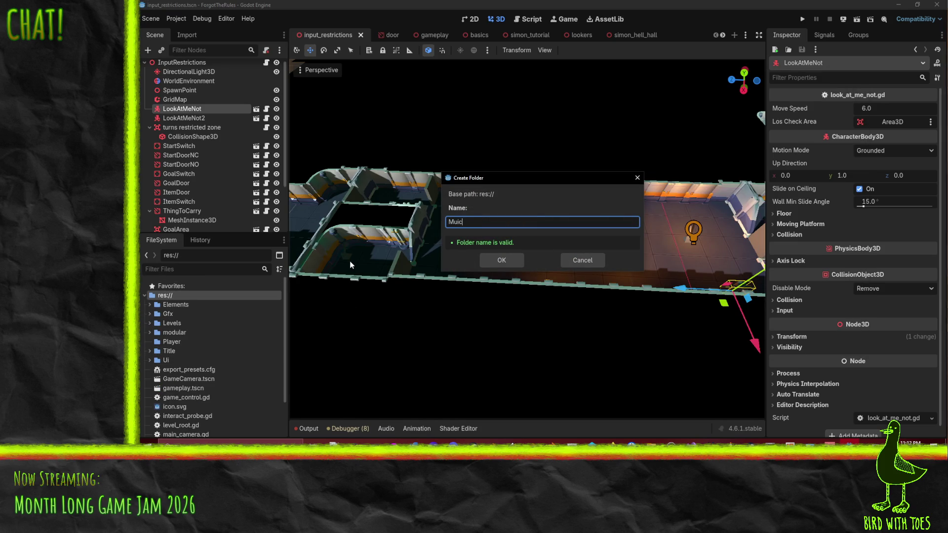
key("Return")
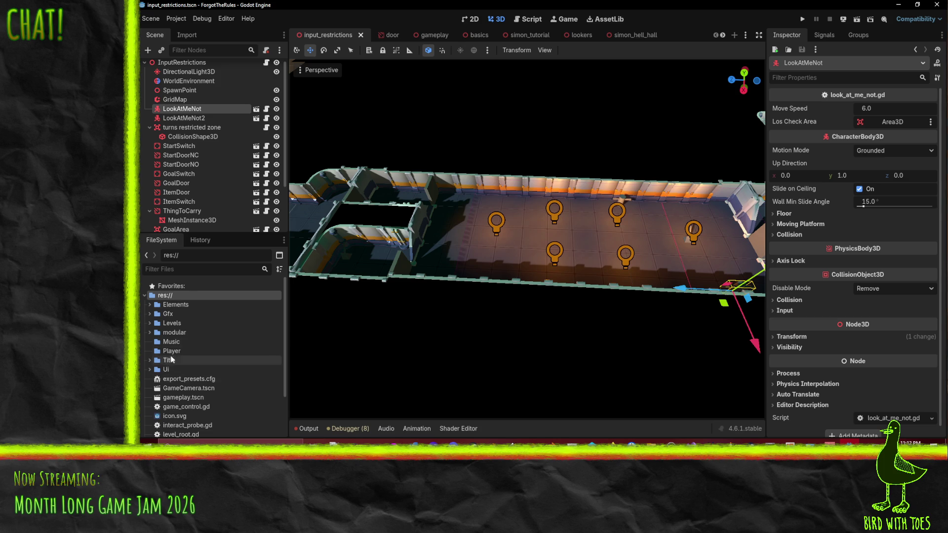
Step: Open the new Music folder in the system file manager
left_click(172, 342)
right_click(177, 342)
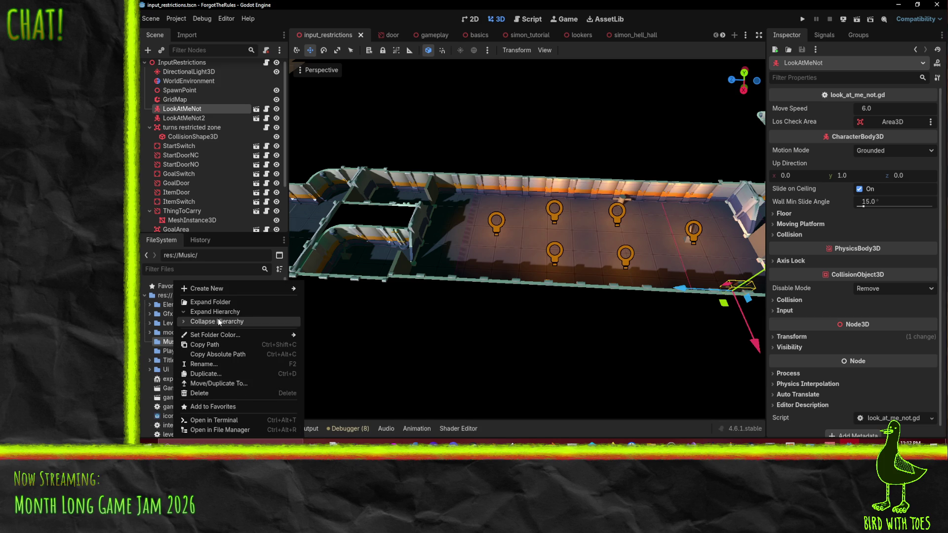
left_click(231, 420)
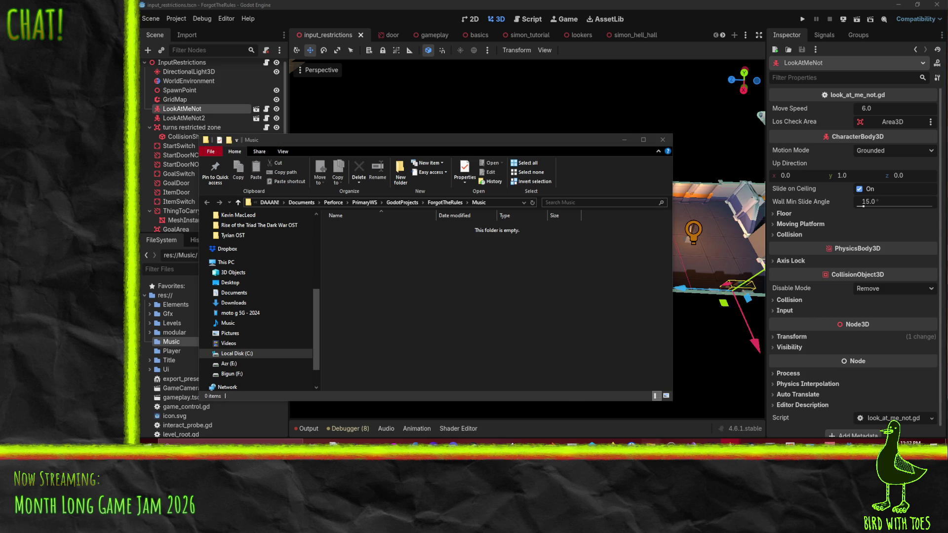
Step: Copy ShiftingSands.mp3 from FreeMusicArchive into the project Music folder
mouse_move(651, 442)
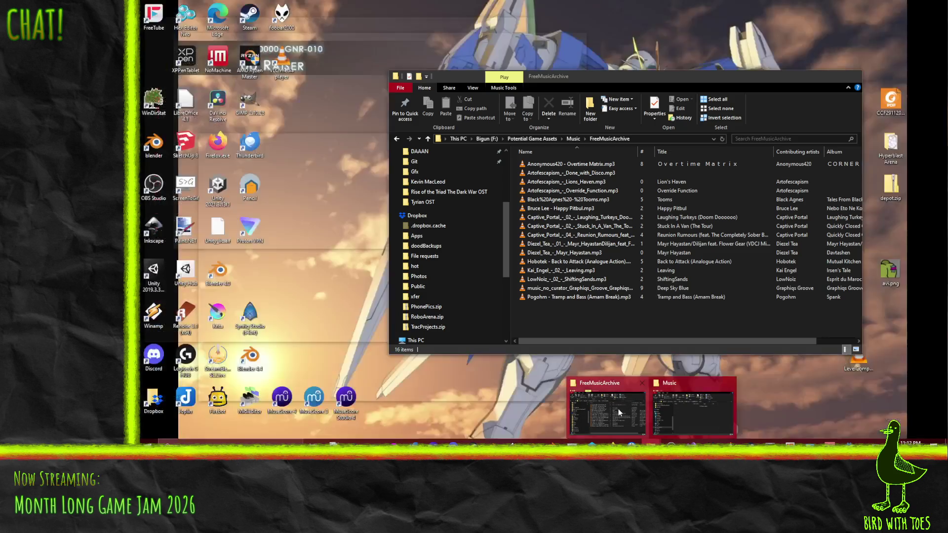
left_click(620, 413)
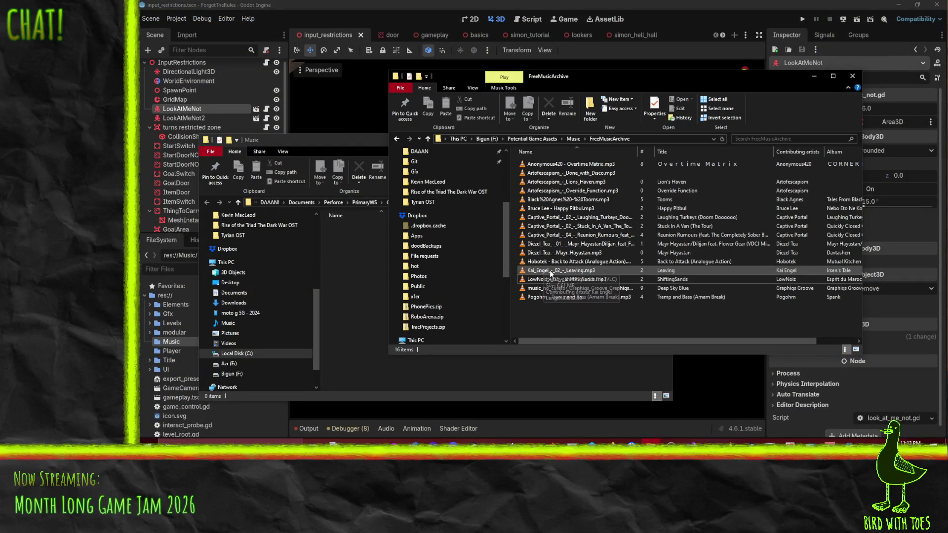
mouse_move(560, 280)
left_mouse_down()
mouse_move(250, 298)
mouse_move(363, 294)
left_mouse_up()
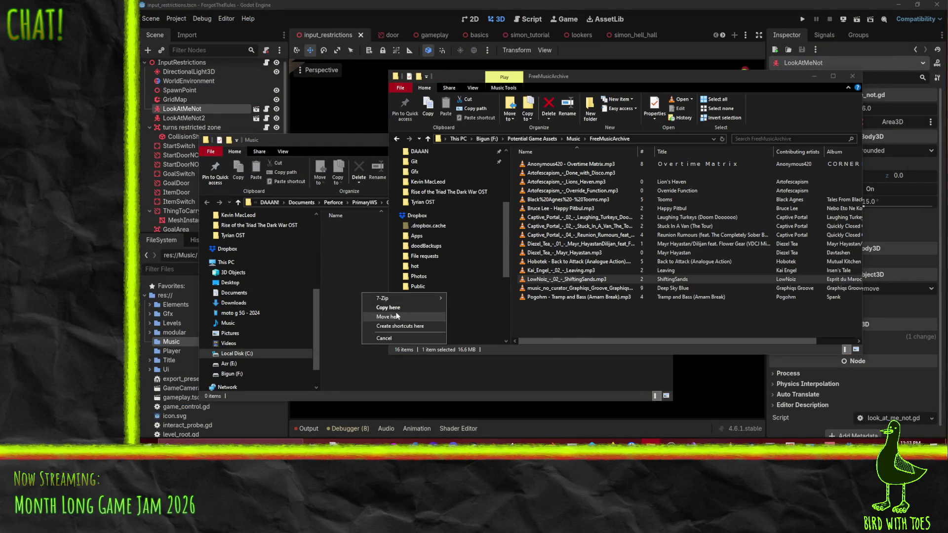
left_click(402, 309)
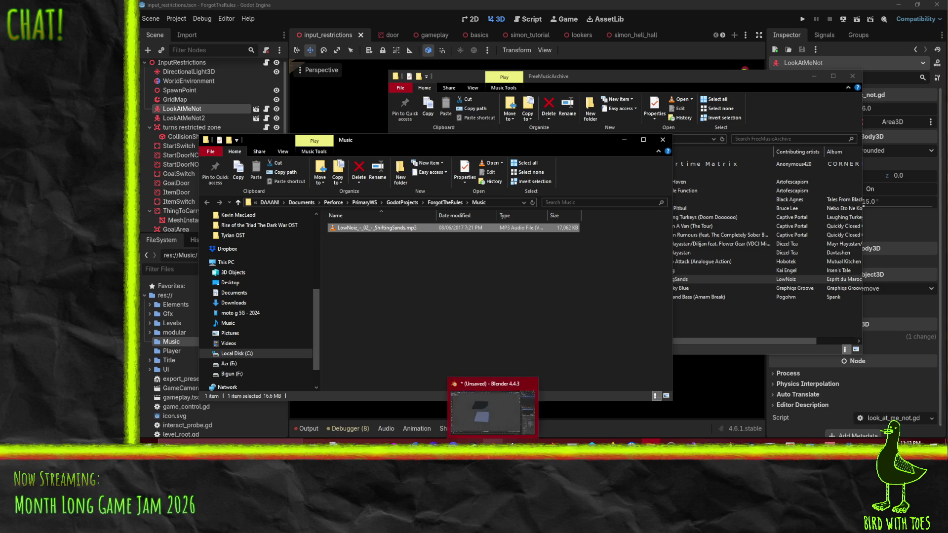
Step: Copy Stuck In A Van (The Tour) into the project Music folder
mouse_move(492, 442)
mouse_move(645, 441)
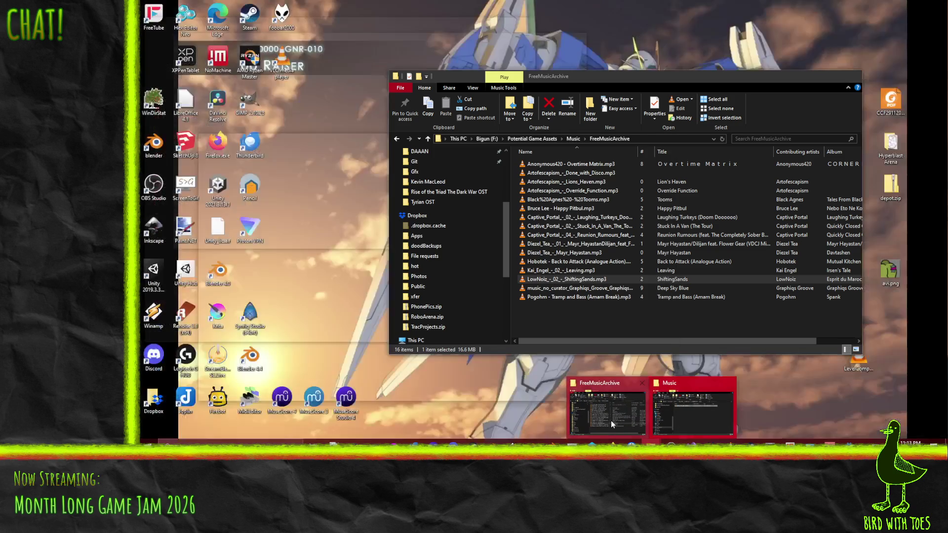
left_click(612, 424)
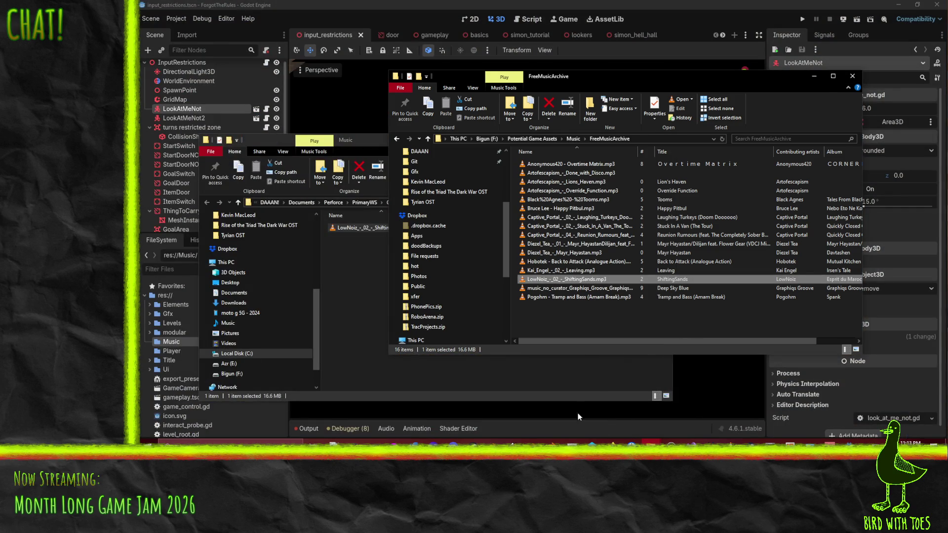
mouse_move(730, 442)
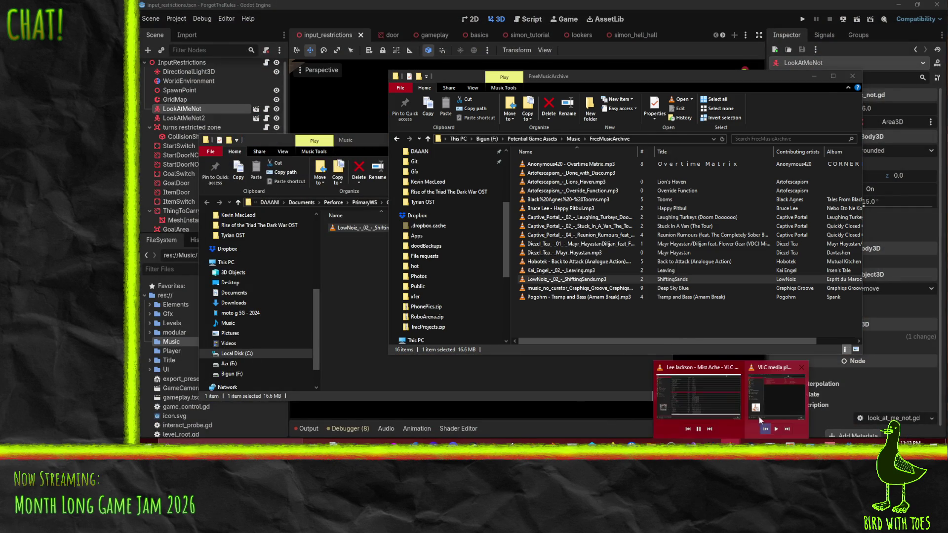
left_click(706, 395)
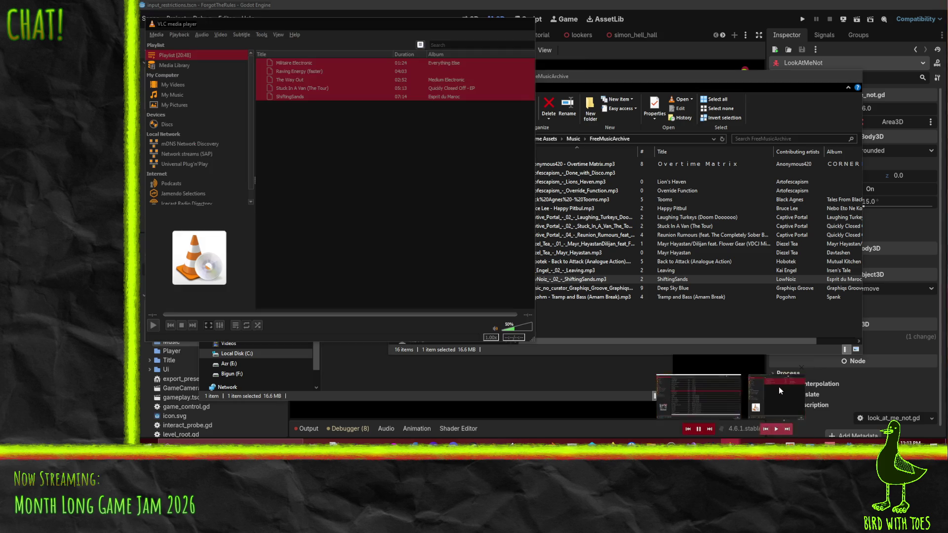
left_click(625, 79)
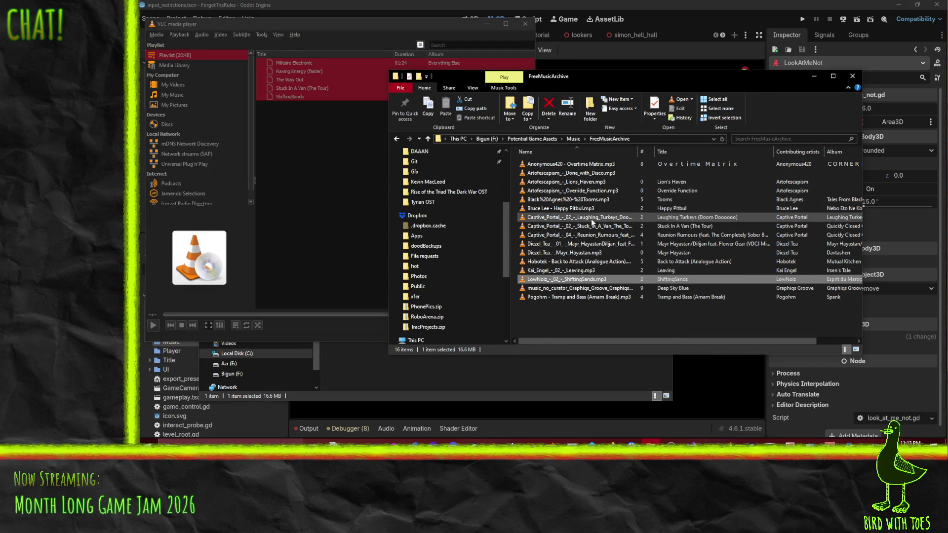
mouse_move(617, 228)
left_mouse_down()
mouse_move(340, 374)
mouse_move(358, 374)
left_mouse_up()
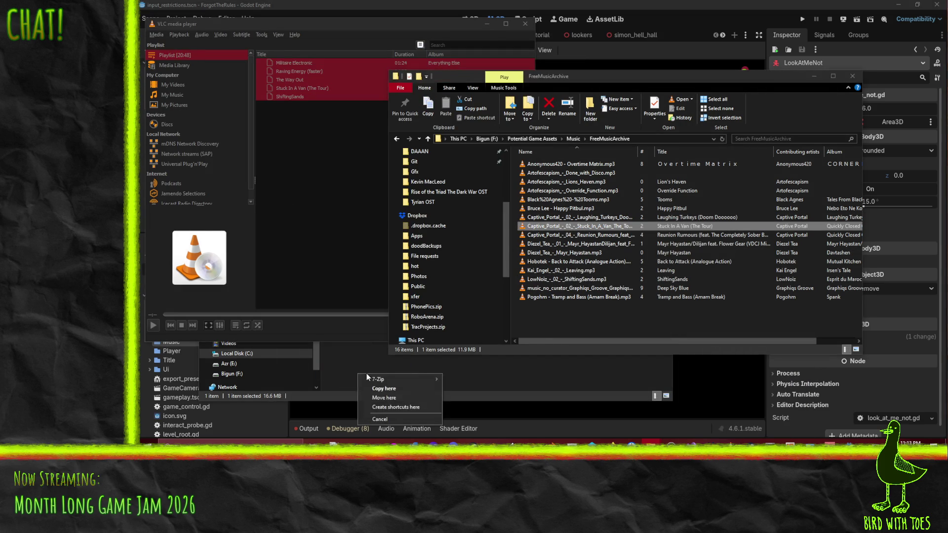
left_click(400, 389)
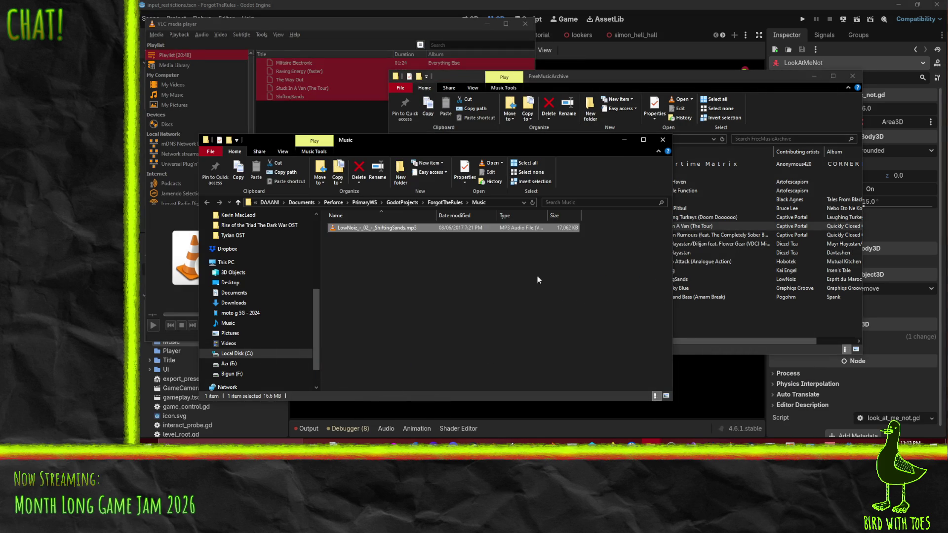
Step: Copy Militaire Electronic, The Way Out and Raving Energy (faster) from Kevin MacLeod into Music
left_click(789, 108)
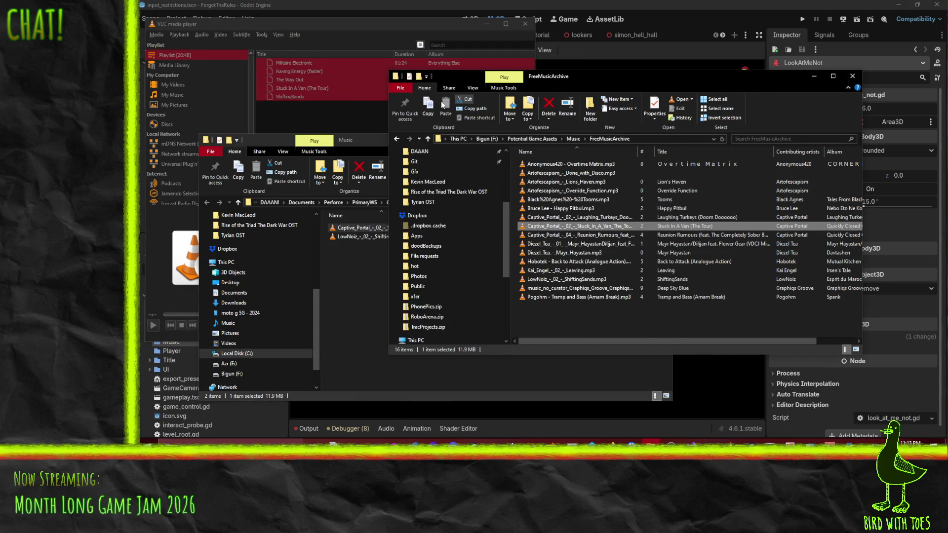
left_click(573, 139)
double_click(548, 199)
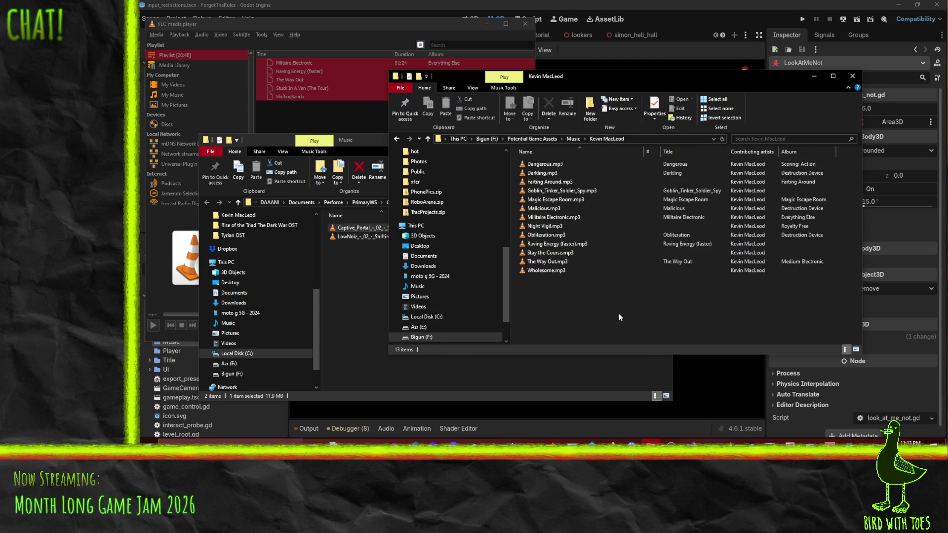
left_click(574, 218)
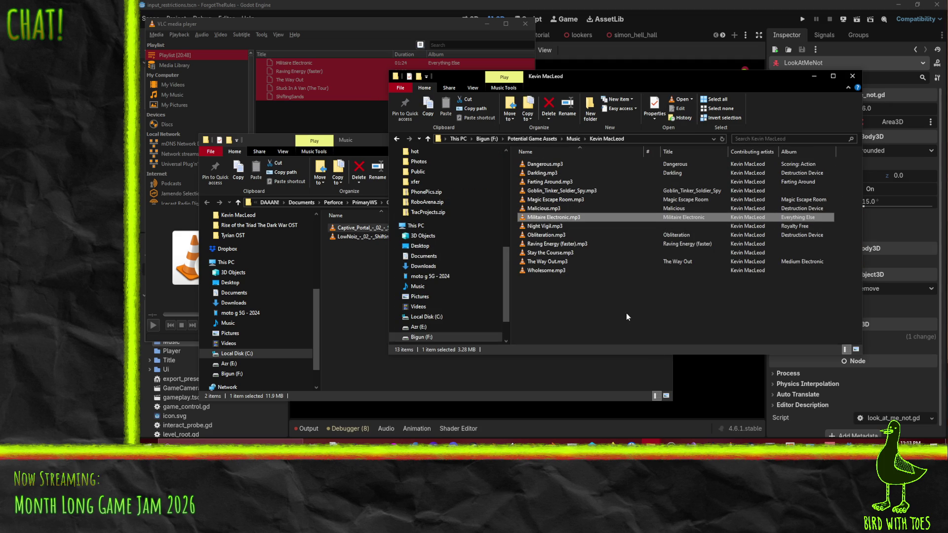
left_click(547, 261, "ctrl")
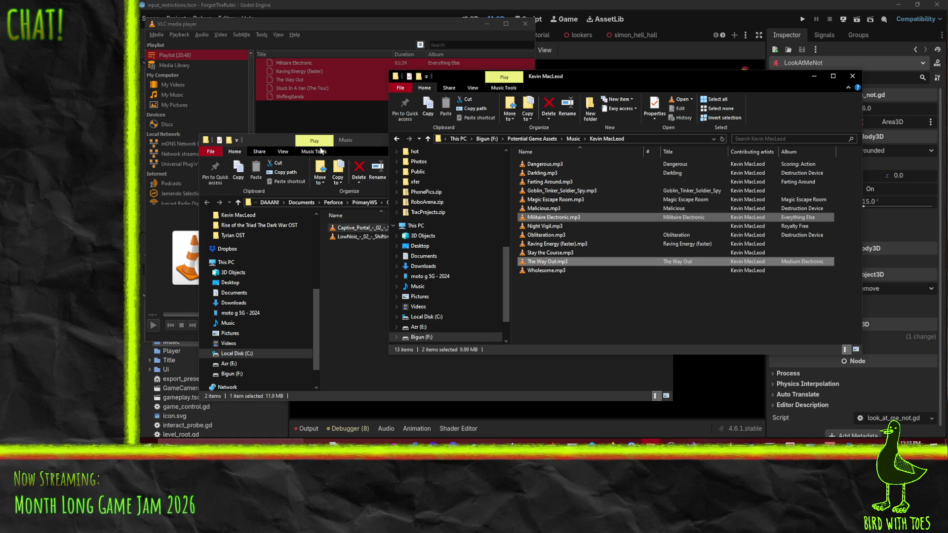
left_click(585, 244, "ctrl")
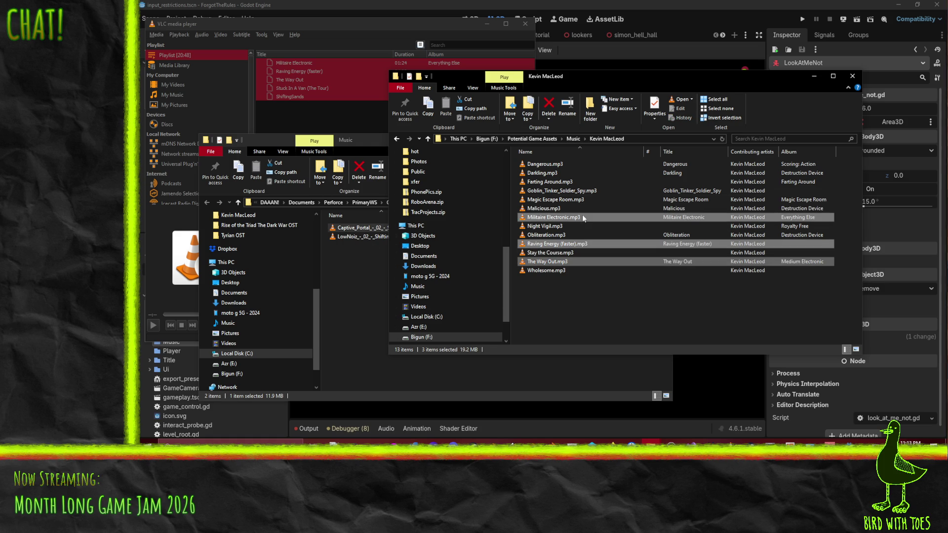
mouse_move(572, 219)
left_mouse_down()
mouse_move(417, 242)
mouse_move(351, 295)
left_mouse_up()
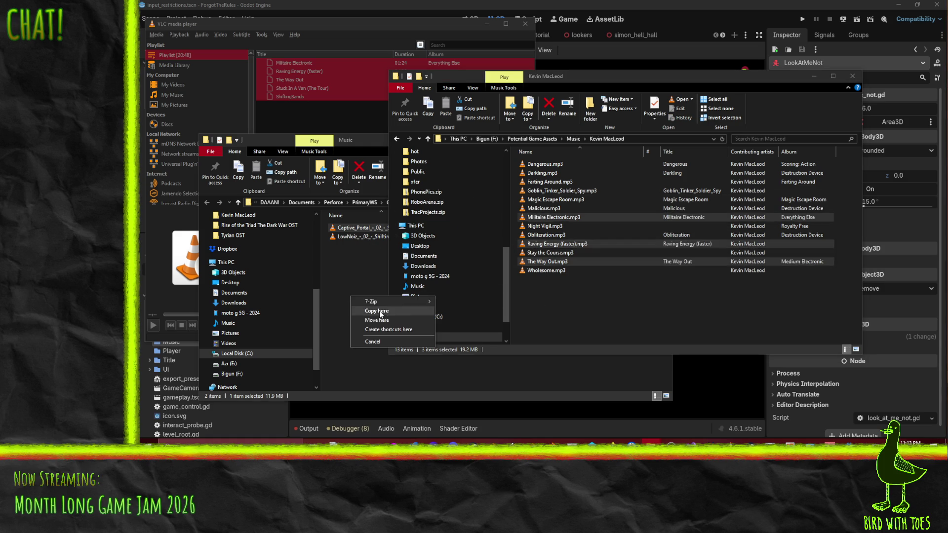
left_click(388, 320)
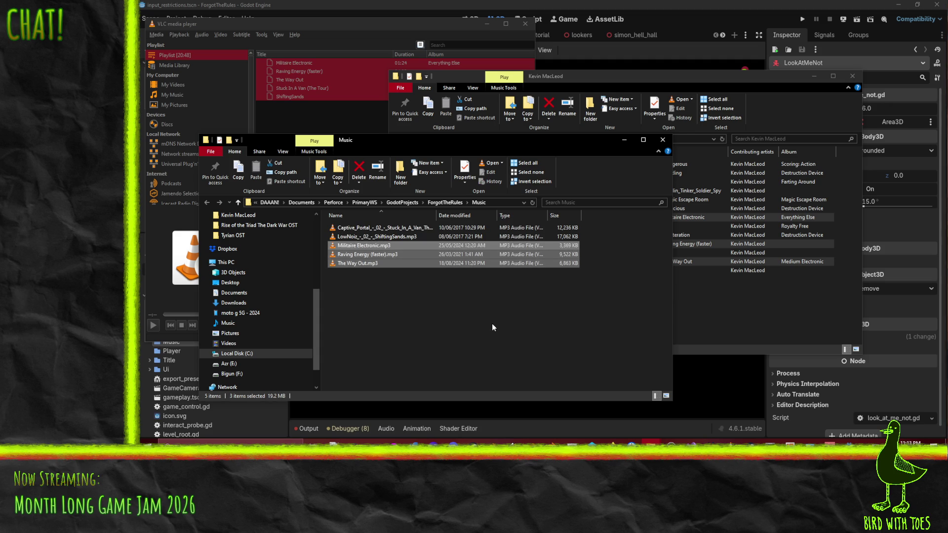
left_click(492, 324)
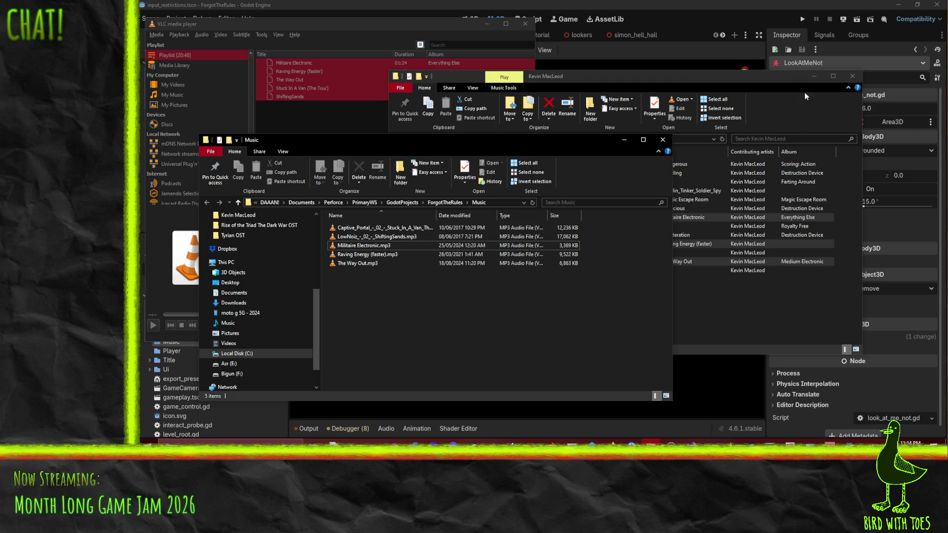
left_click(814, 76)
left_click_drag(321, 144, 553, 151)
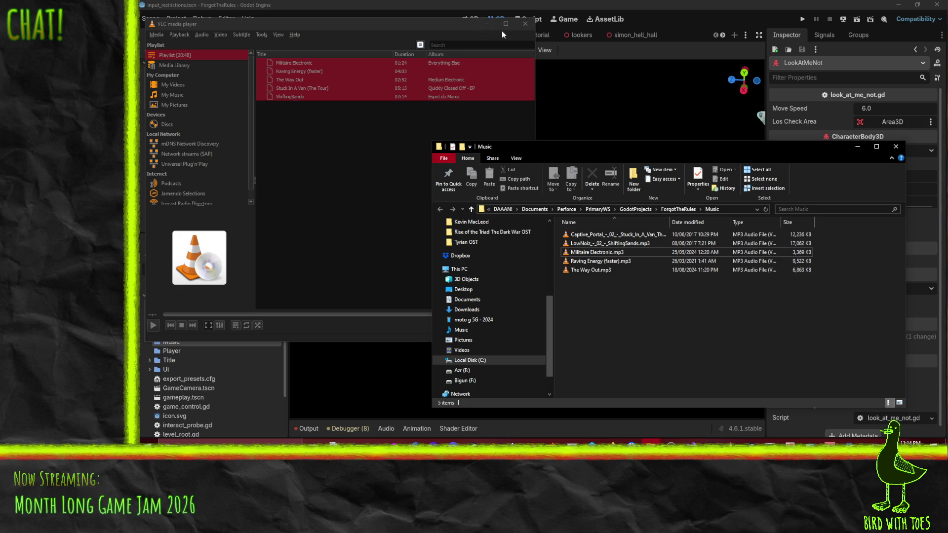
Step: Switch back to the Godot editor so the new MP3s are imported
left_click(503, 4)
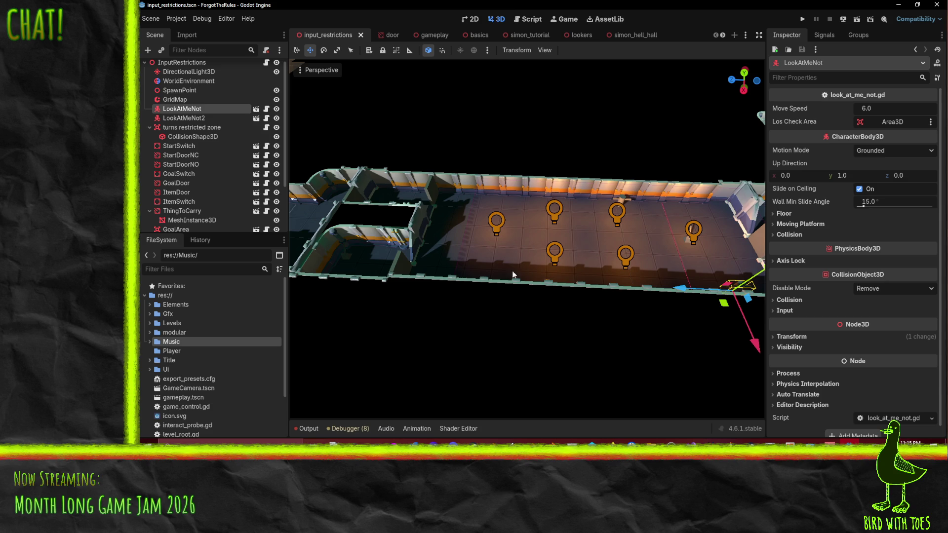
Step: Orbit the level view, then select InputRestrictions to inspect its Resettables and Needs Control arrays
mouse_move(512, 274)
left_mouse_down()
mouse_move(526, 278)
mouse_move(508, 278)
mouse_move(511, 326)
mouse_move(490, 357)
mouse_move(396, 288)
mouse_move(326, 277)
mouse_move(571, 307)
mouse_move(505, 301)
mouse_move(657, 289)
mouse_move(470, 292)
mouse_move(672, 292)
mouse_move(559, 267)
mouse_move(623, 281)
mouse_move(616, 295)
left_mouse_up()
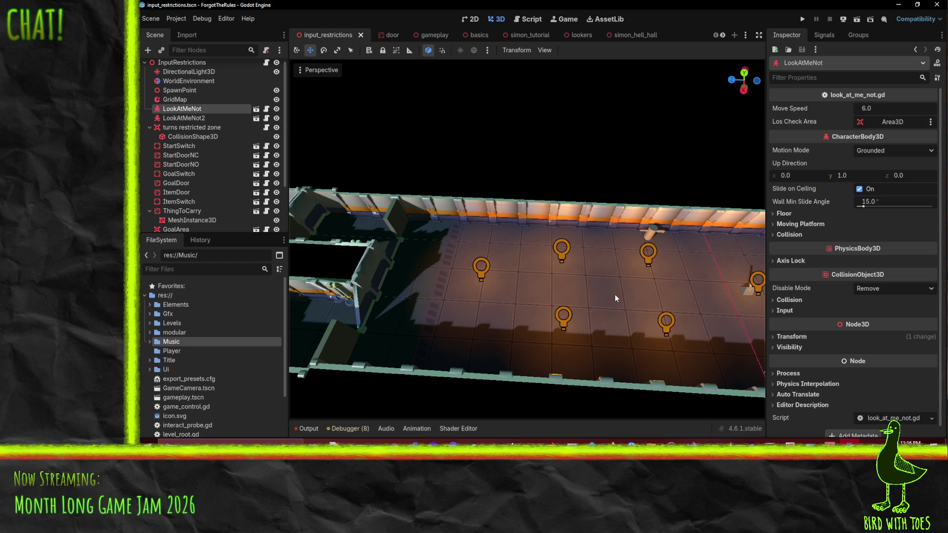
mouse_move(517, 339)
left_mouse_down()
mouse_move(473, 286)
mouse_move(538, 292)
mouse_move(447, 290)
mouse_move(553, 306)
mouse_move(594, 294)
mouse_move(554, 296)
mouse_move(568, 299)
mouse_move(563, 321)
mouse_move(445, 306)
left_mouse_up()
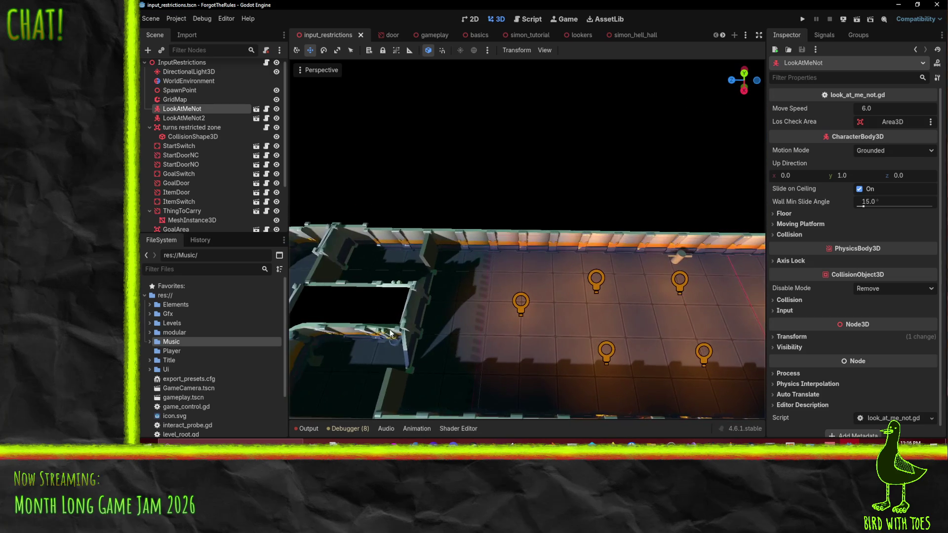
scroll(223, 105, "up", 1)
left_click(184, 67)
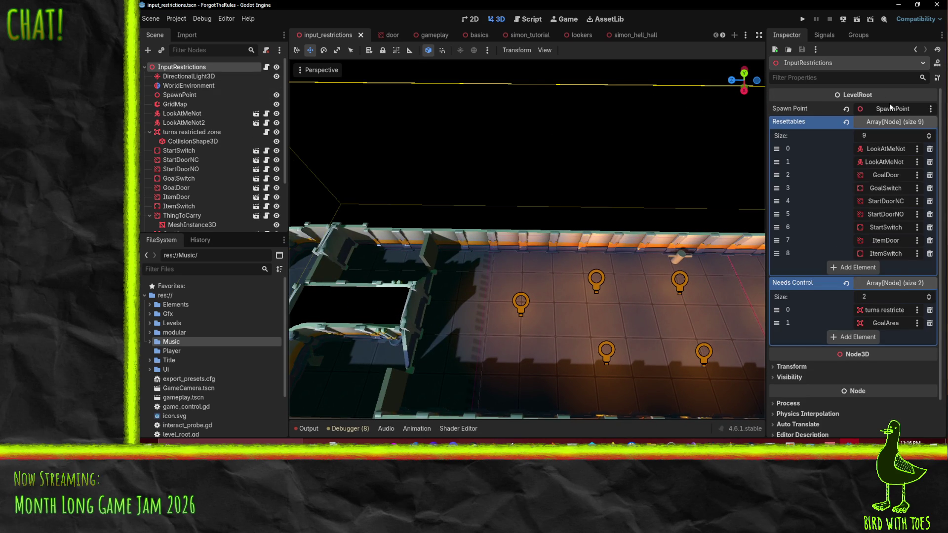
scroll(895, 349, "down", 2)
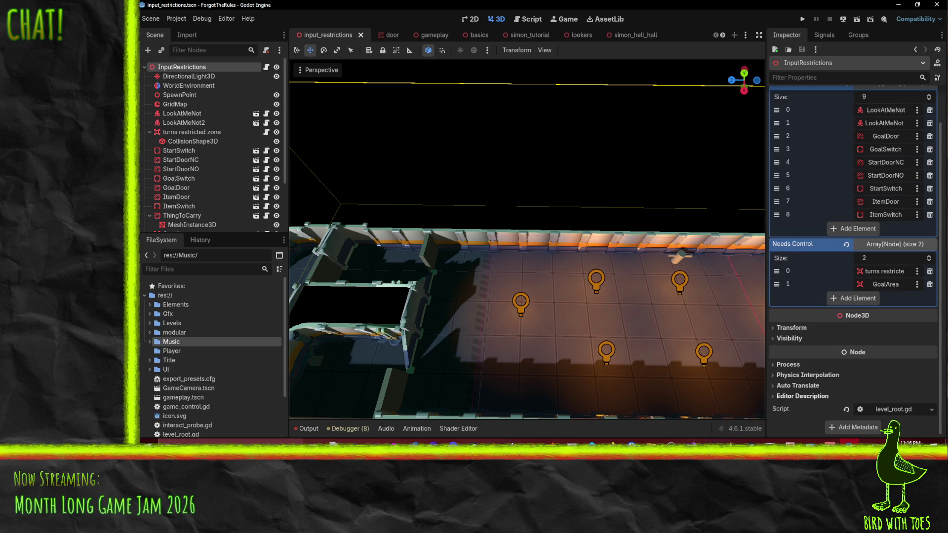
left_click(890, 405)
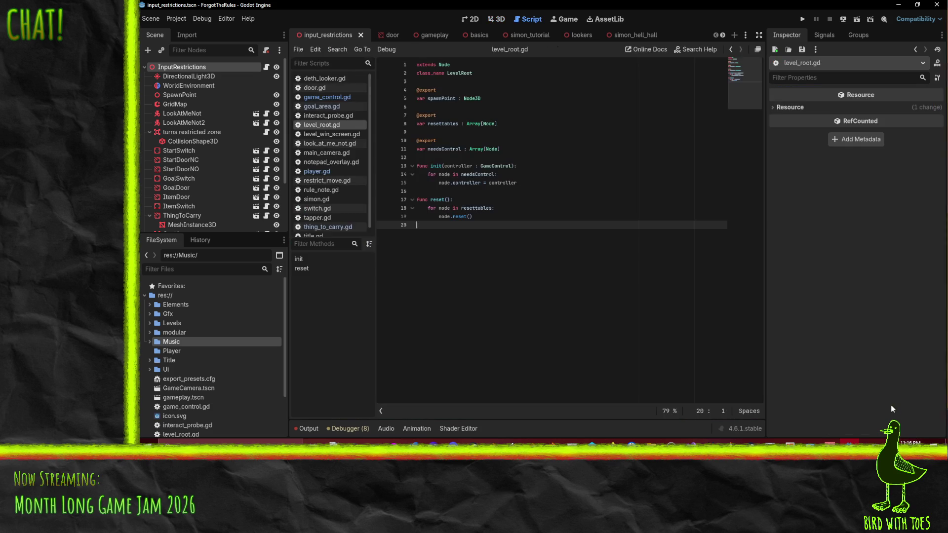
left_click(469, 90)
left_click(492, 123)
left_click(536, 150)
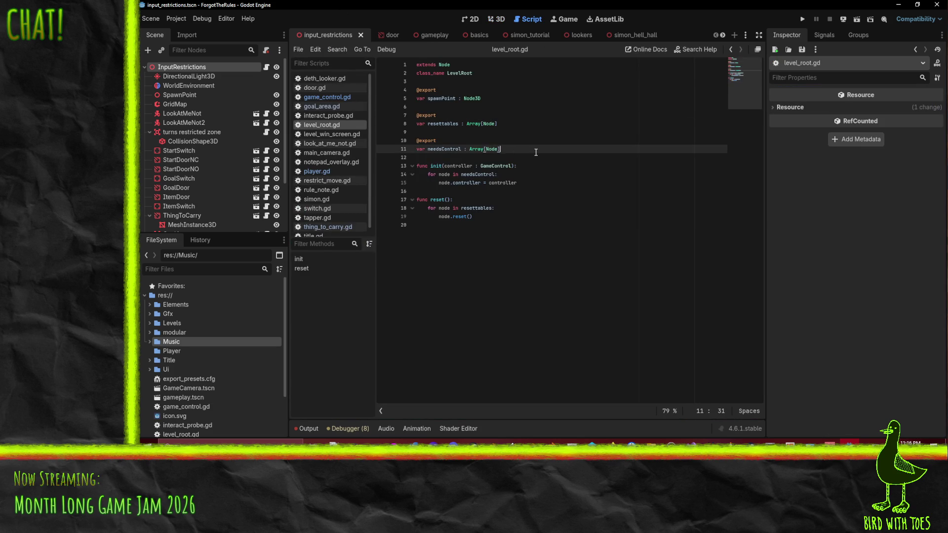
key("Return")
key("Return")
type("#exp")
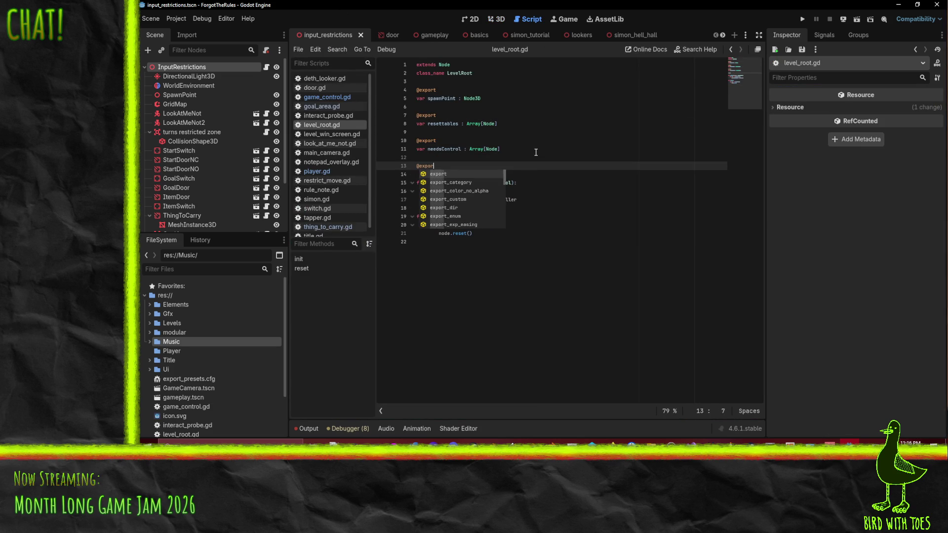
key("Return")
key("Return")
type("var ")
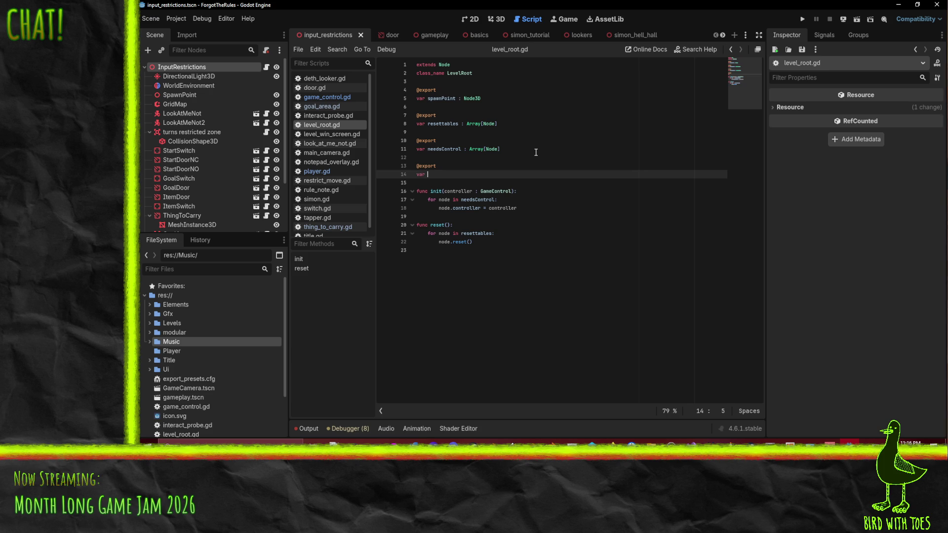
type("bgm :")
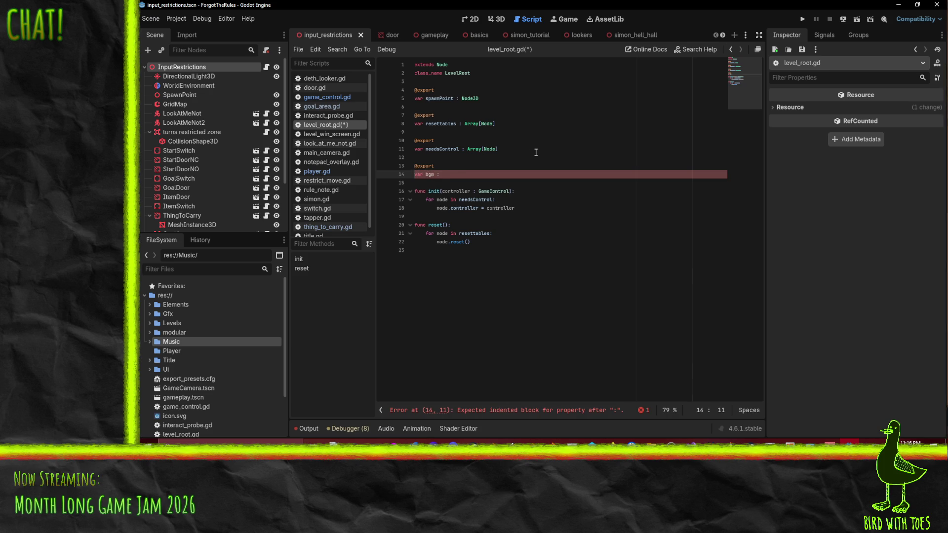
type(" AUdioStream")
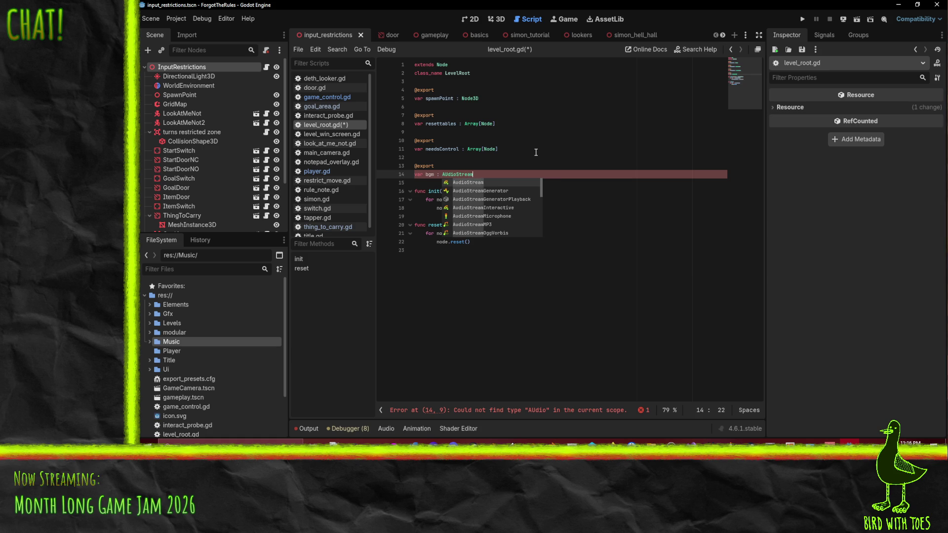
Step: Correct the type's capitalisation to AudioStream and try saving, which fails on write-protected files
left_click(536, 143)
left_click(494, 166)
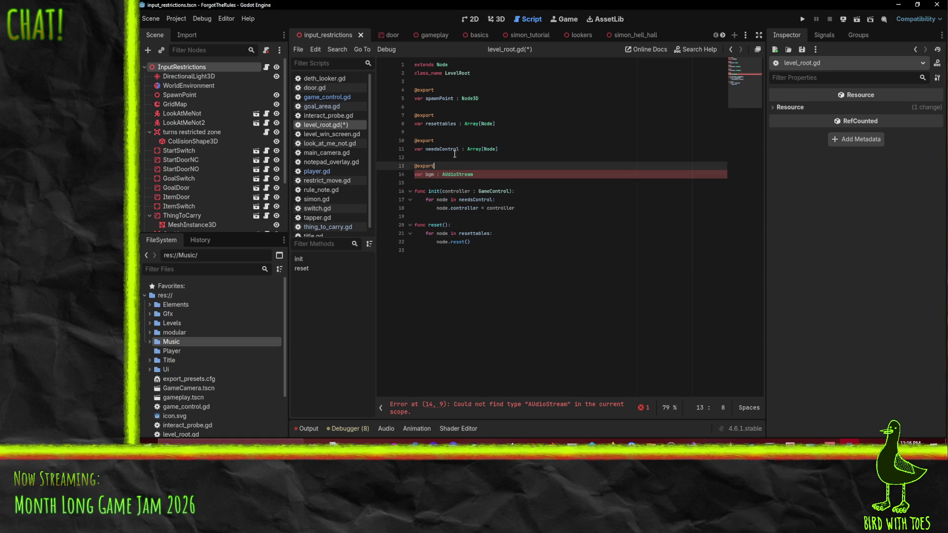
left_click(447, 176)
key("BackSpace")
type("u")
key("Up")
key("Up")
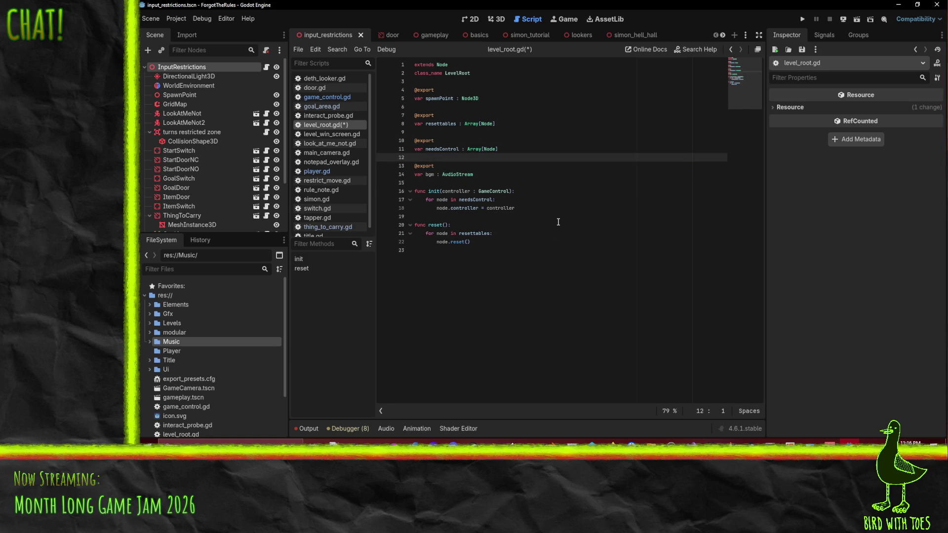
key("shift+Down")
key("shift+Down")
key("shift+Down")
key("ctrl+s")
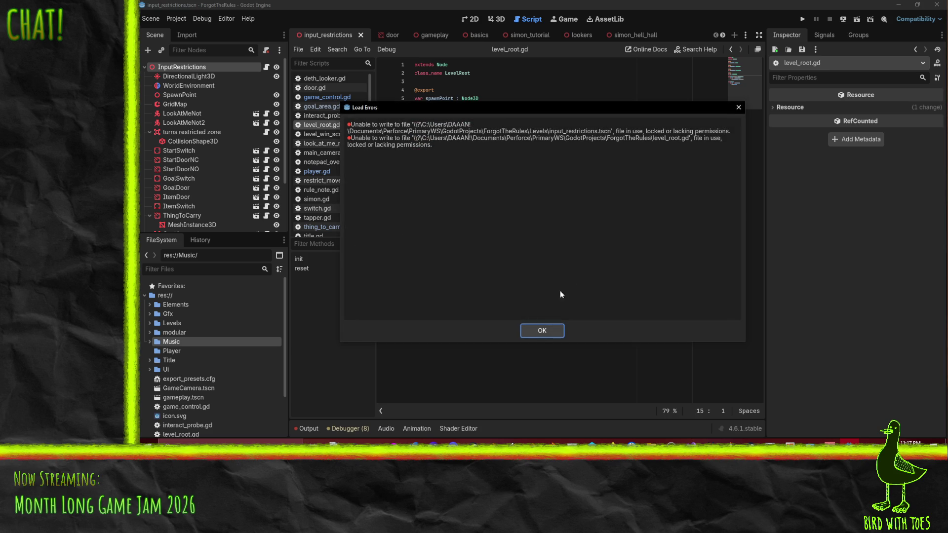
Step: Dismiss the write error and check out the ForgotTheRules project into the default changelist in P4V
left_click(538, 332)
left_click(605, 442)
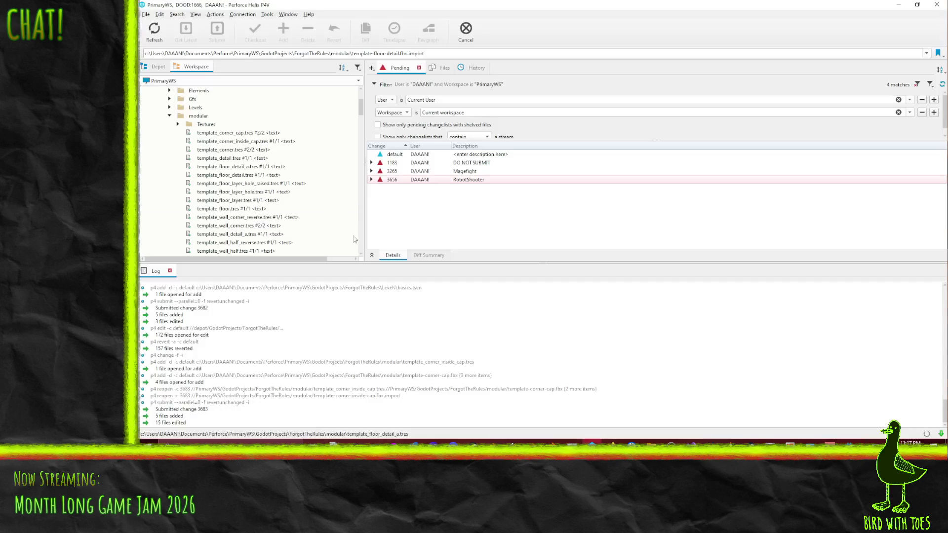
left_click(158, 67)
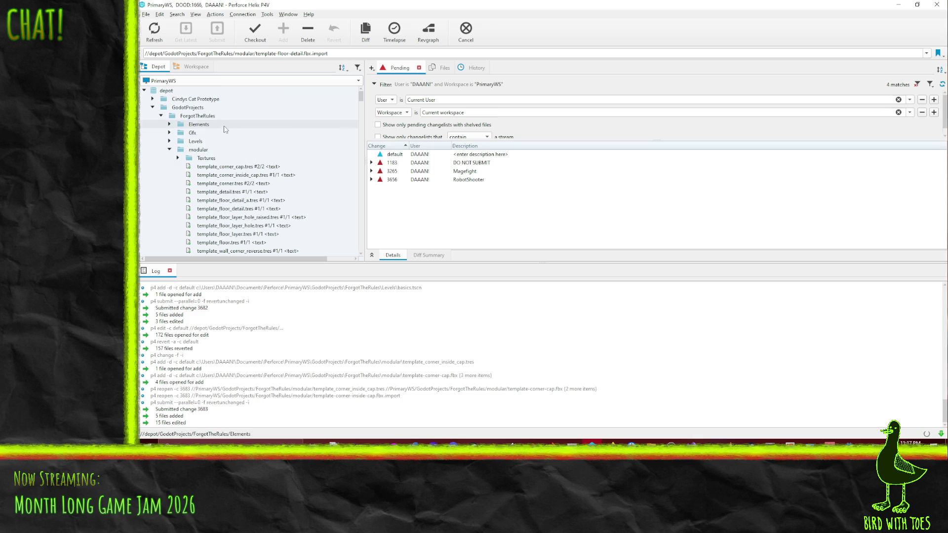
left_click_drag(207, 115, 395, 157)
left_click(196, 67)
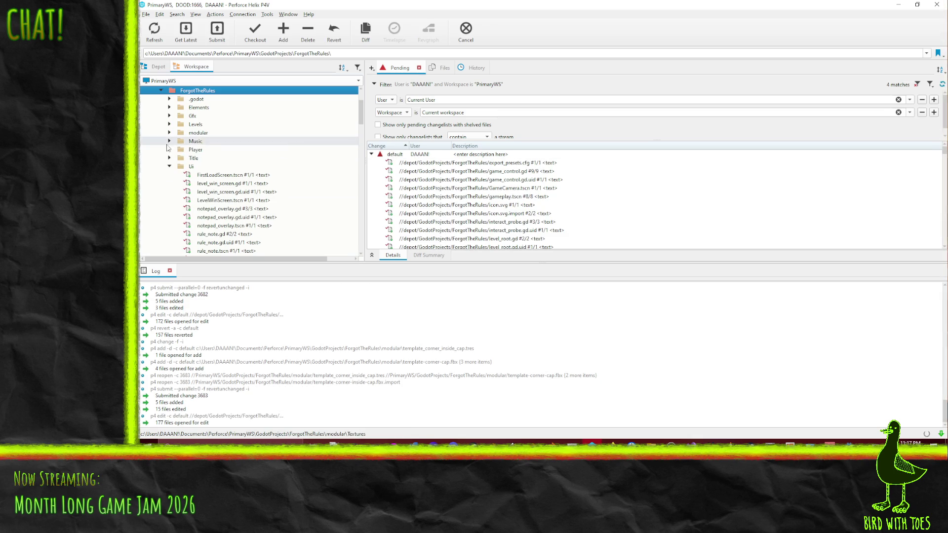
Step: Mark the Music folder's new files for add, then minimise P4V back to Godot
left_click_drag(170, 143, 420, 154)
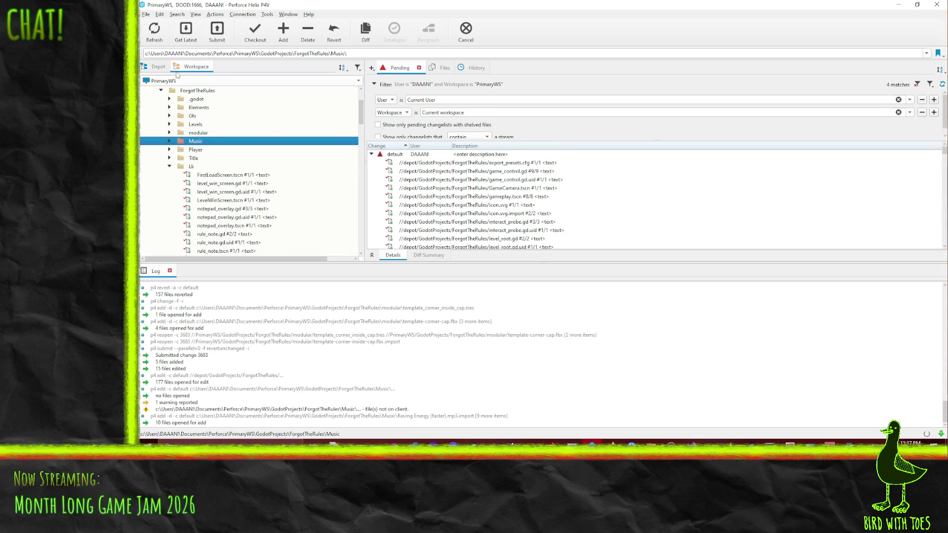
left_click(159, 67)
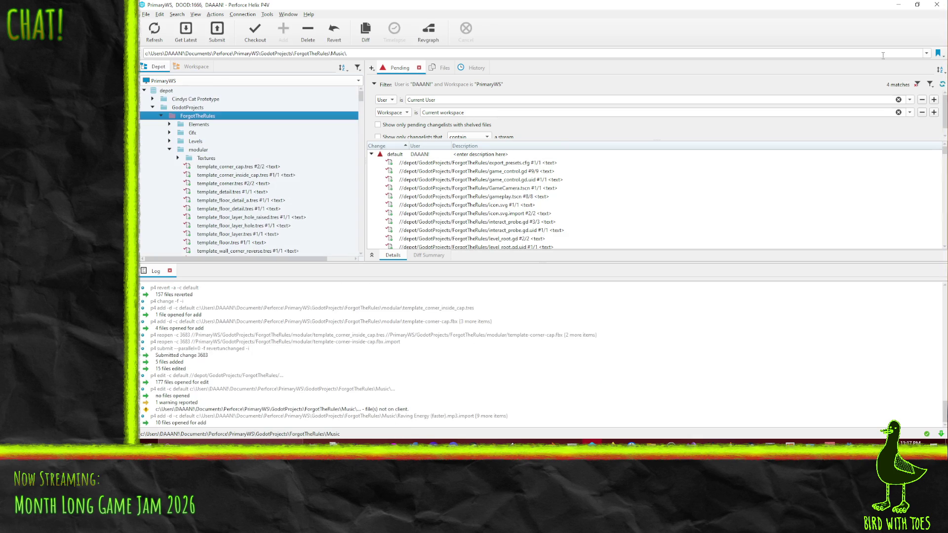
left_click(899, 5)
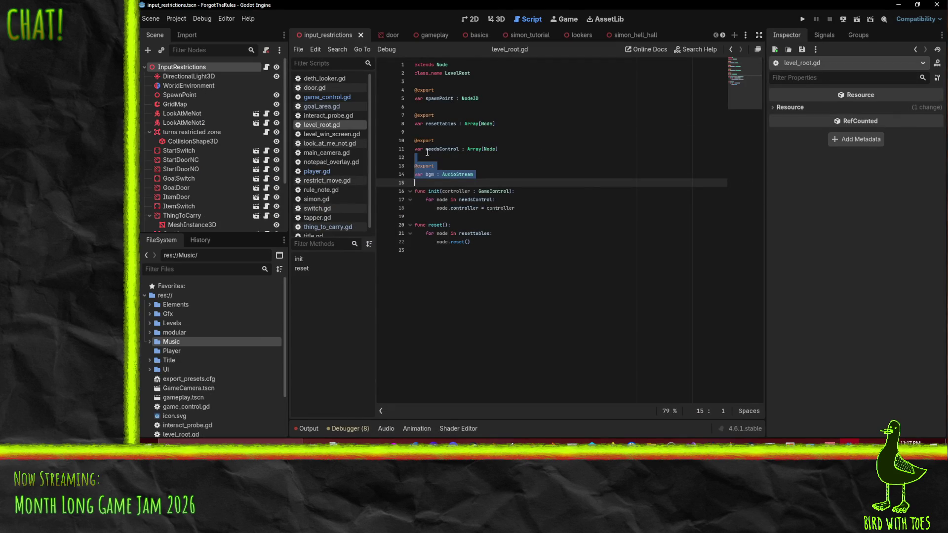
key("Left")
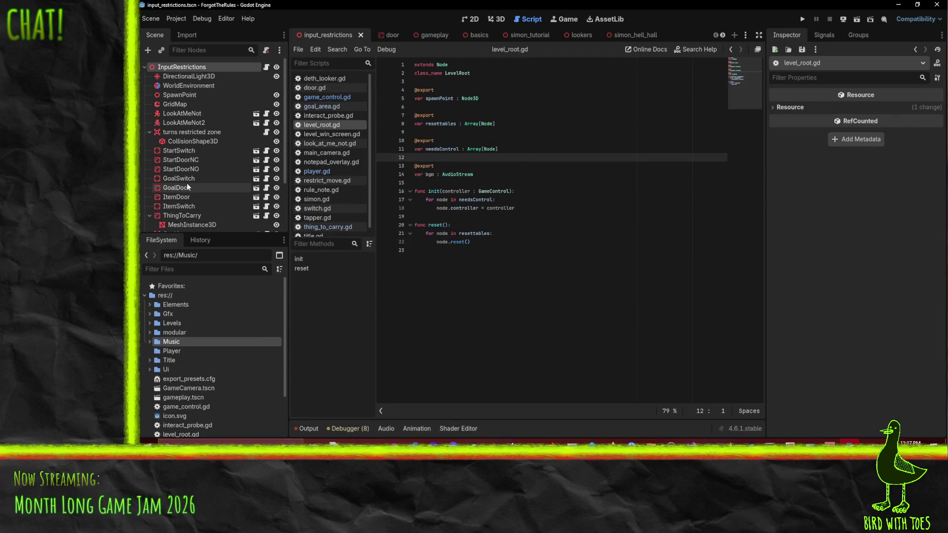
left_click(328, 98)
scroll(545, 219, "up", 3)
scroll(545, 219, "up", 8)
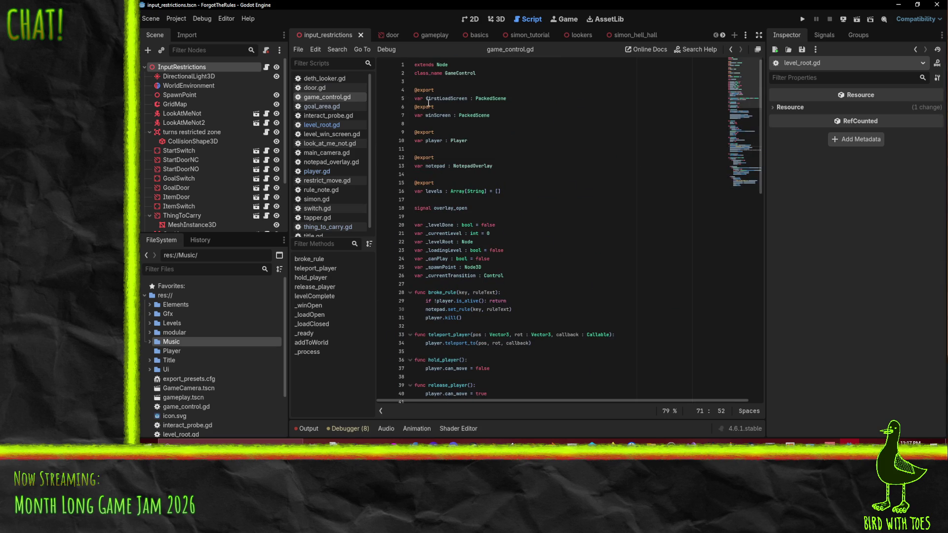
left_click(516, 116)
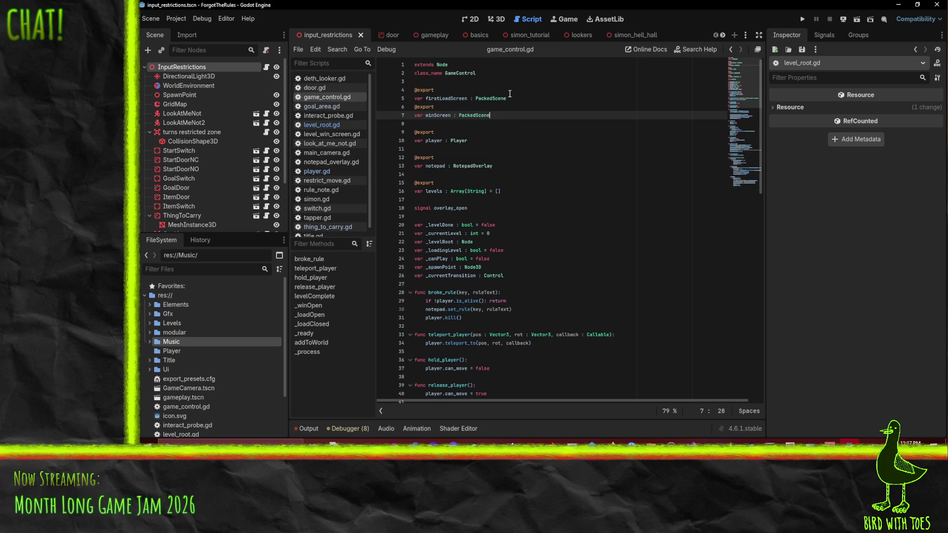
left_click(519, 141)
key("Up")
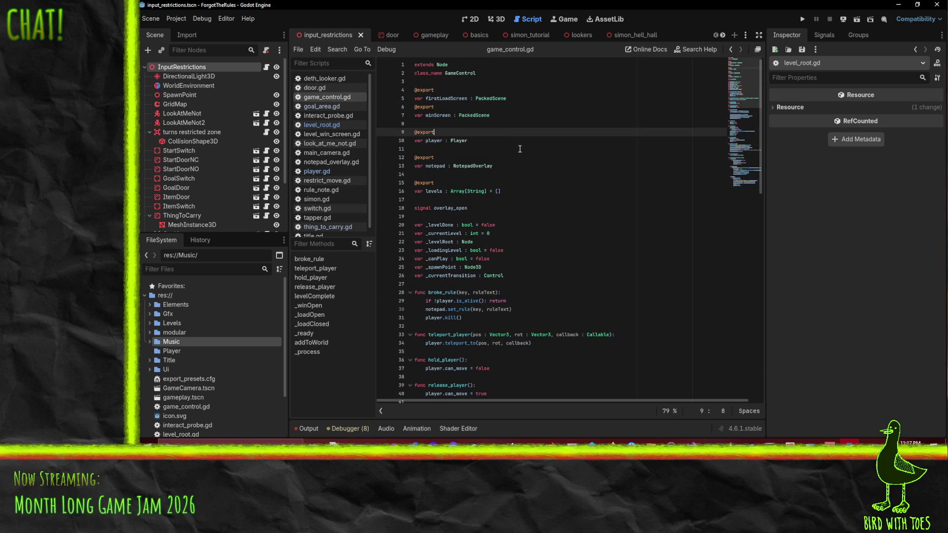
key("Return")
key("alt+Up")
type("@exp")
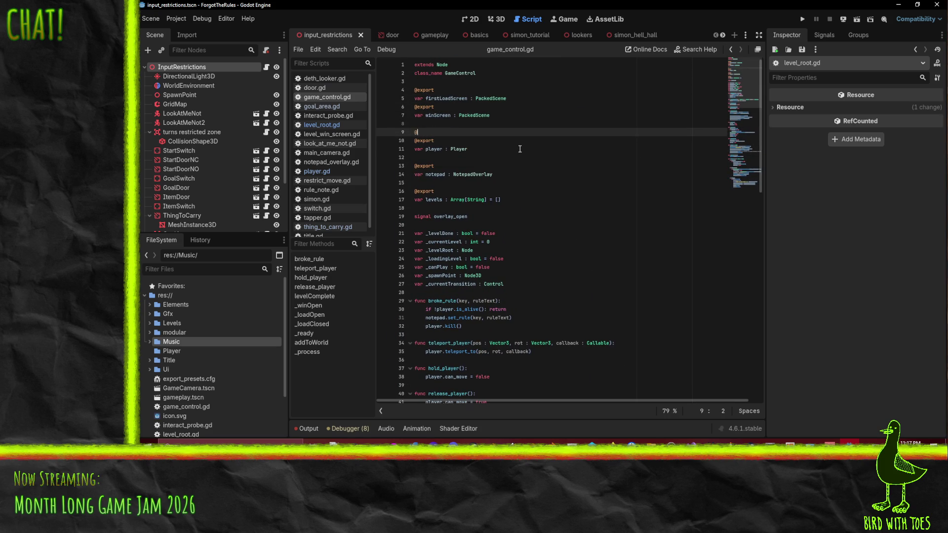
type("ort")
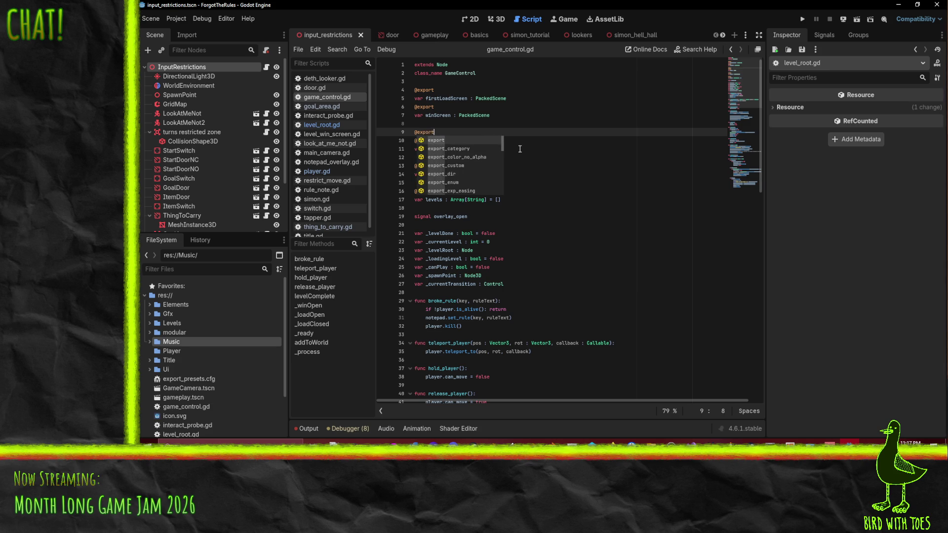
key("Return")
key("Return")
type("var ")
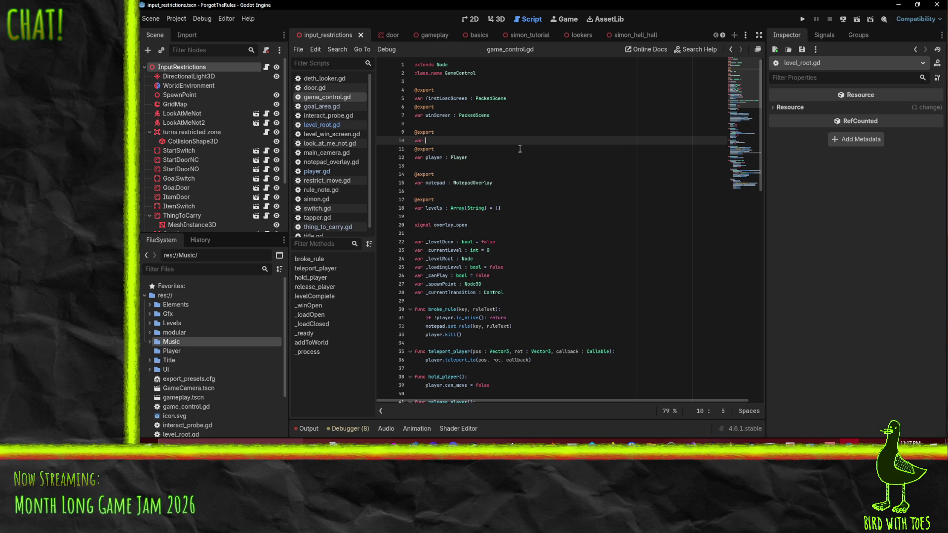
type("s")
type("bgmPlayer : S")
key("BackSpace")
type("AudioStreamPLayer")
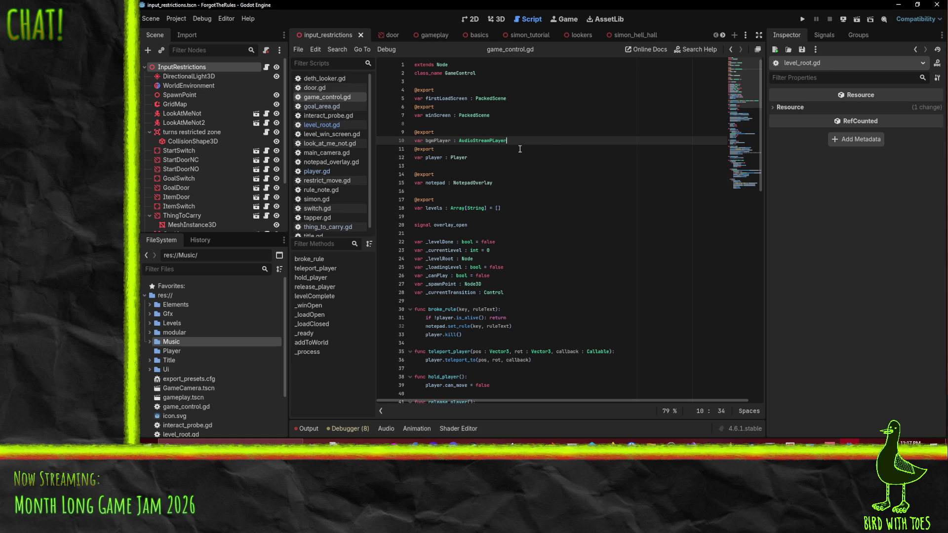
key("Return")
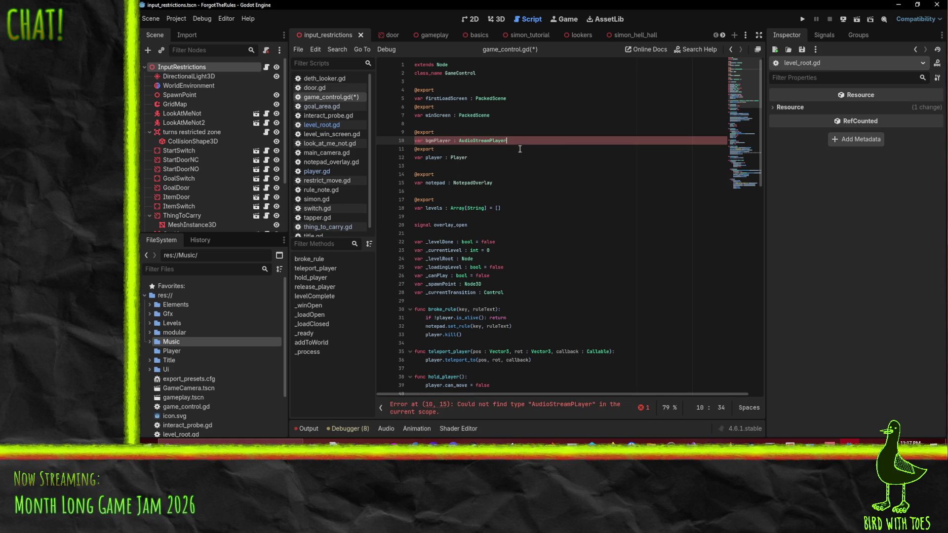
key("Left")
Step: Save game_control.gd and fold broke_rule, teleport_player, hold_player, release_player and levelComplete
key("ctrl+s")
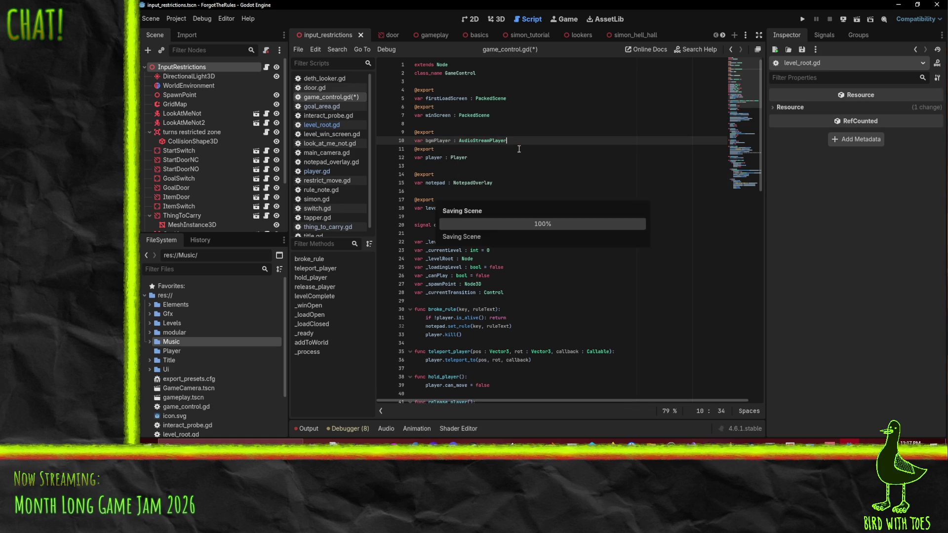
left_click(619, 175)
left_click(433, 141)
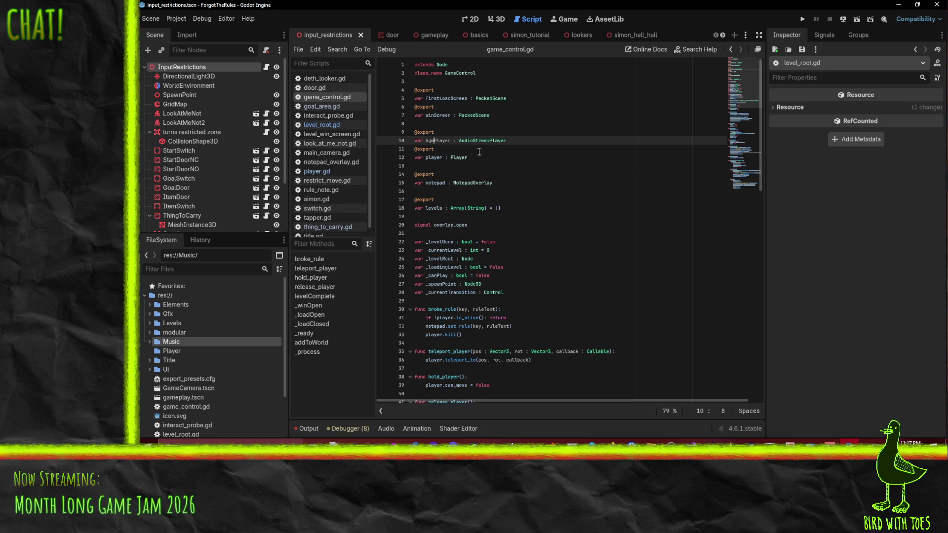
scroll(471, 185, "down", 5)
scroll(533, 195, "up", 1)
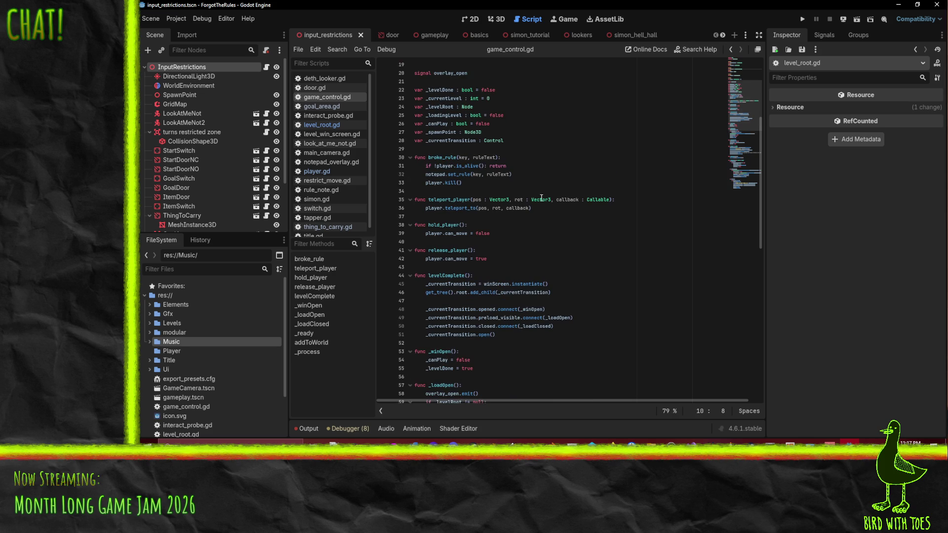
left_click(409, 157)
left_click(410, 175)
left_click(410, 191)
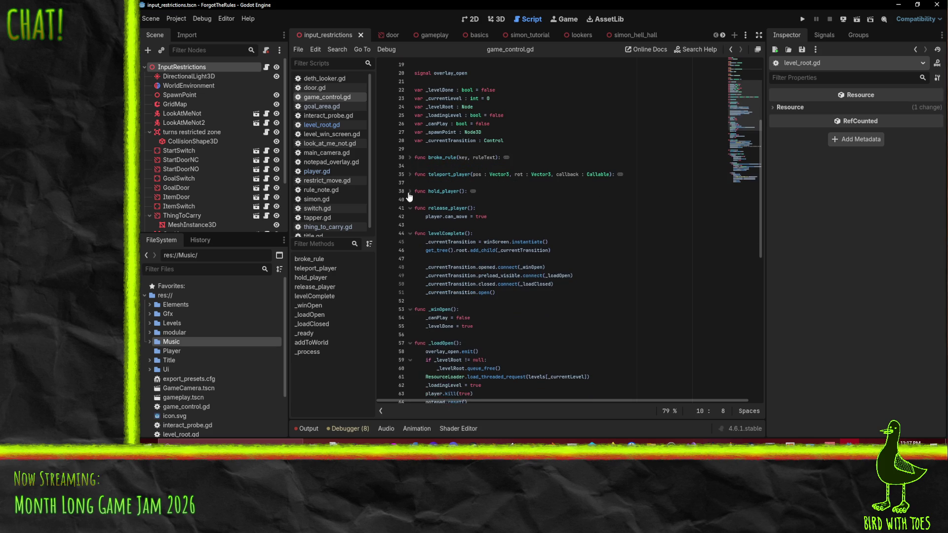
left_click(410, 208)
left_click(410, 224)
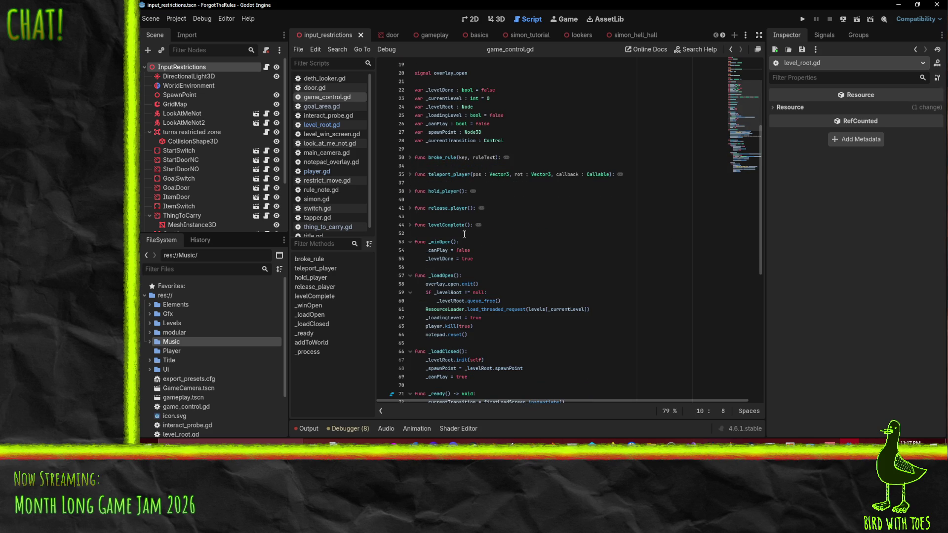
scroll(486, 236, "up", 6)
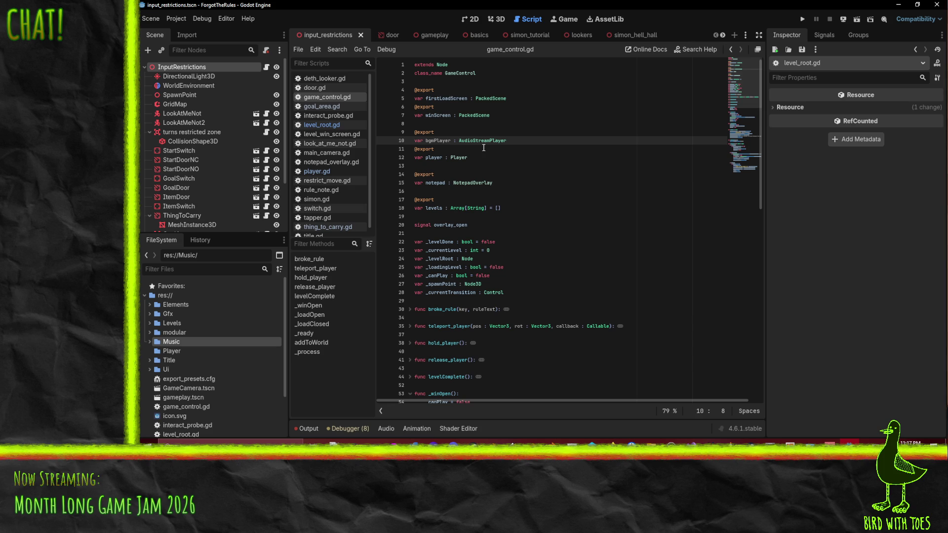
Step: Change the bgmPlayer variable's type from AudioStreamPlayer to Node
double_click(442, 140)
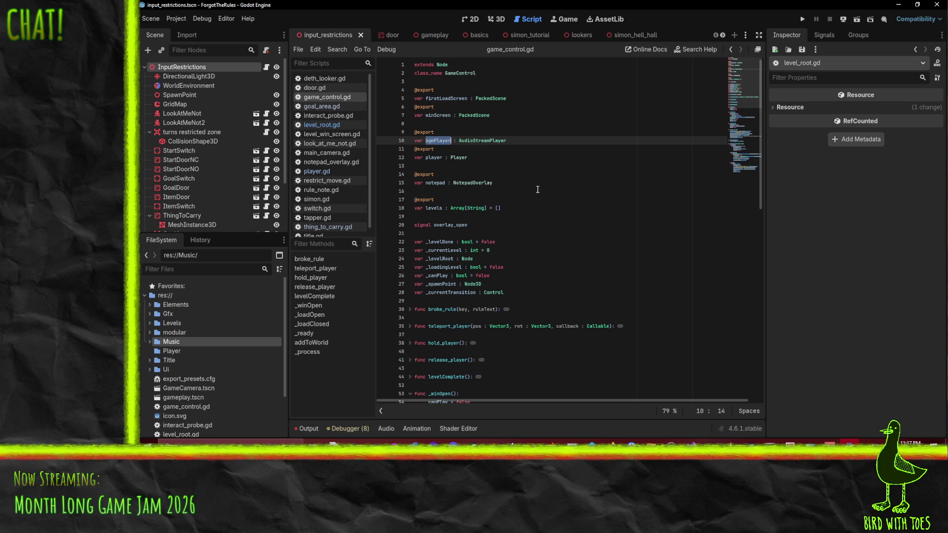
scroll(498, 234, "down", 6)
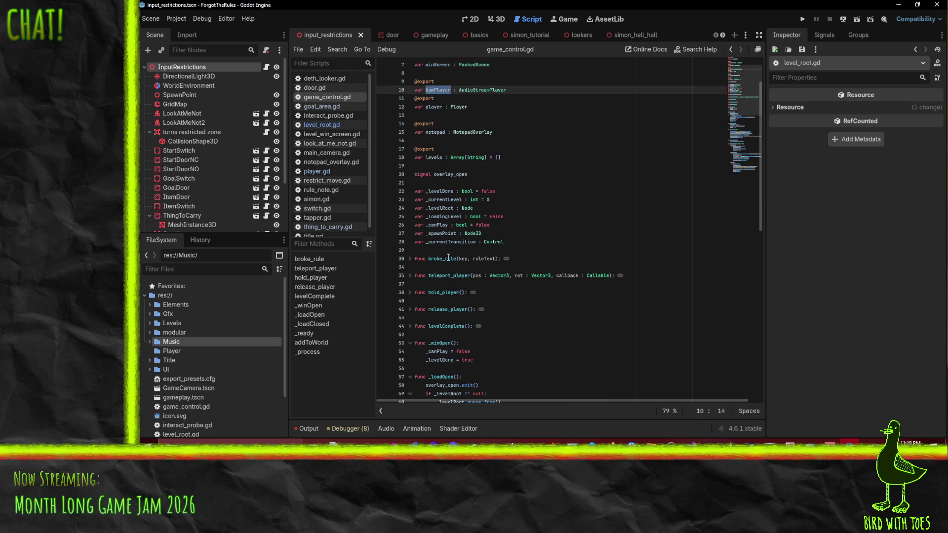
scroll(448, 258, "down", 5)
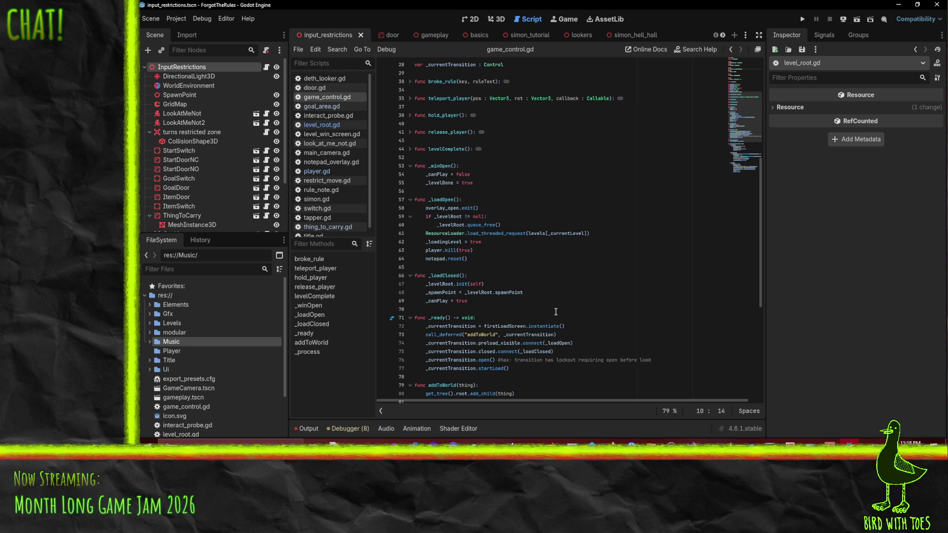
scroll(555, 312, "down", 4)
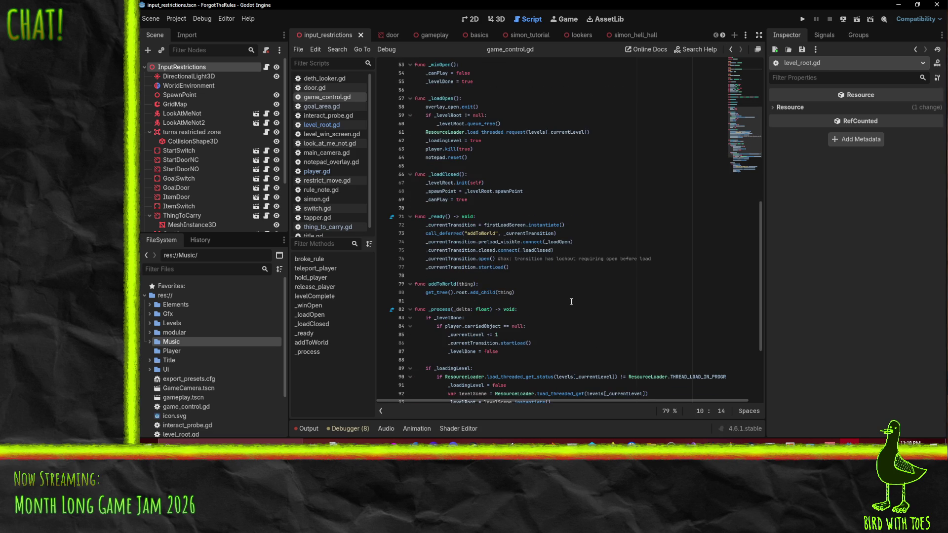
scroll(571, 302, "up", 17)
double_click(471, 148)
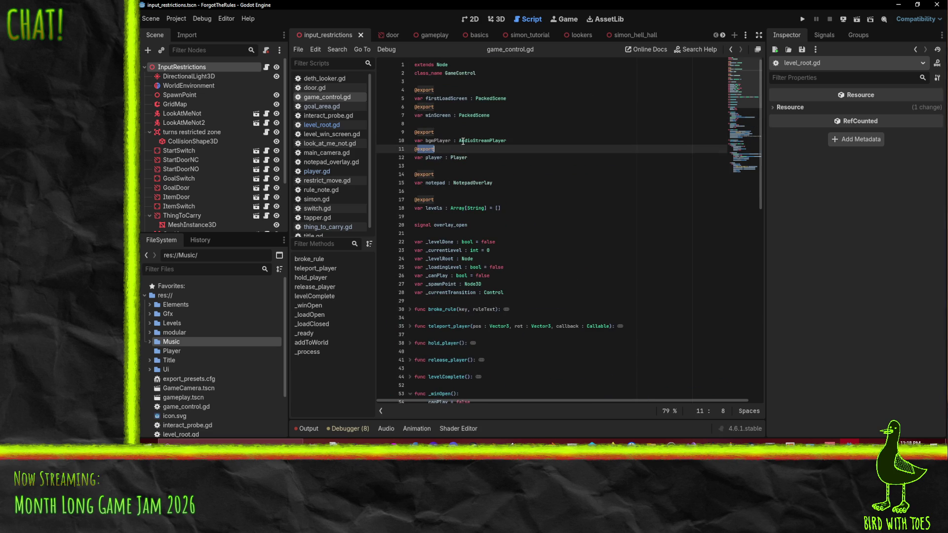
double_click(474, 141)
type("Node")
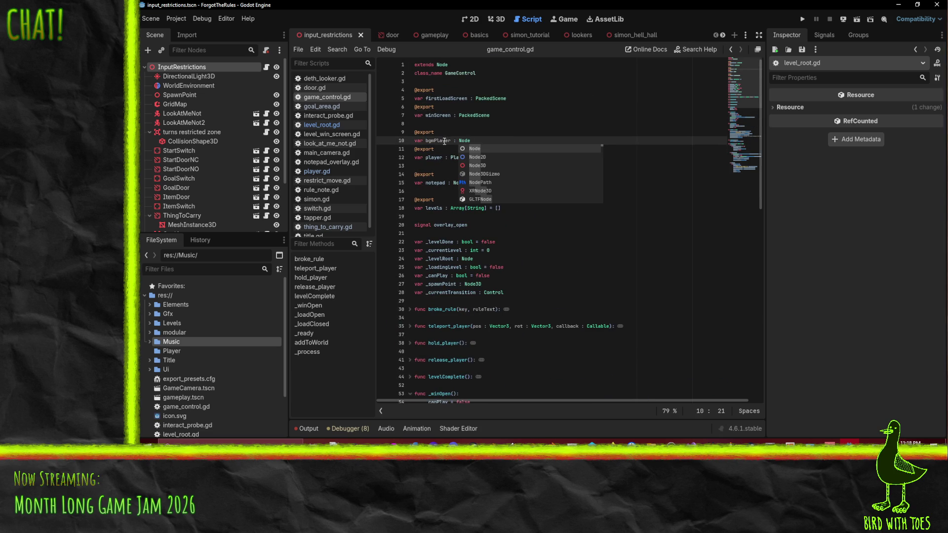
left_click(450, 142)
Step: Review the _loadOpen and _loadClosed functions and place the cursor at the end of the finishLoad line
scroll(574, 214, "down", 17)
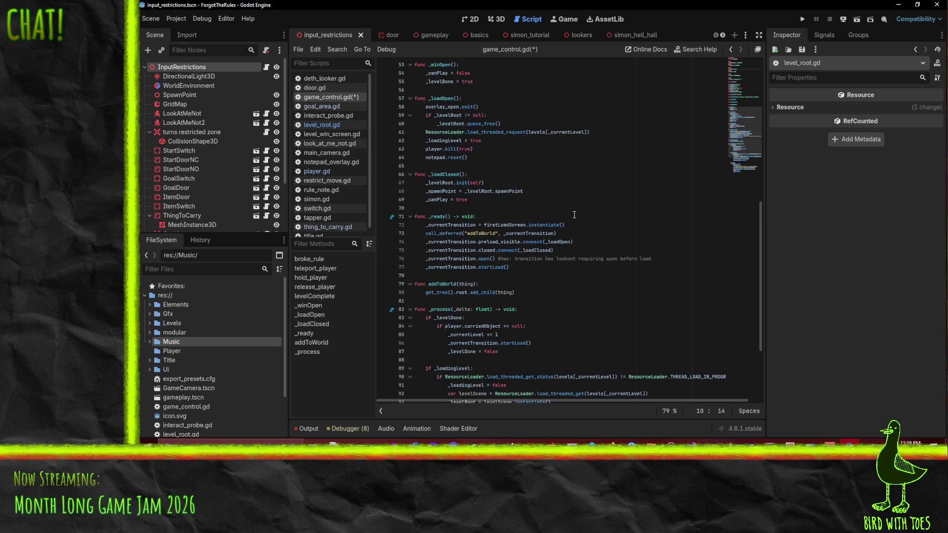
scroll(574, 215, "up", 1)
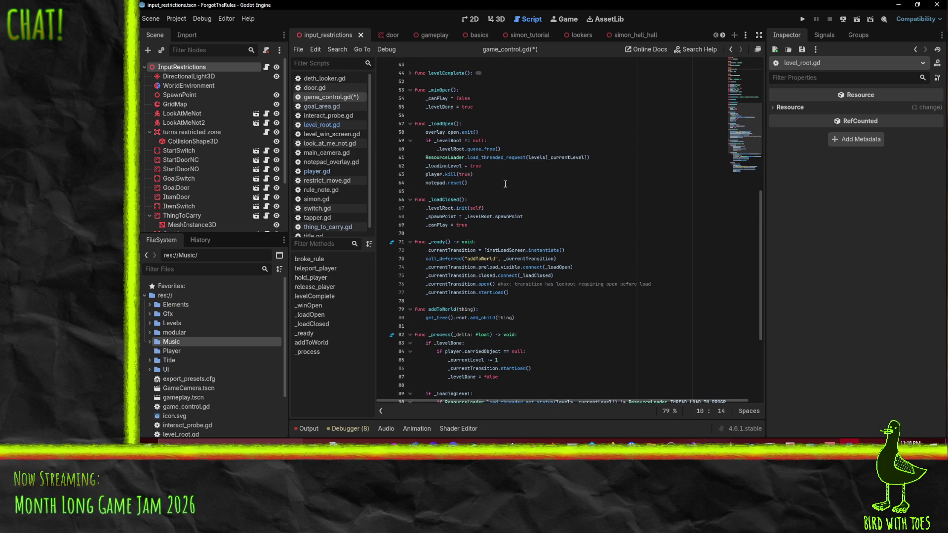
double_click(443, 123)
double_click(454, 199)
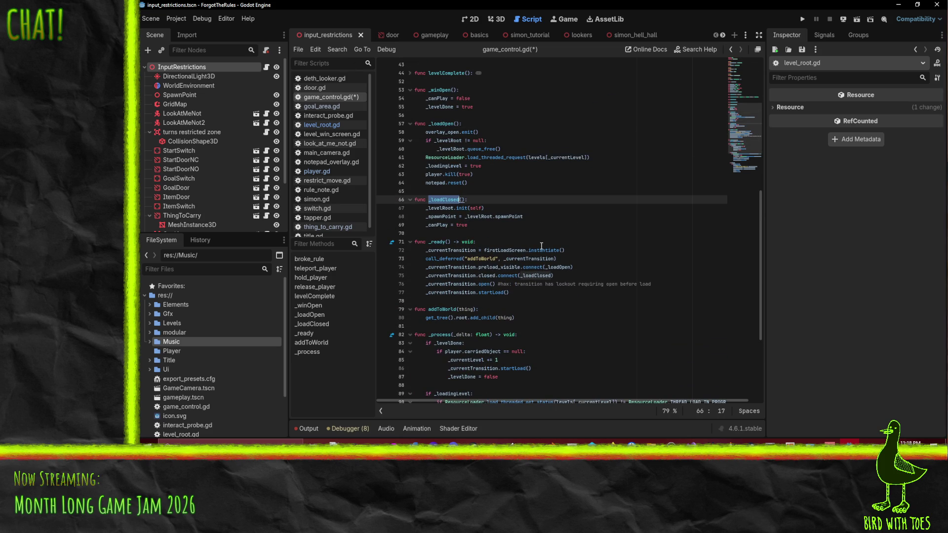
left_click(446, 124)
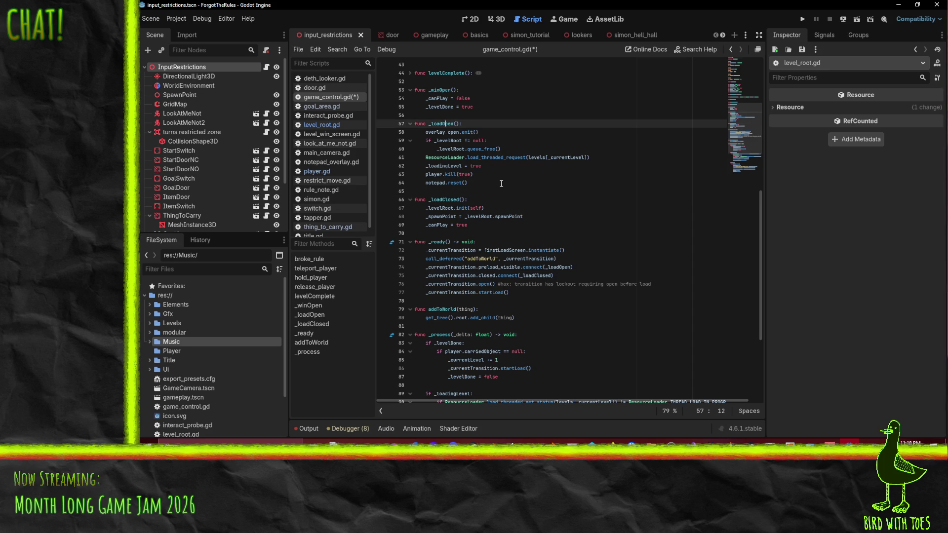
scroll(524, 202, "down", 5)
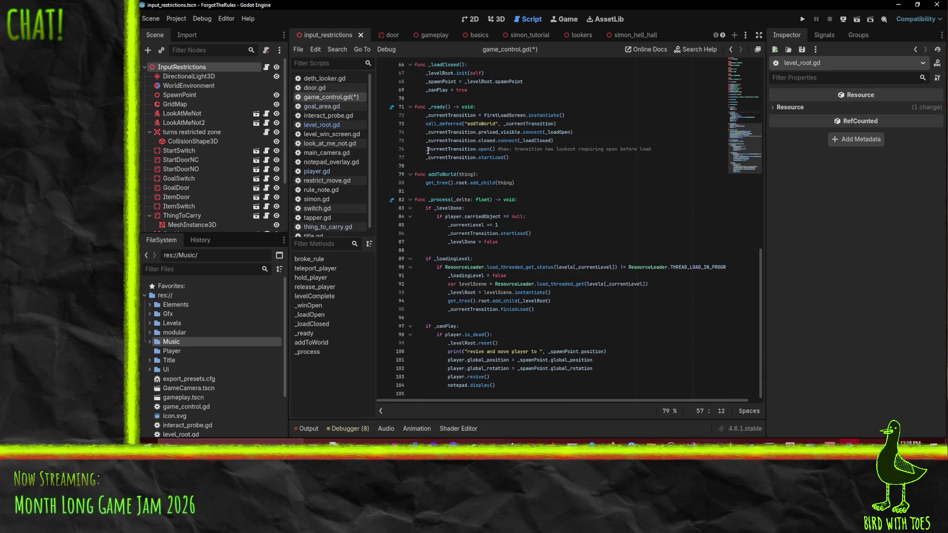
left_click(719, 309)
Step: Add 'bgmPlayer.change_bgm(_levelRoot.bgm' on a new line after finishLoad and save
key("Return")
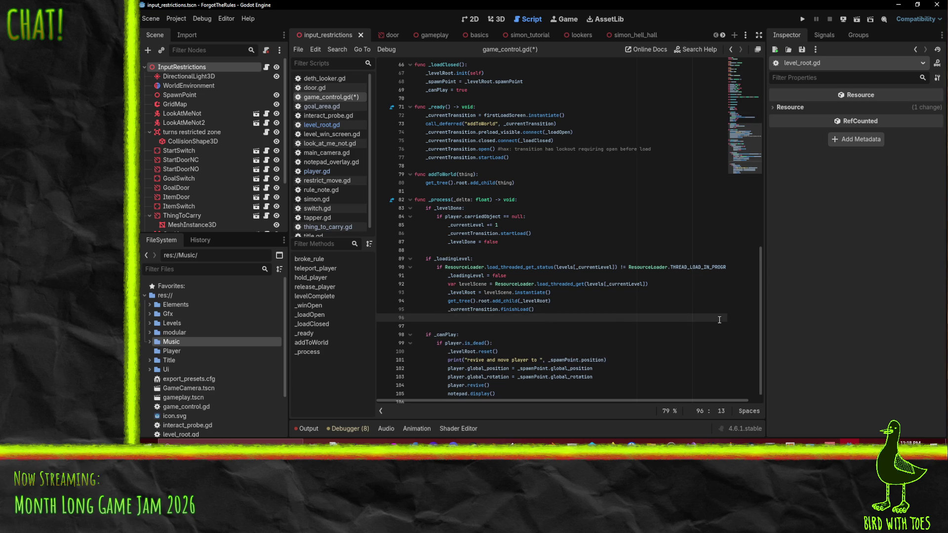
type("bgmPlayer.")
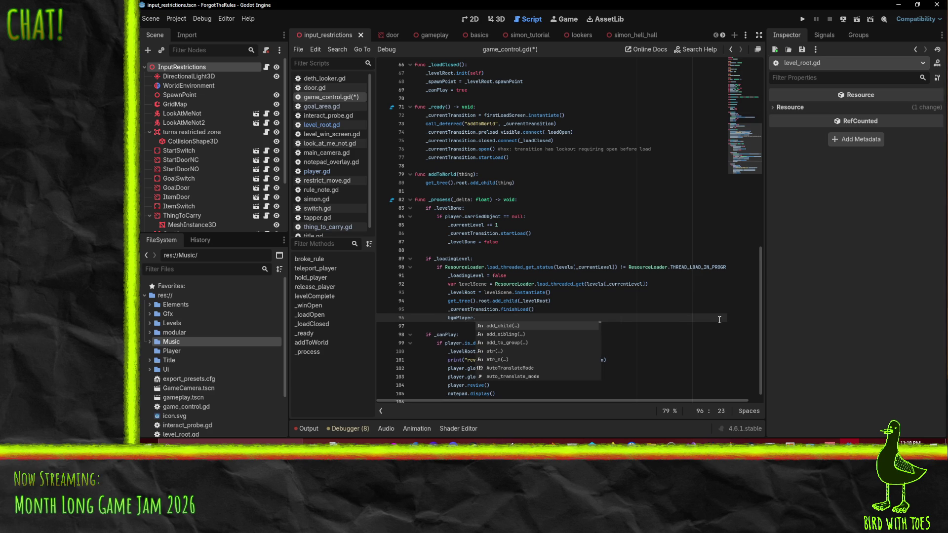
type("change_bgm")
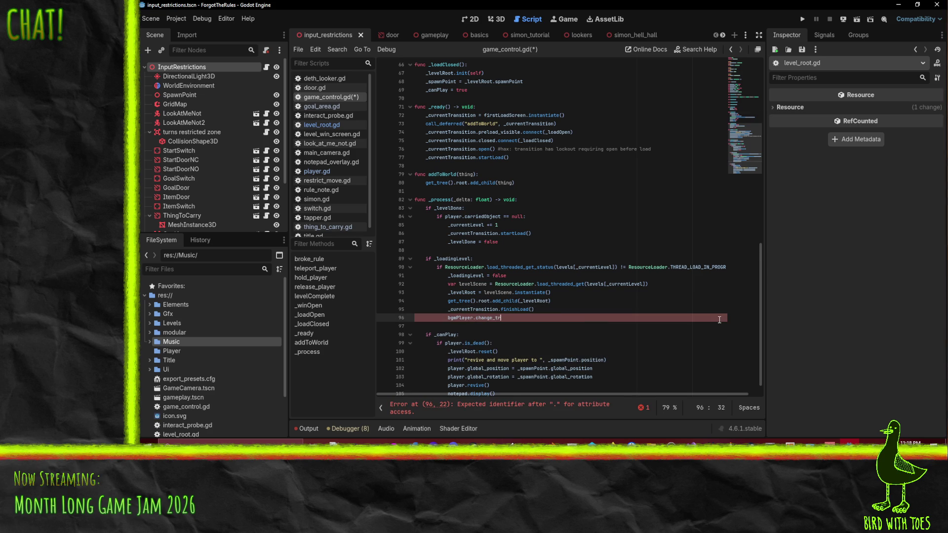
type("(")
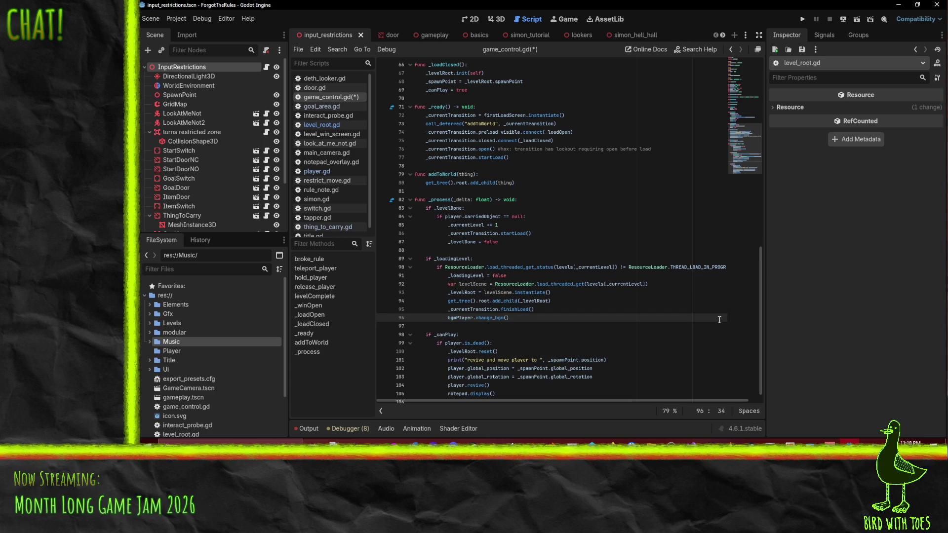
type("_levelRoot.be")
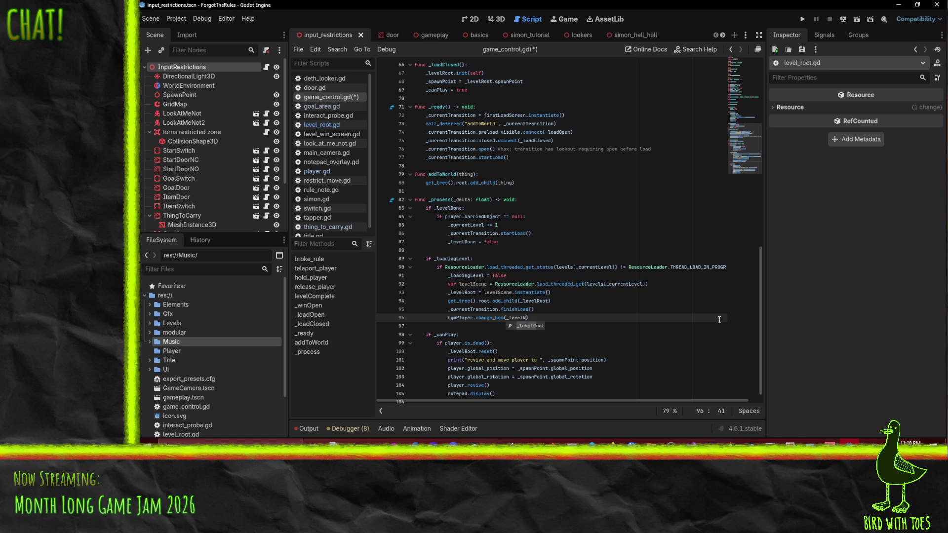
key("BackSpace")
type("gm")
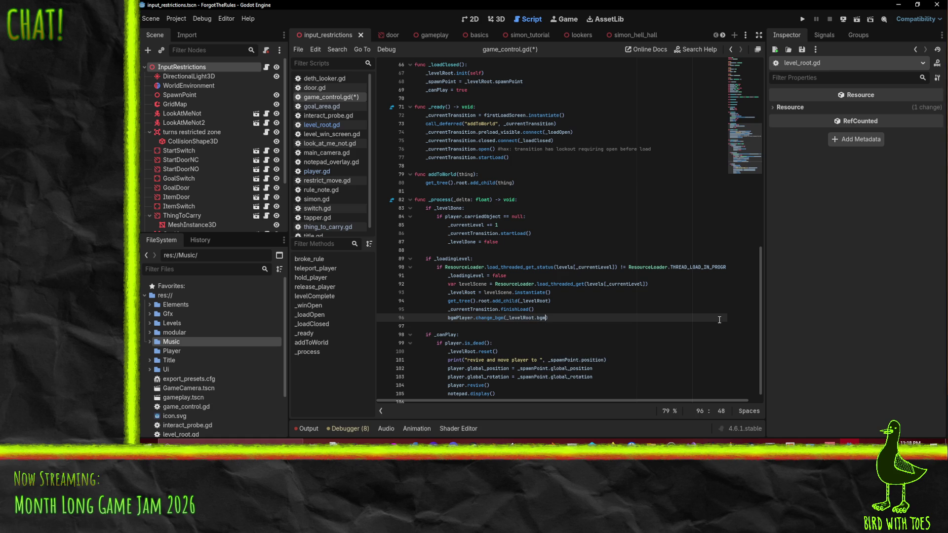
key("Up")
key("ctrl+s")
Step: Close the call so it reads change_bgm(_levelRoot.bgm, 0.5), then save game_control.gd
left_click(587, 317)
double_click(482, 318)
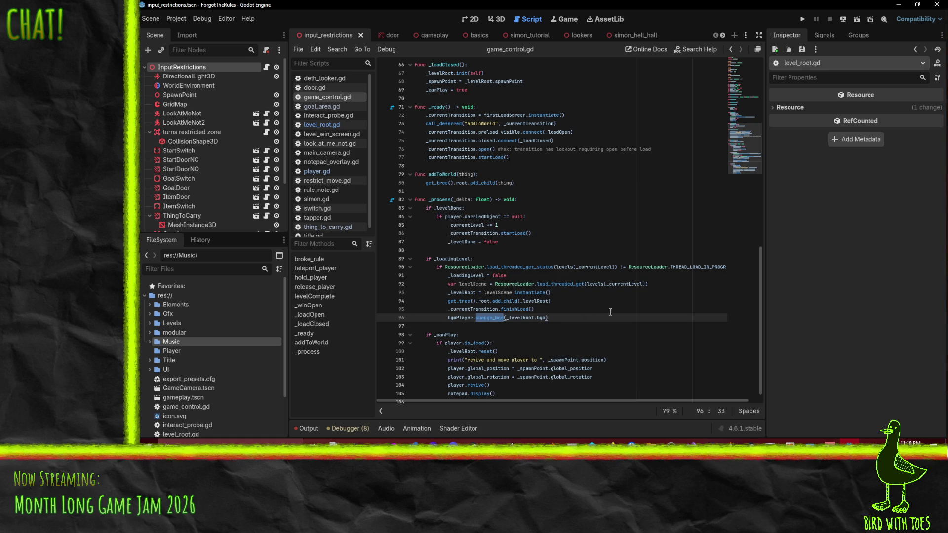
scroll(590, 321, "up", 1)
scroll(595, 321, "down", 1)
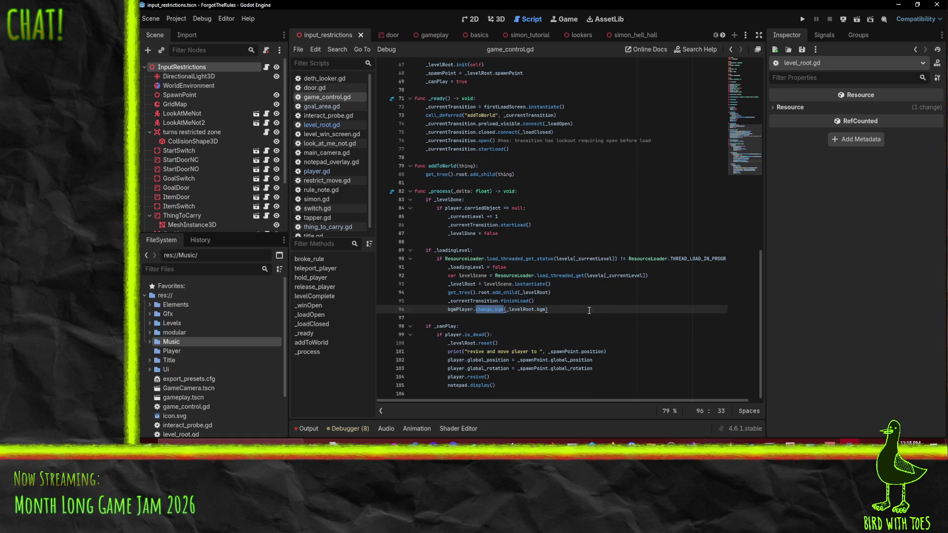
left_click(547, 313)
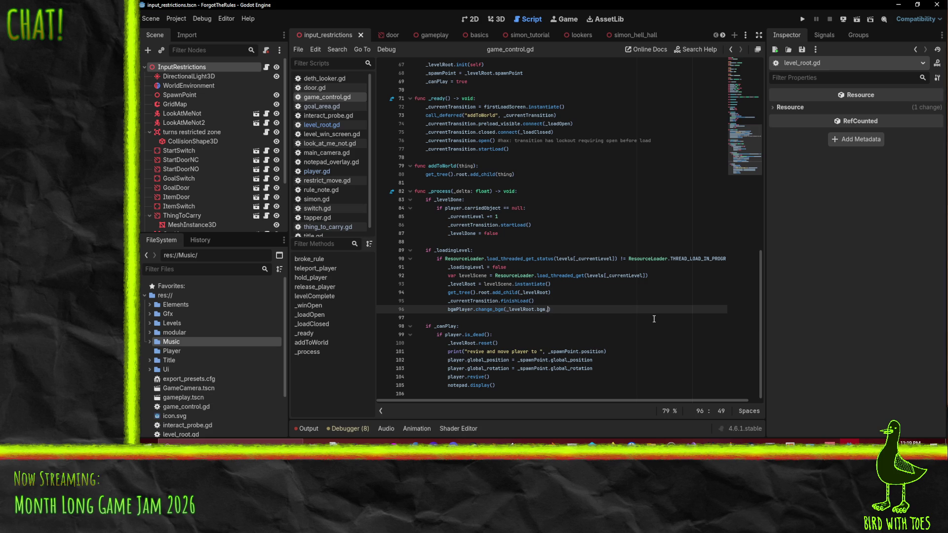
type(")")
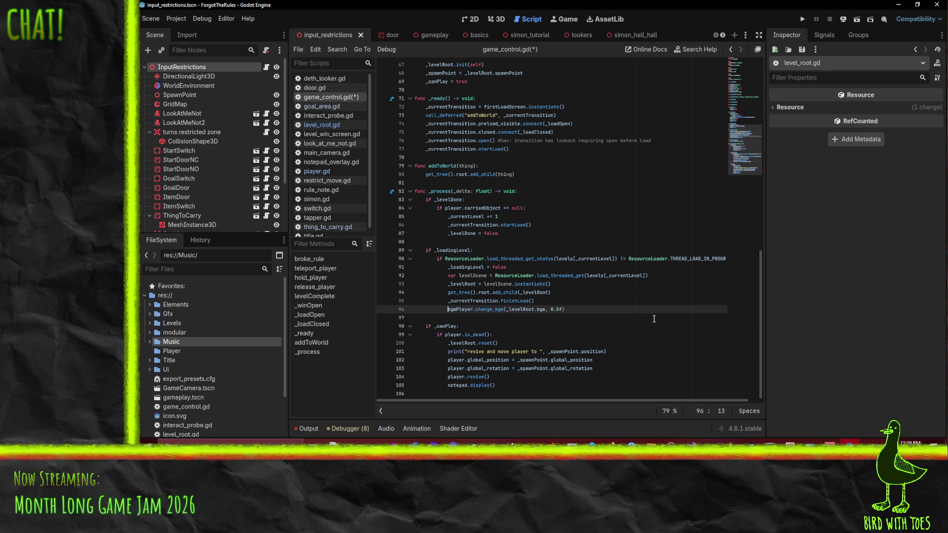
key("ctrl+s")
scroll(577, 323, "up", 1)
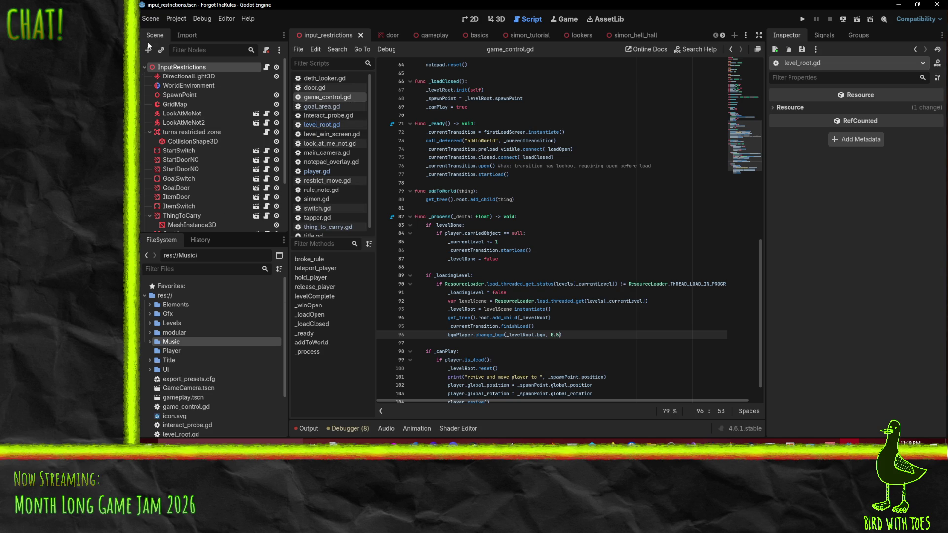
Step: In the gameplay scene, add a plain Node as a child of the Game node
left_click(428, 36)
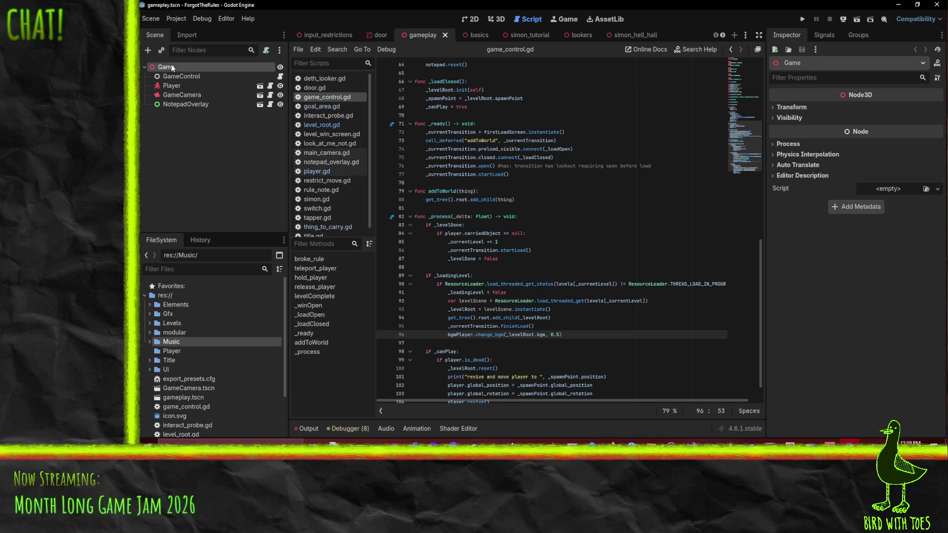
right_click(171, 64)
left_click(220, 75)
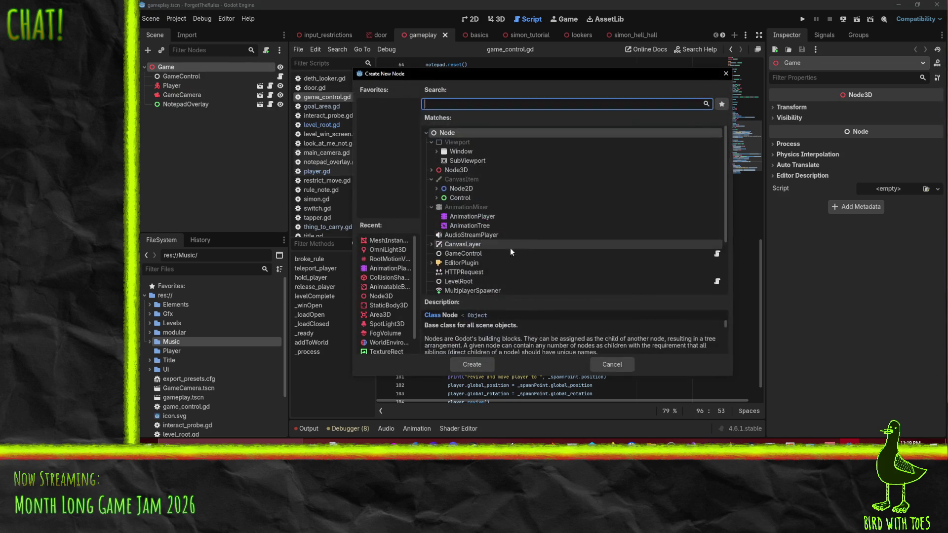
left_click(613, 364)
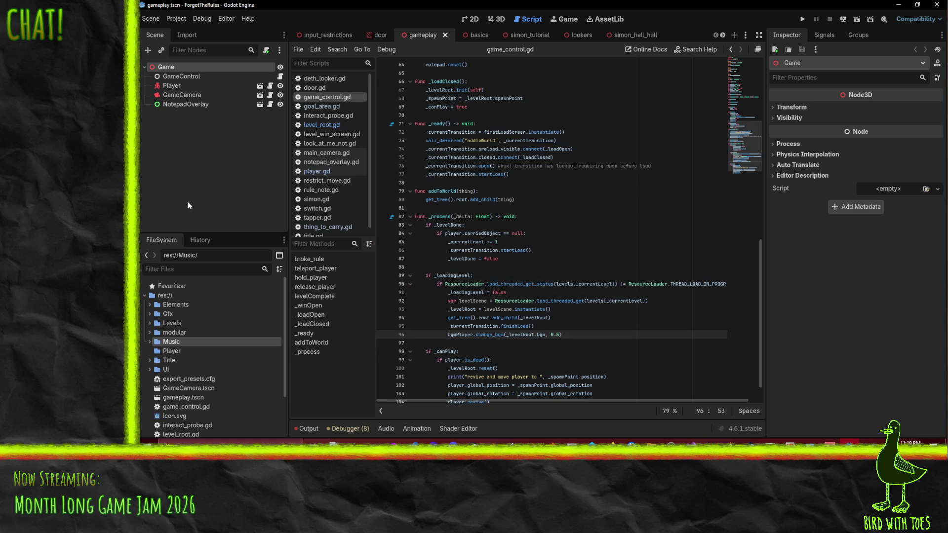
right_click(158, 67)
left_click(217, 74)
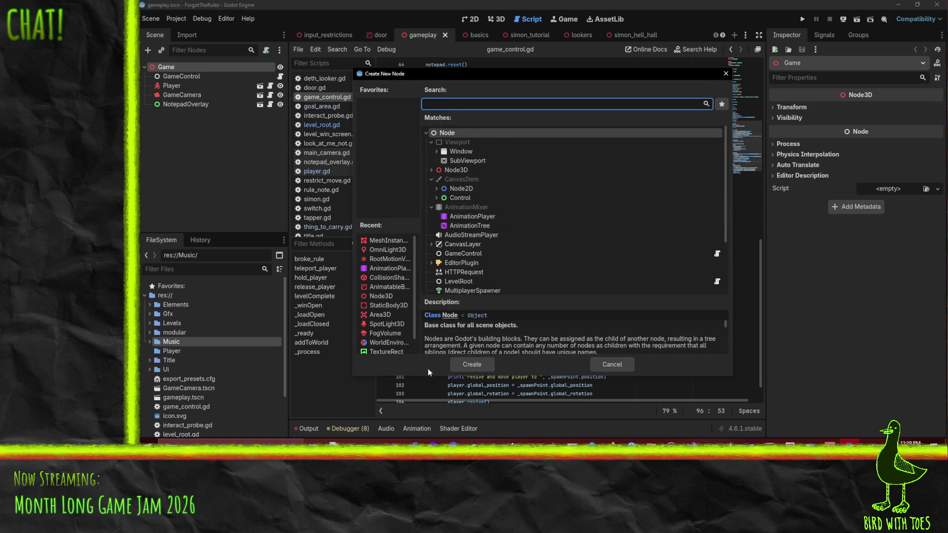
left_click(467, 365)
Step: Add an AudioStreamPlayer2D child under the new Node
right_click(169, 113)
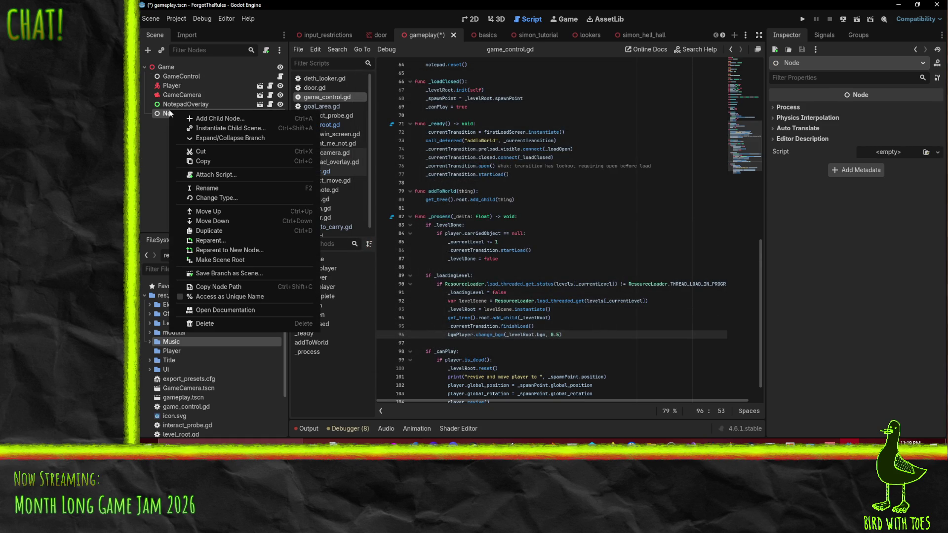
left_click(203, 117)
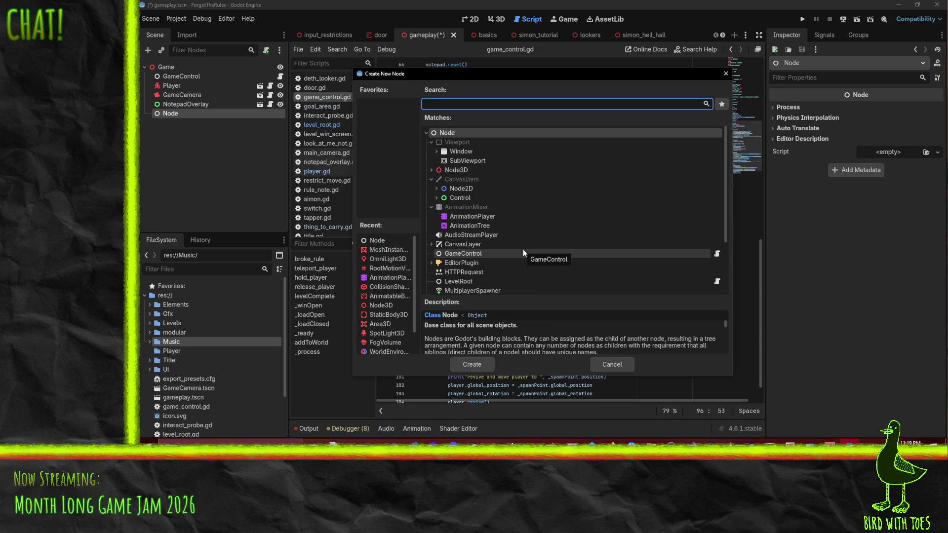
type("a")
key("BackSpace")
type("stream")
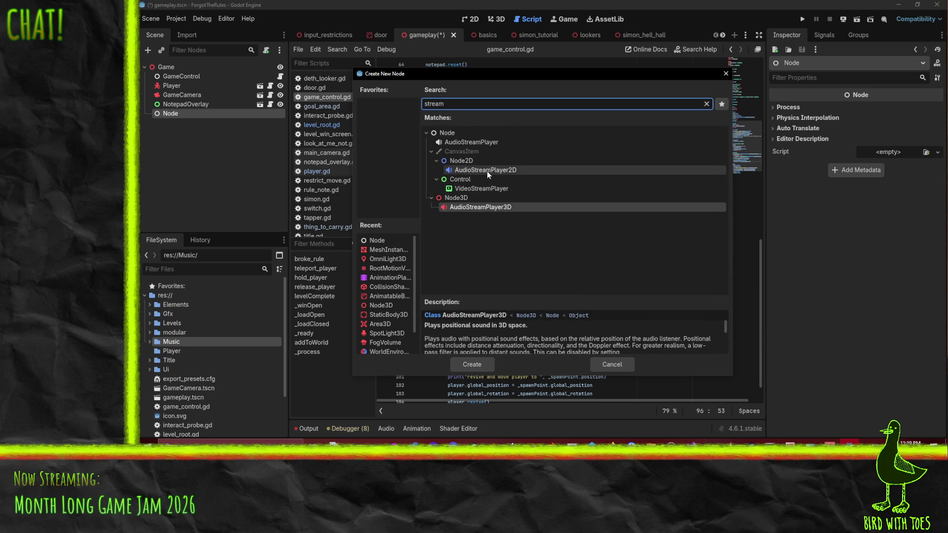
left_click(490, 170)
left_click(478, 361)
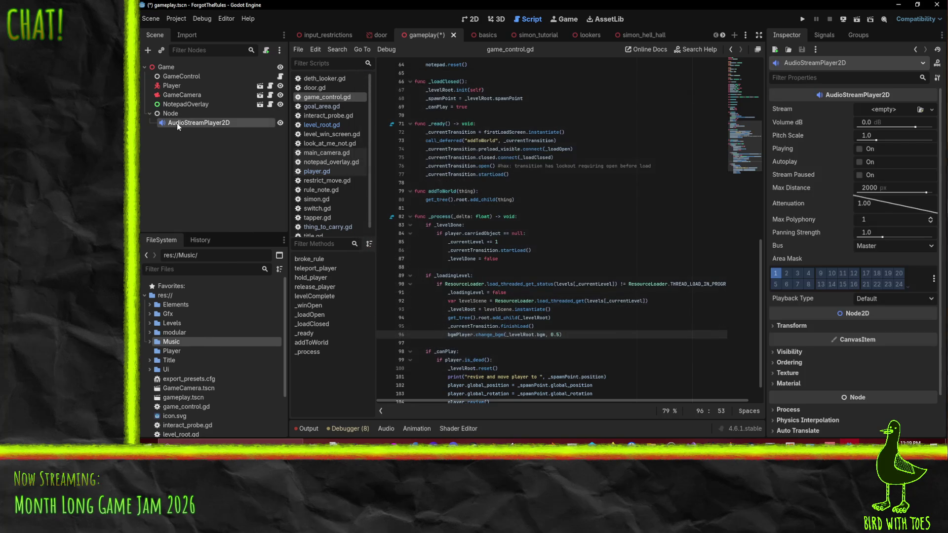
Step: Change the audio player's type to a plain AudioStreamPlayer
right_click(177, 123)
key("Escape")
right_click(179, 123)
key("Escape")
right_click(164, 123)
left_click(236, 211)
type("strea")
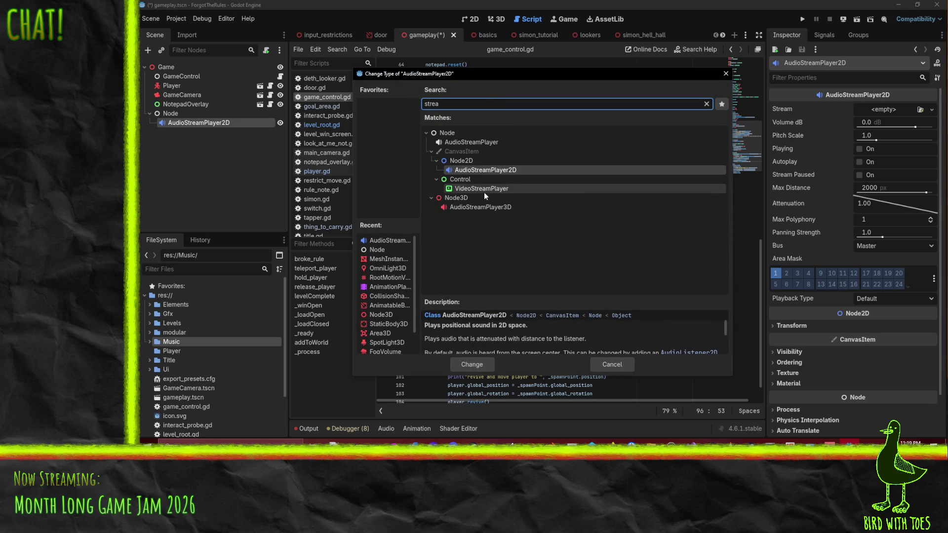
double_click(462, 143)
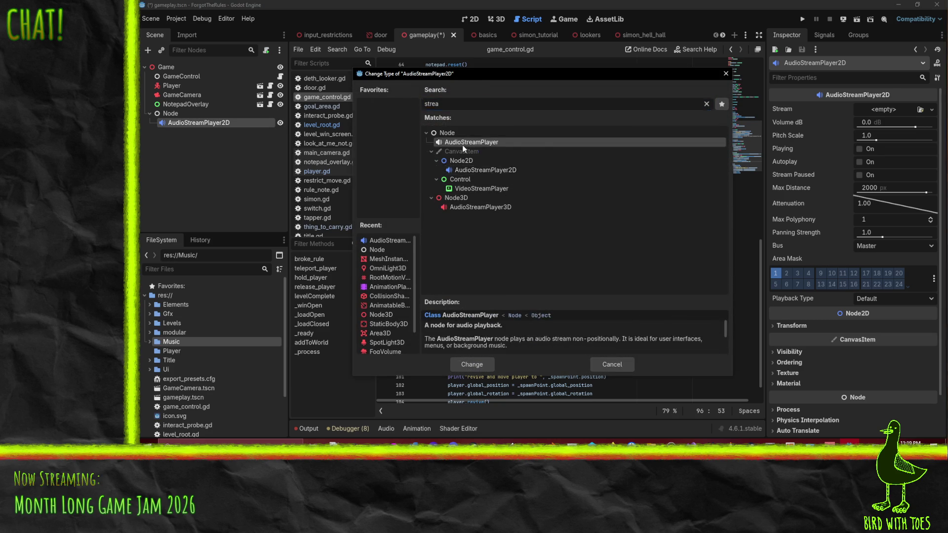
Step: Duplicate the audio player and name the two MusicTrack1 and MusicTrack2
right_click(202, 125)
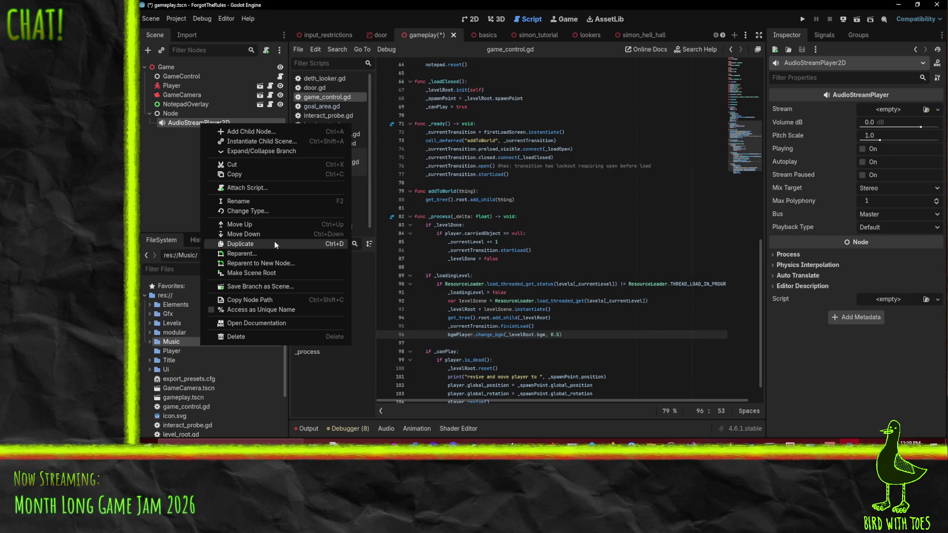
left_click(241, 243)
left_click(207, 122)
key("F2")
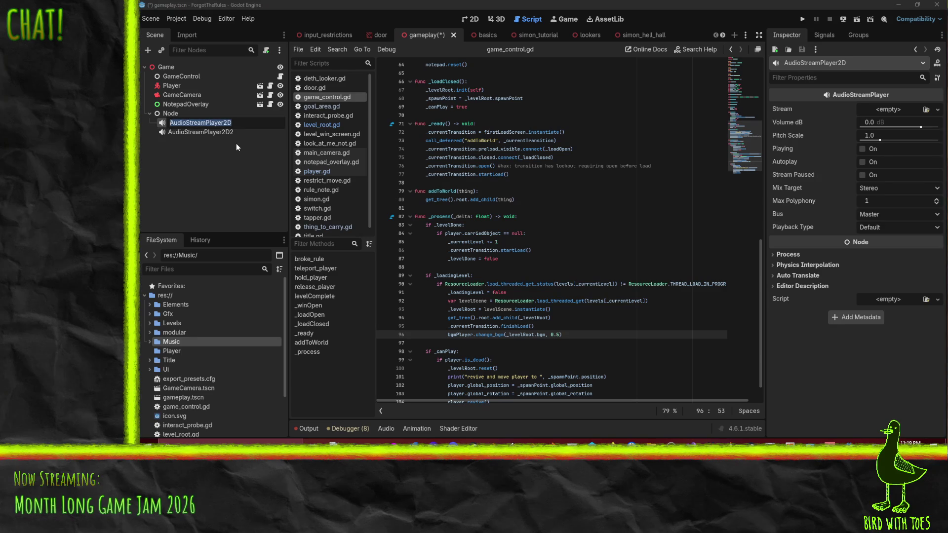
type("MusicTrack1")
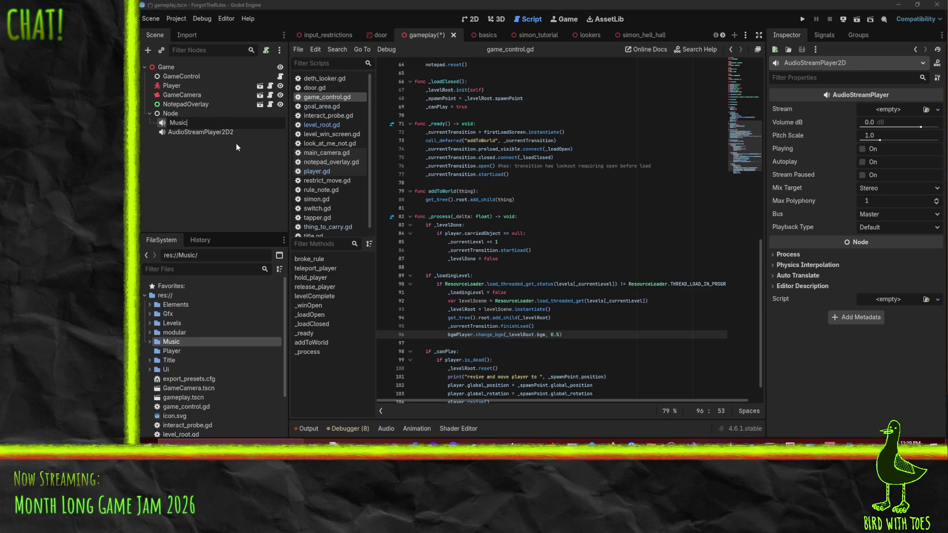
key("Return")
key("Down")
key("F2")
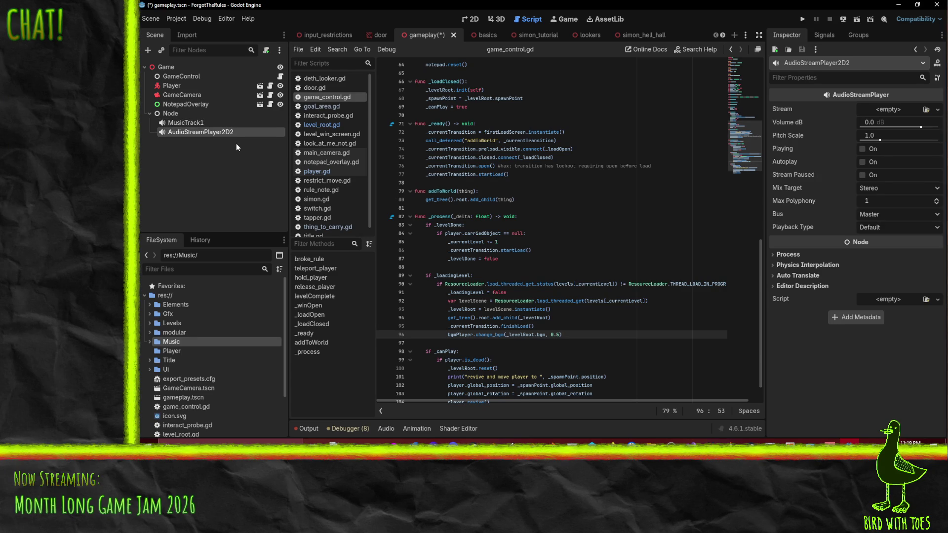
type("MusicTrack2")
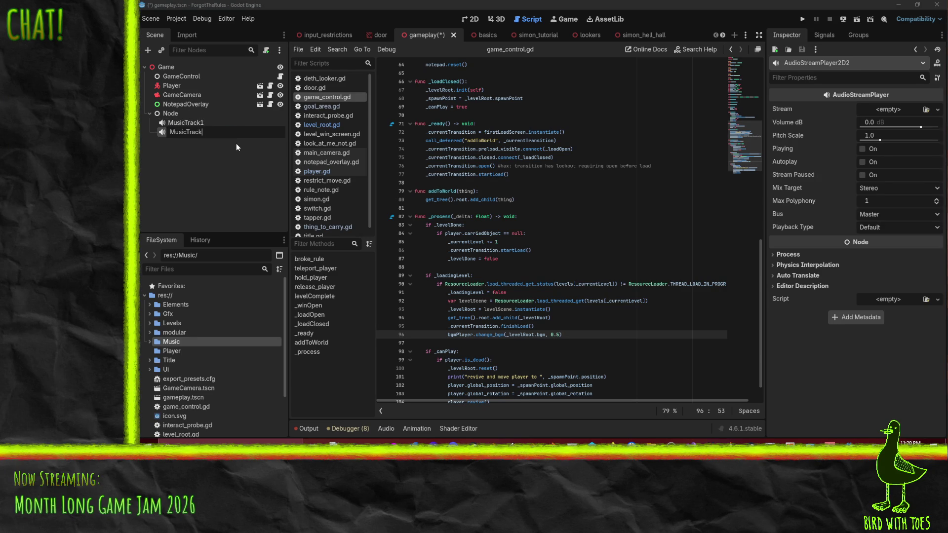
key("Return")
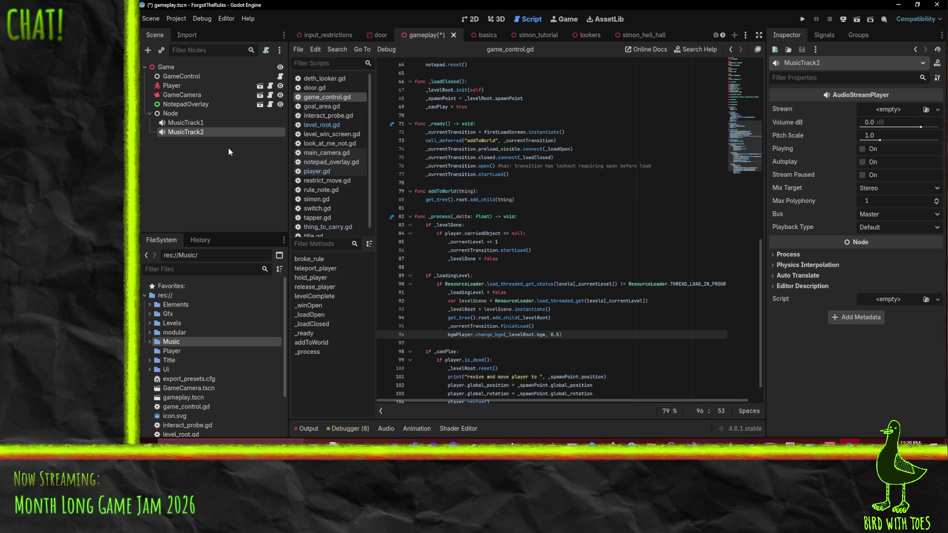
Step: Add an AnimationPlayer child under Node and move it above MusicTrack1
right_click(175, 113)
left_click(203, 120)
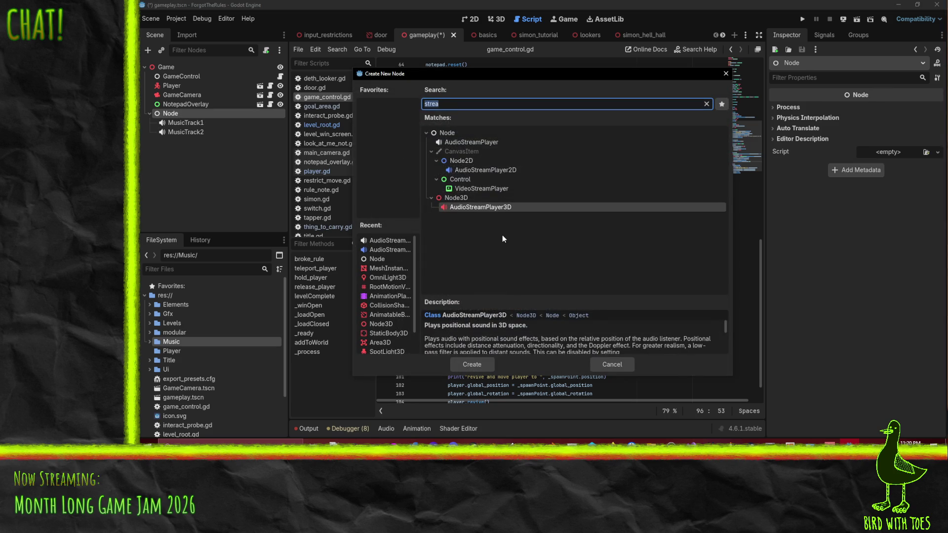
type("animation")
left_click(479, 152)
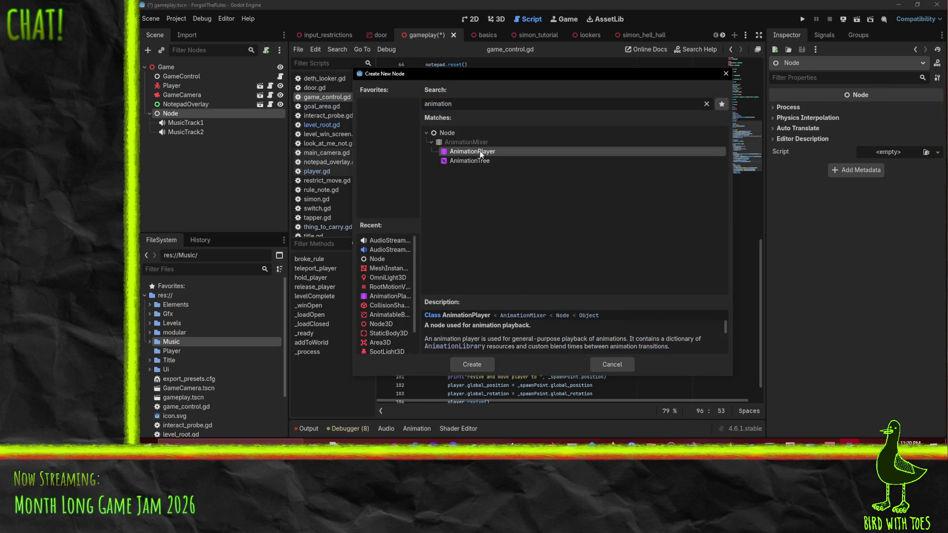
left_click(471, 364)
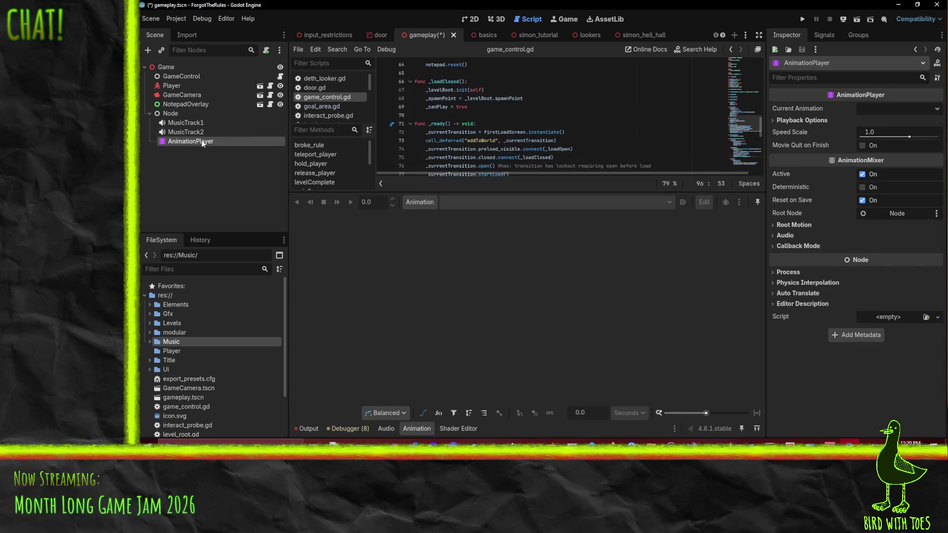
left_click_drag(203, 141, 196, 123)
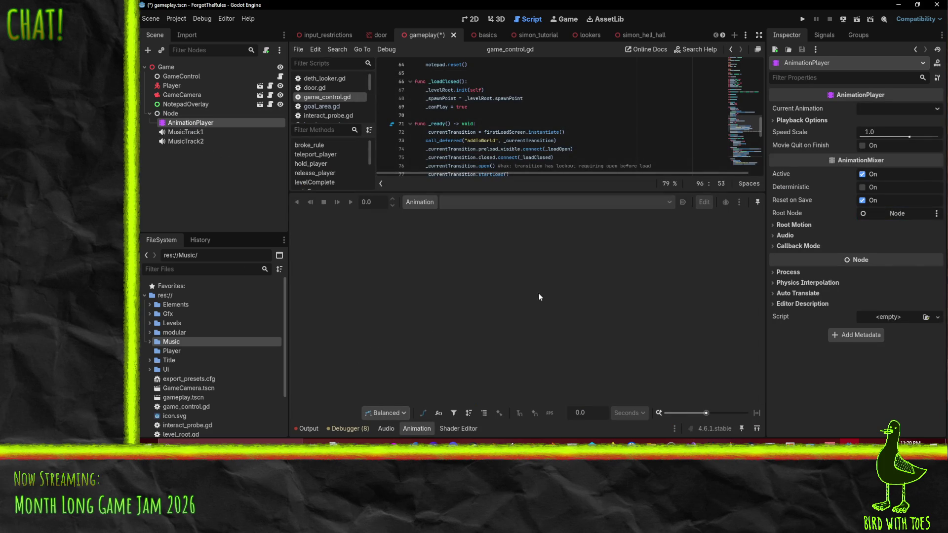
Step: Create two new animations named ToTrack2 and ToTrack1
left_click(427, 201)
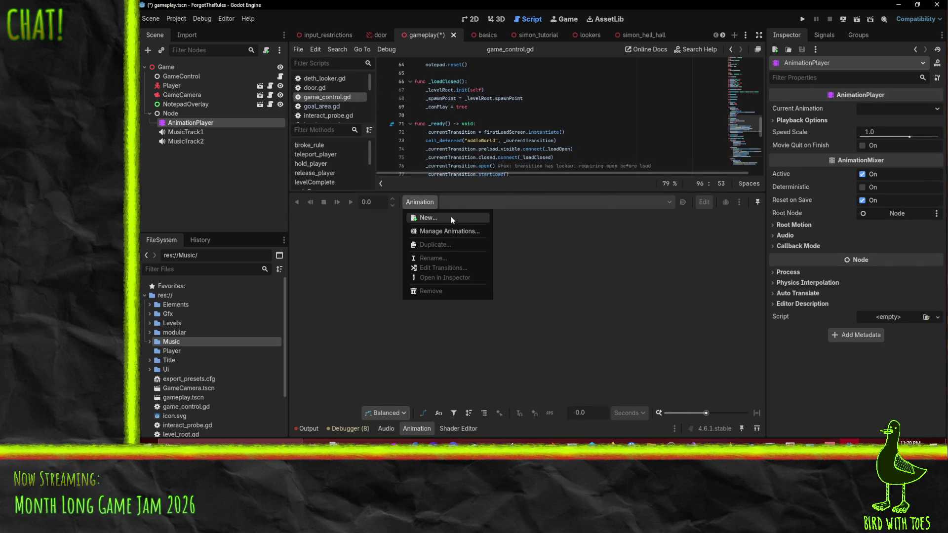
left_click(429, 216)
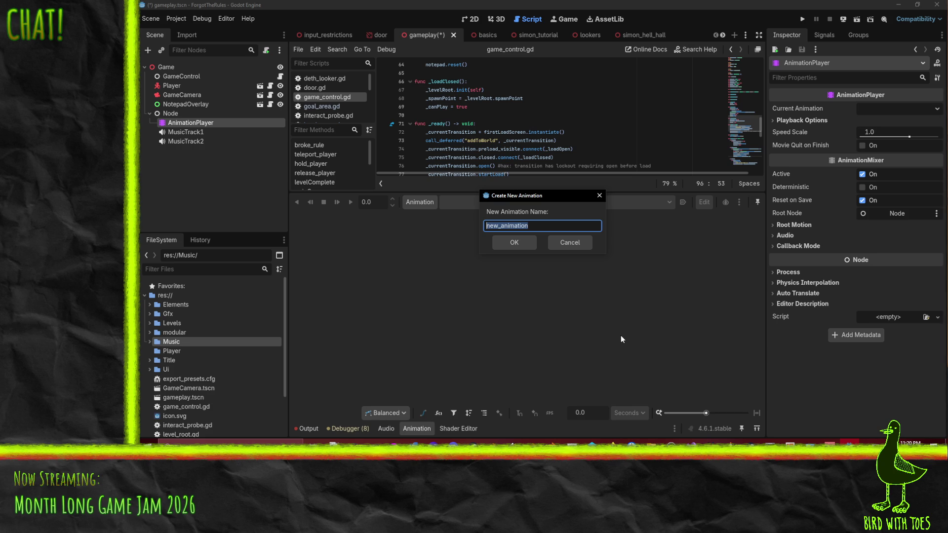
type("ToTrack")
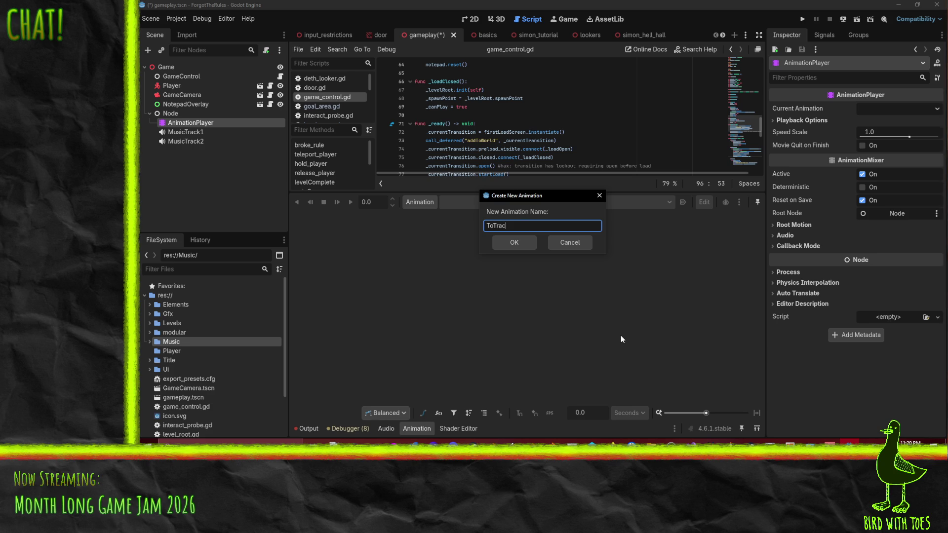
type("2")
key("Return")
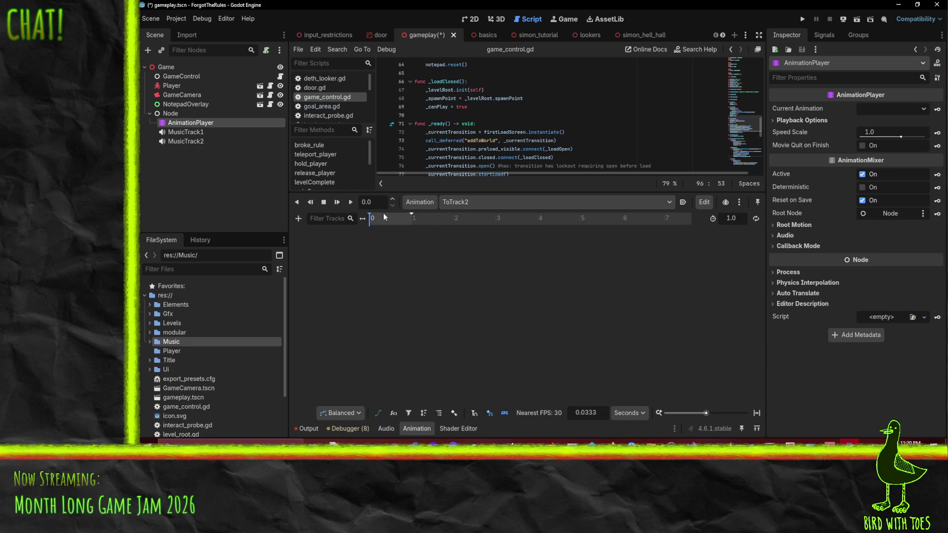
left_click(420, 202)
left_click(429, 218)
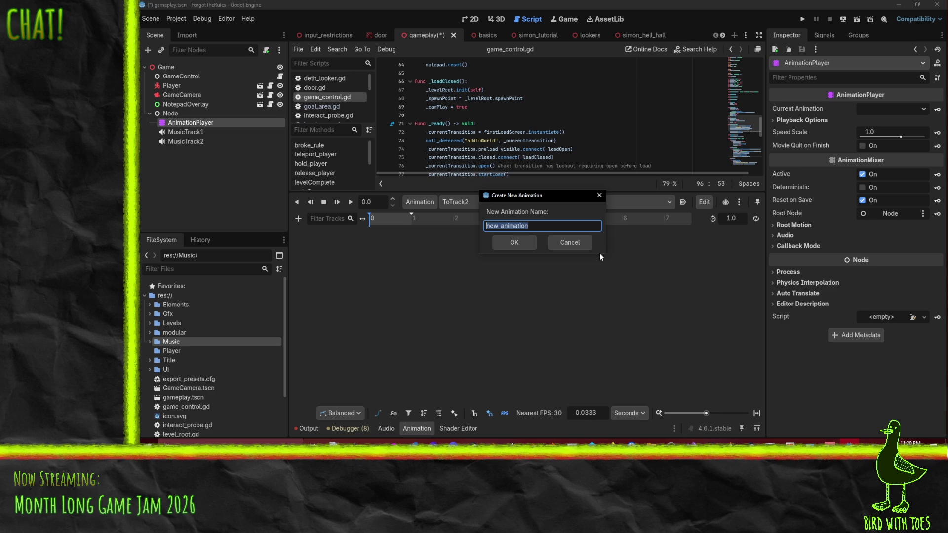
type("ToTrack1")
key("Return")
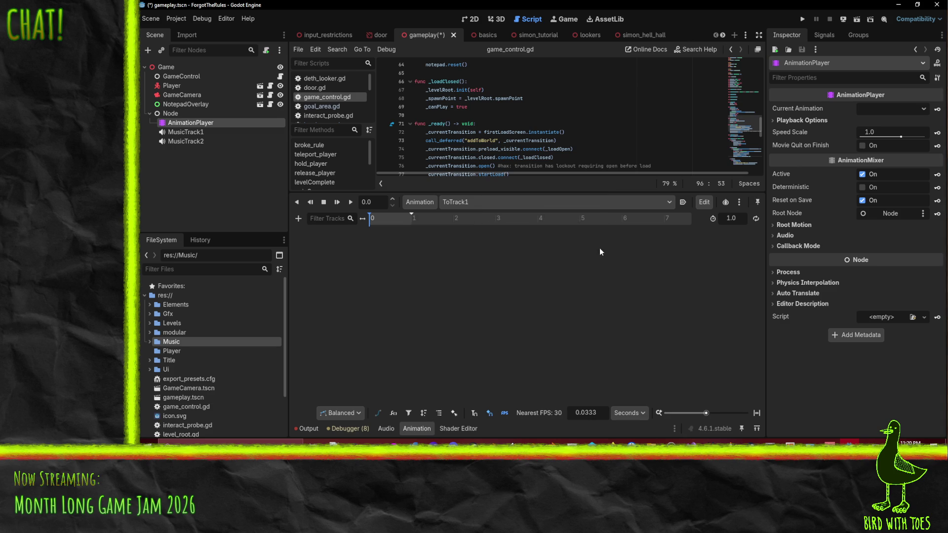
Step: In ToTrack1, add a MusicTrack1 volume_db track with its keyframe at 1 second
left_click(185, 132)
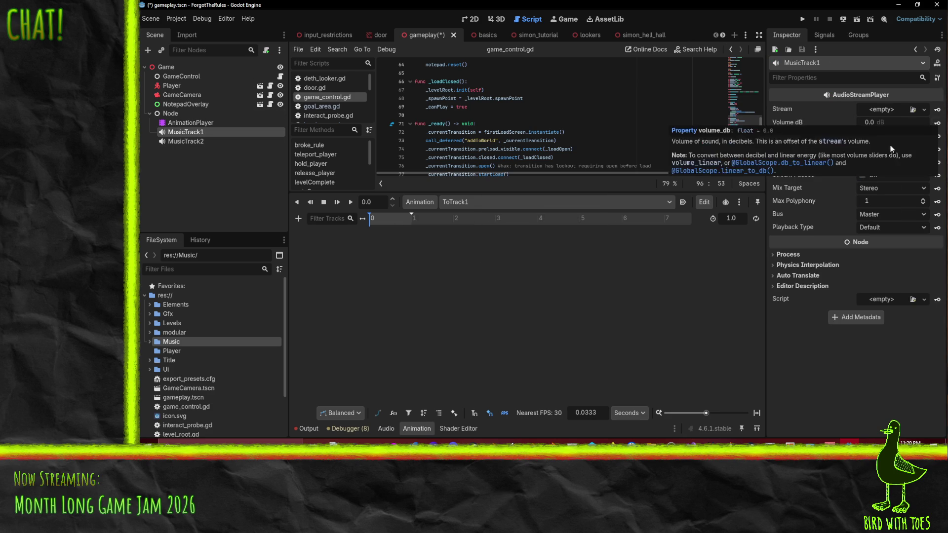
left_click(938, 123)
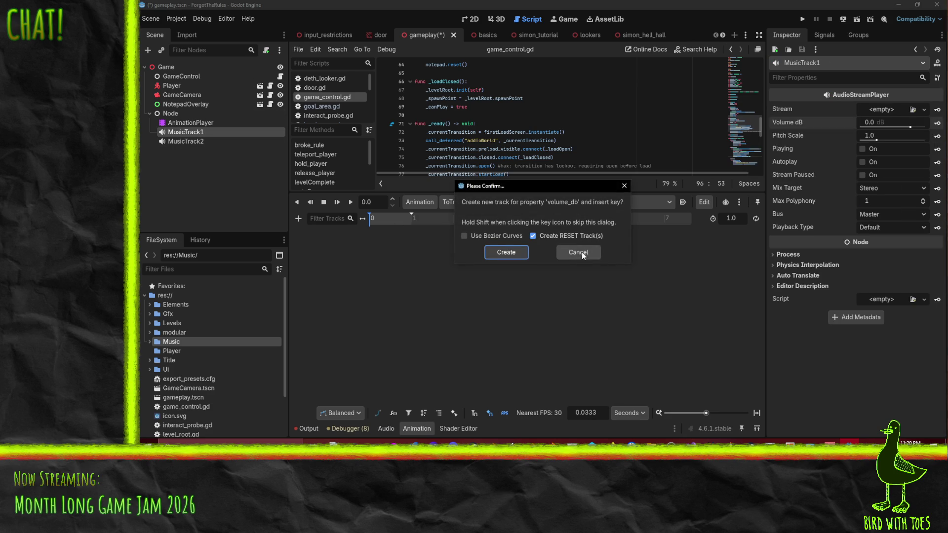
left_click(511, 252)
left_click(371, 249)
left_click_drag(371, 249, 412, 249)
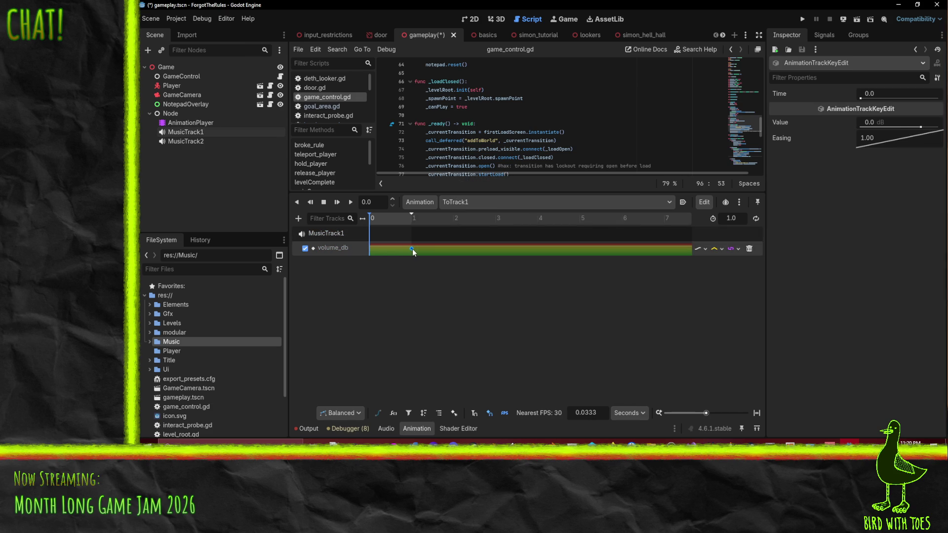
Step: Key MusicTrack2's volume_db at the start and at -80 dB at 1 second
left_click(192, 142)
left_click(936, 128)
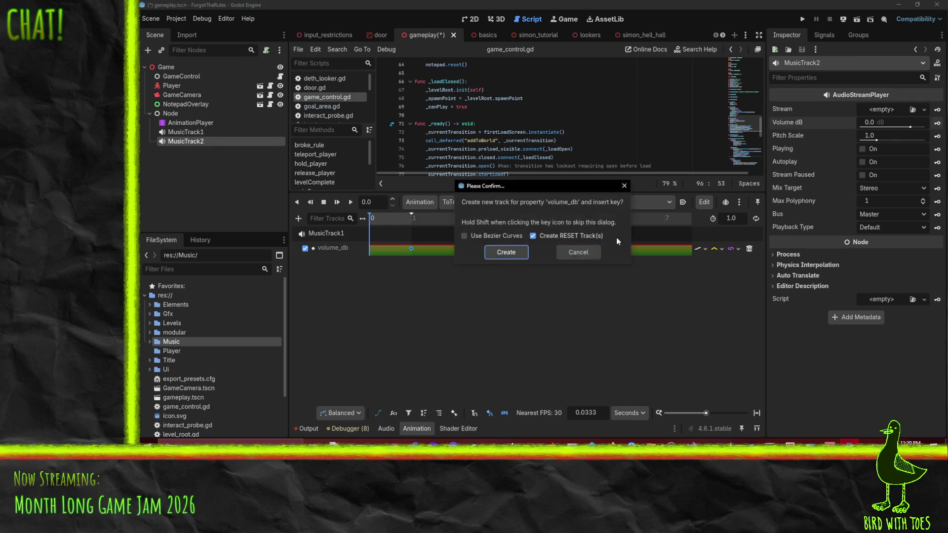
left_click(510, 251)
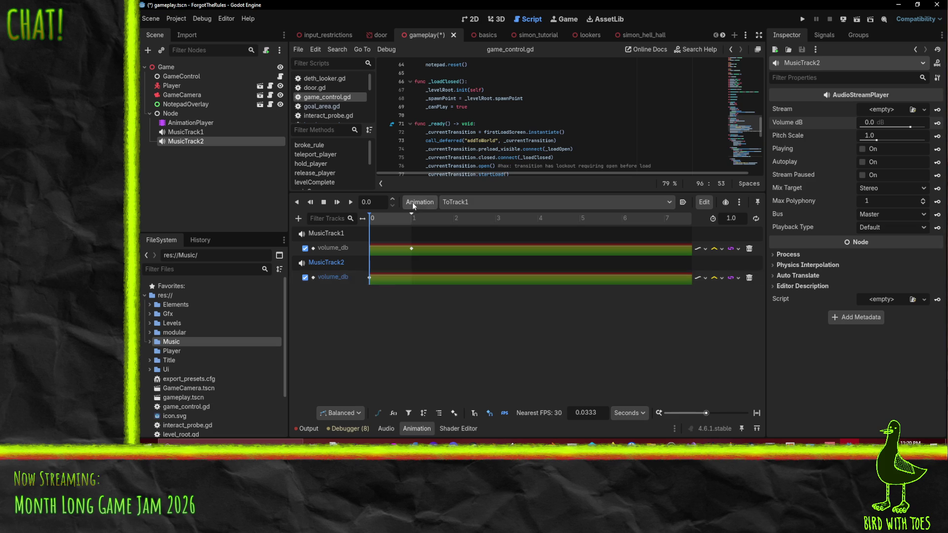
left_click(412, 218)
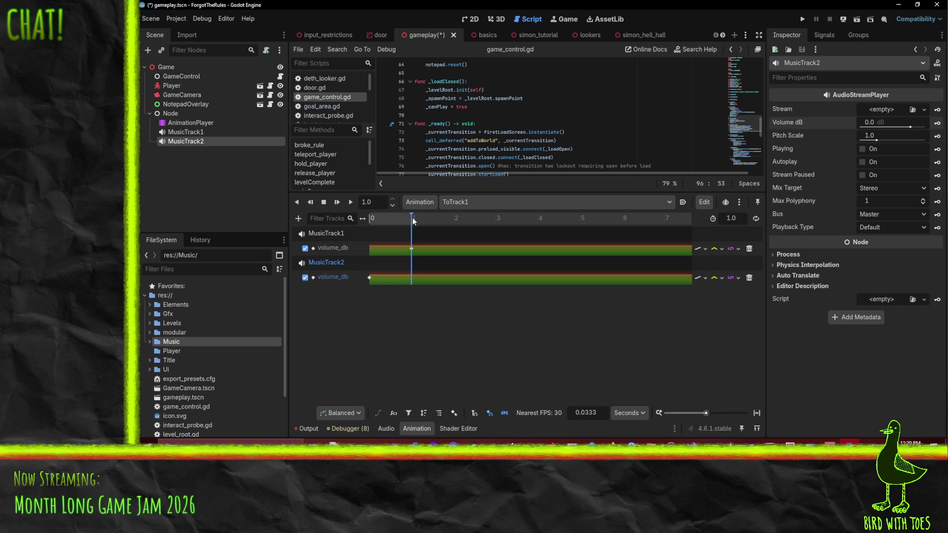
left_click(938, 123)
left_click_drag(910, 127, 800, 127)
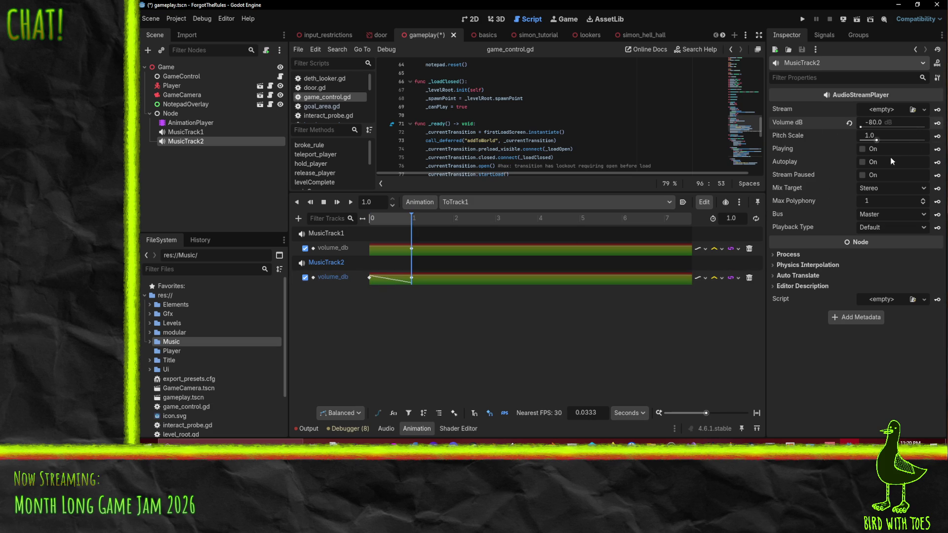
left_click_drag(381, 218, 370, 220)
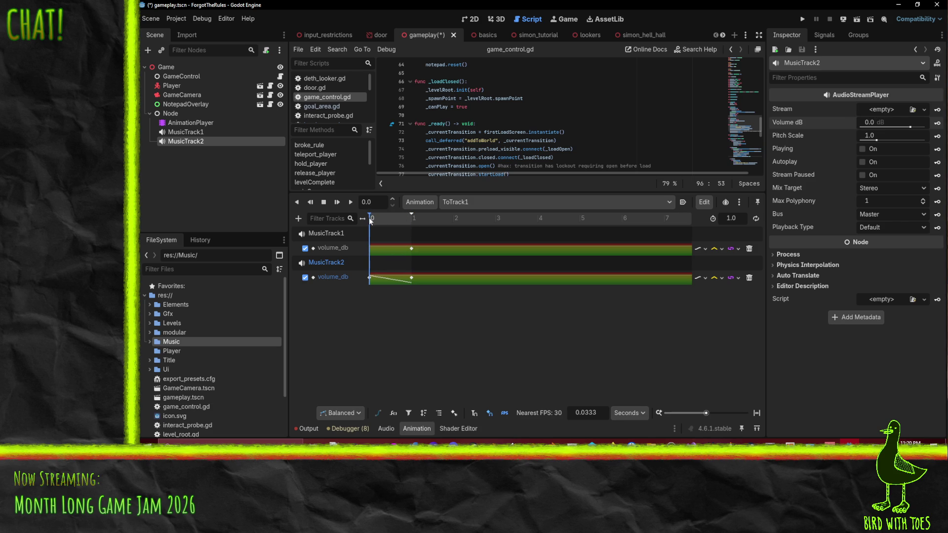
left_click_drag(911, 128, 860, 128)
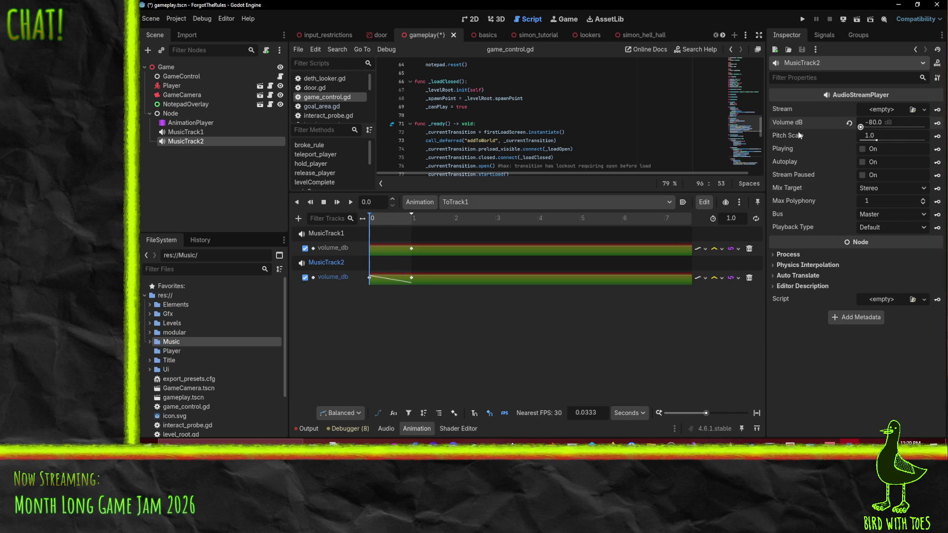
left_click(937, 123)
key("ctrl+z")
Step: Key MusicTrack1's volume_db at -80 dB at the start of ToTrack1
key("Up")
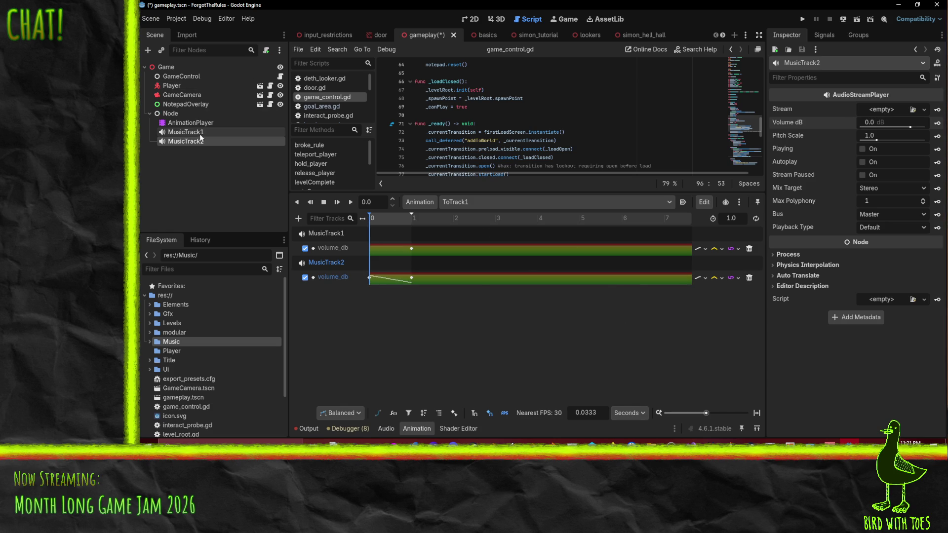
left_click_drag(896, 122, 861, 124)
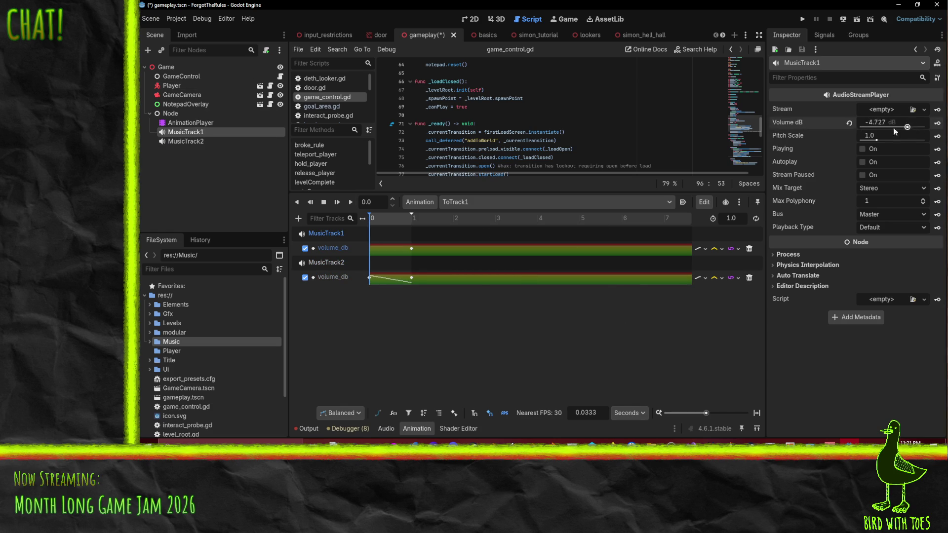
left_click(937, 123)
mouse_move(386, 221)
left_mouse_down()
mouse_move(414, 221)
mouse_move(382, 222)
left_mouse_up()
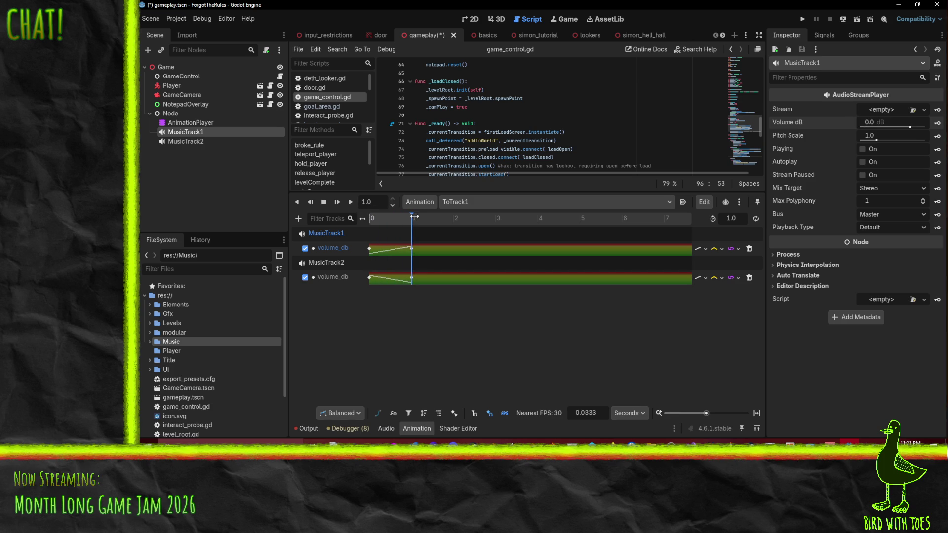
Step: Play back the ToTrack1 crossfade to preview it, then rewind to the start
key("shift+d")
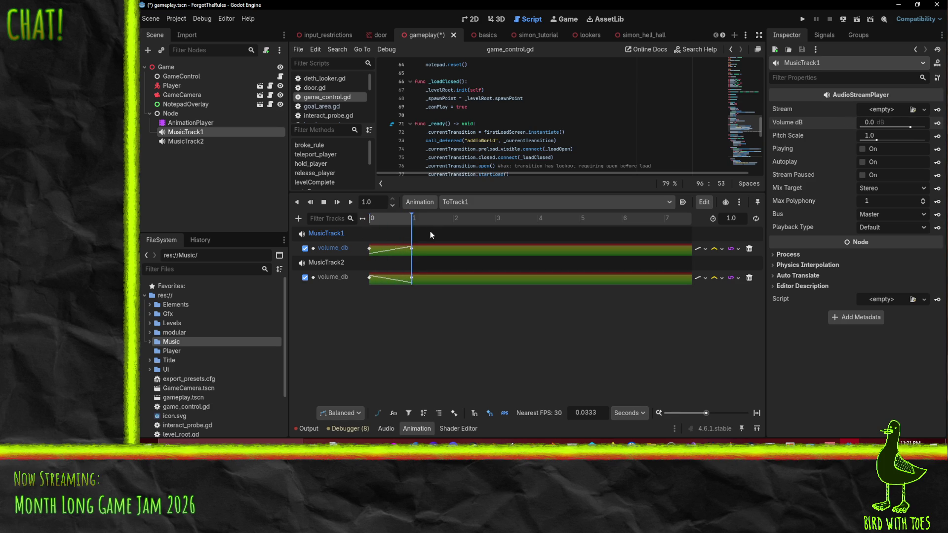
key("s")
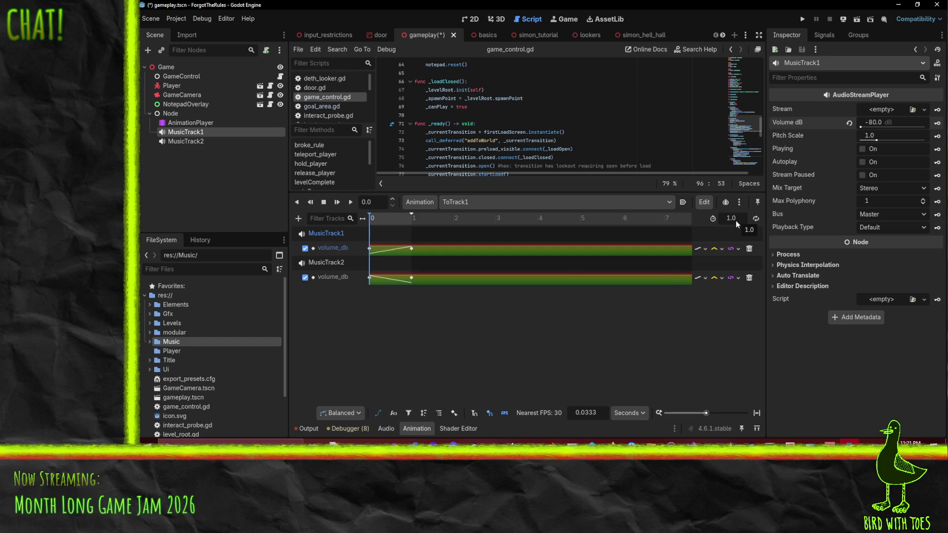
left_click(385, 218)
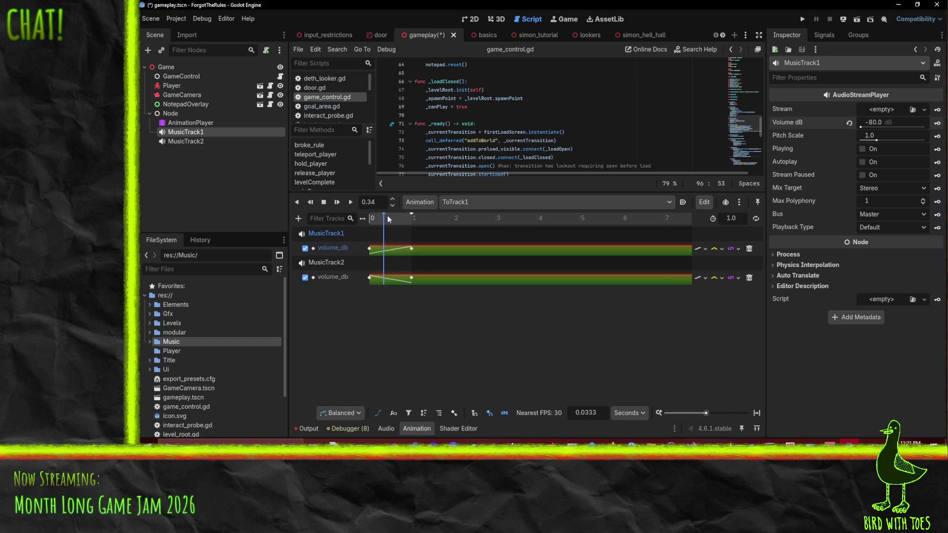
left_click_drag(389, 219, 346, 221)
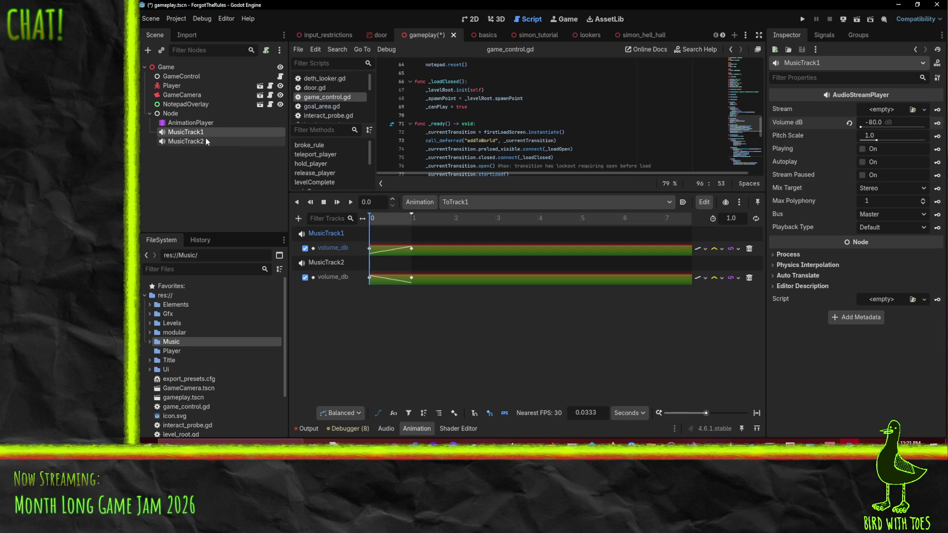
left_click(464, 202)
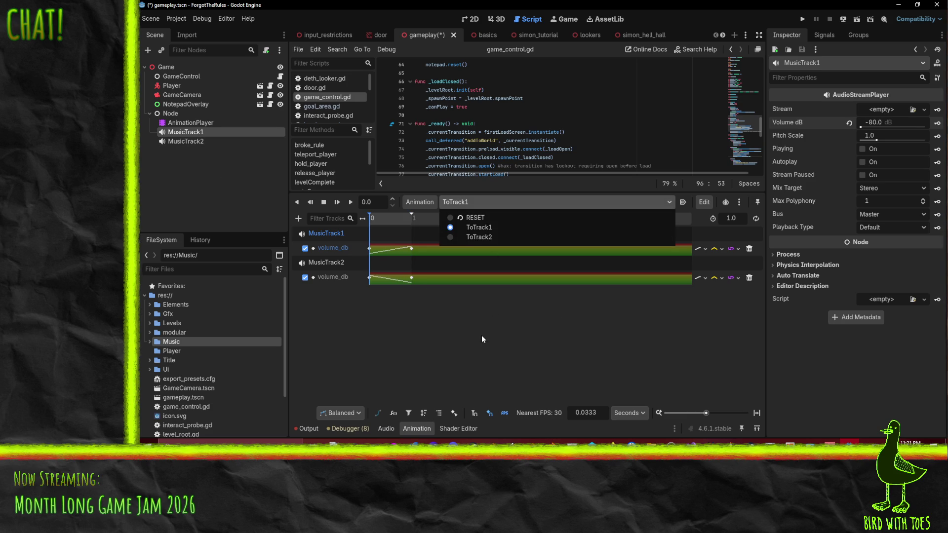
Step: In ToTrack2, key MusicTrack1's volume_db at 0 s and again at 1 s
left_click(492, 238)
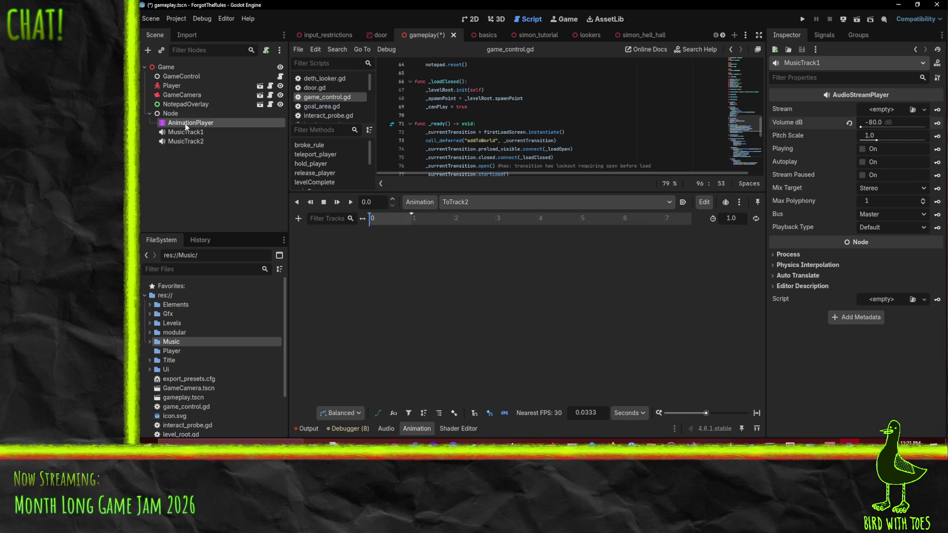
left_click(939, 124)
left_click(506, 249)
left_click(421, 223)
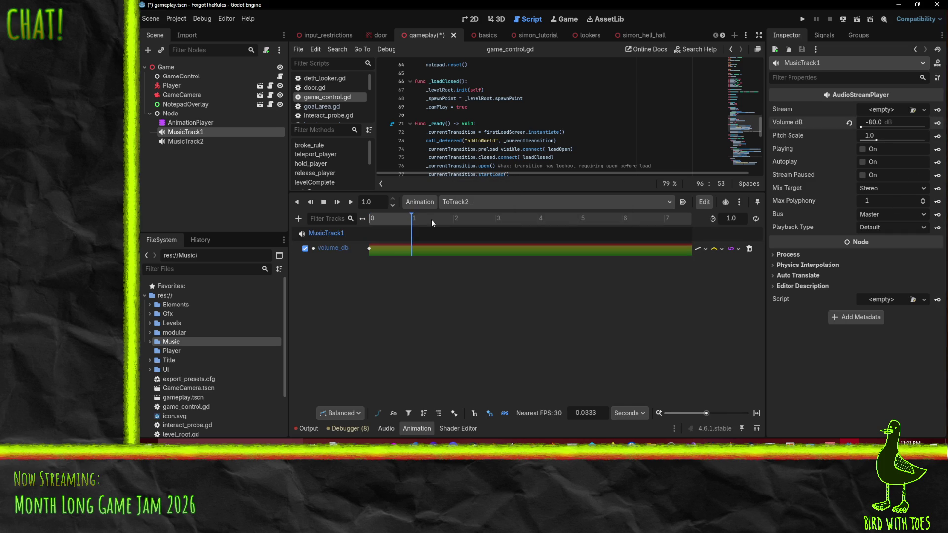
left_click(884, 124)
type("-")
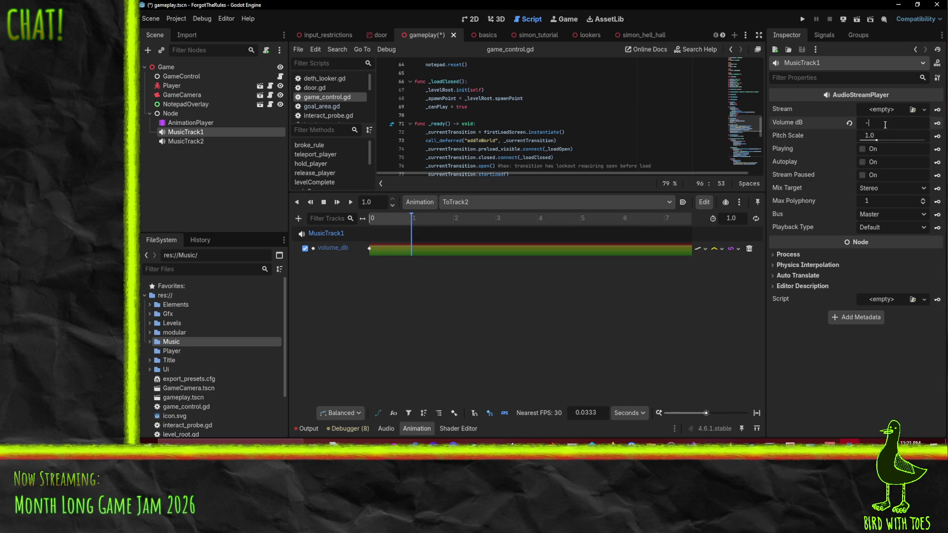
key("Return")
left_click(938, 124)
Step: Key MusicTrack2's volume_db at the start and at -80 dB at 1 second
left_click(186, 142)
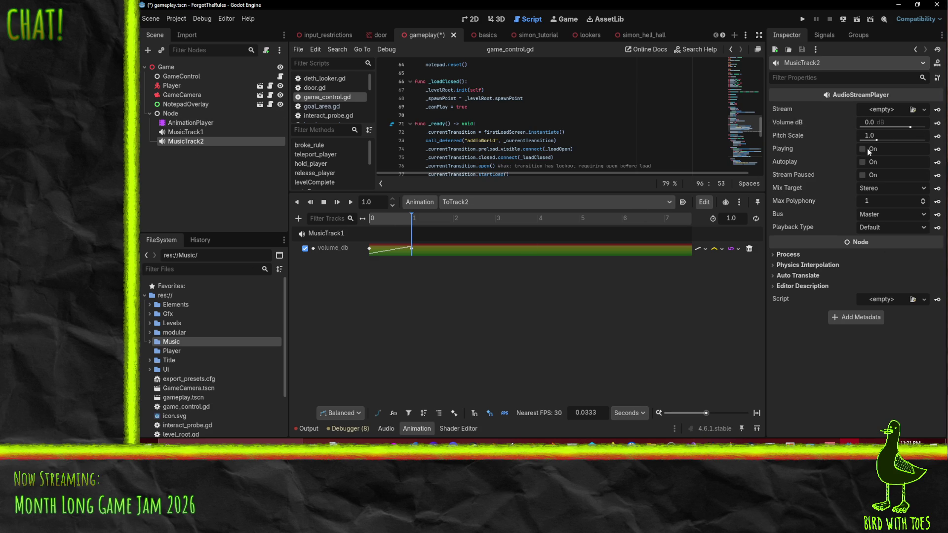
left_click_drag(413, 218, 346, 221)
left_click(938, 122)
left_click(506, 254)
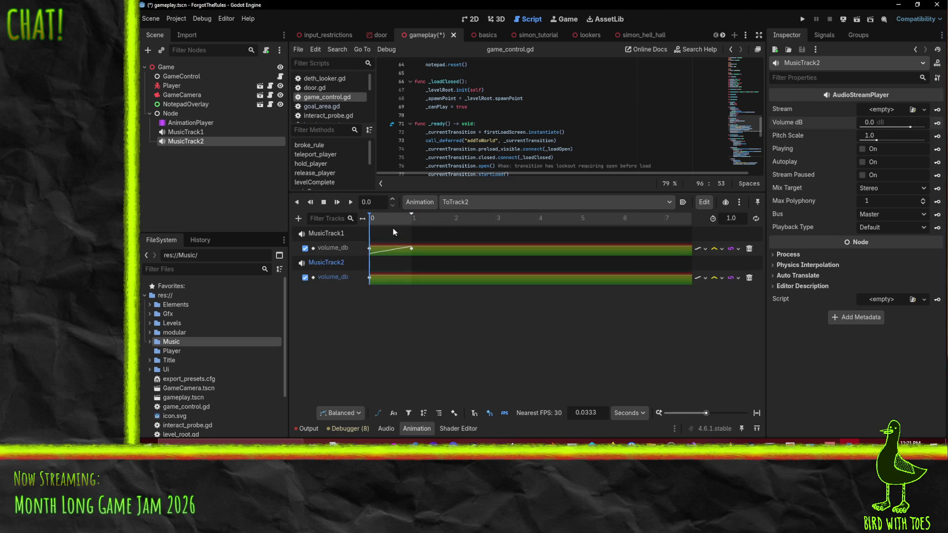
left_click(412, 219)
left_click_drag(862, 124, 852, 135)
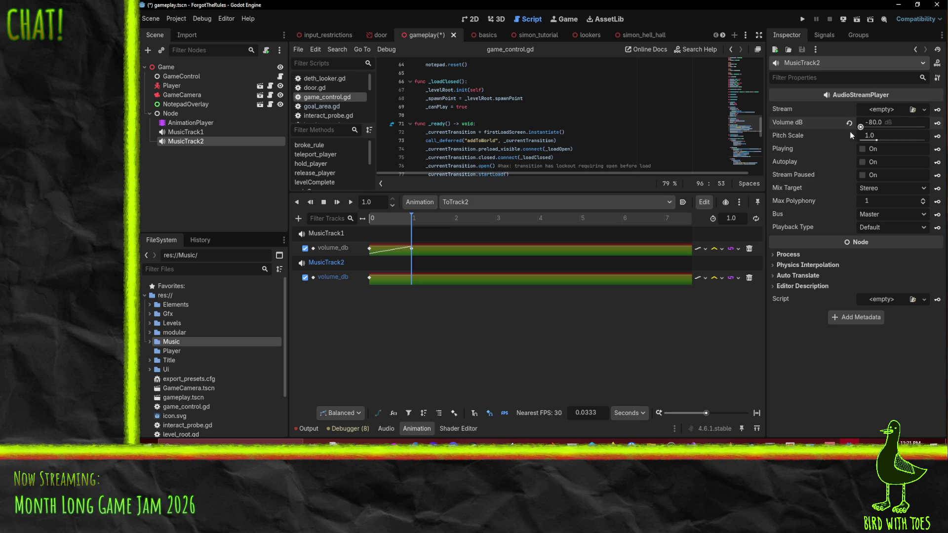
left_click(939, 123)
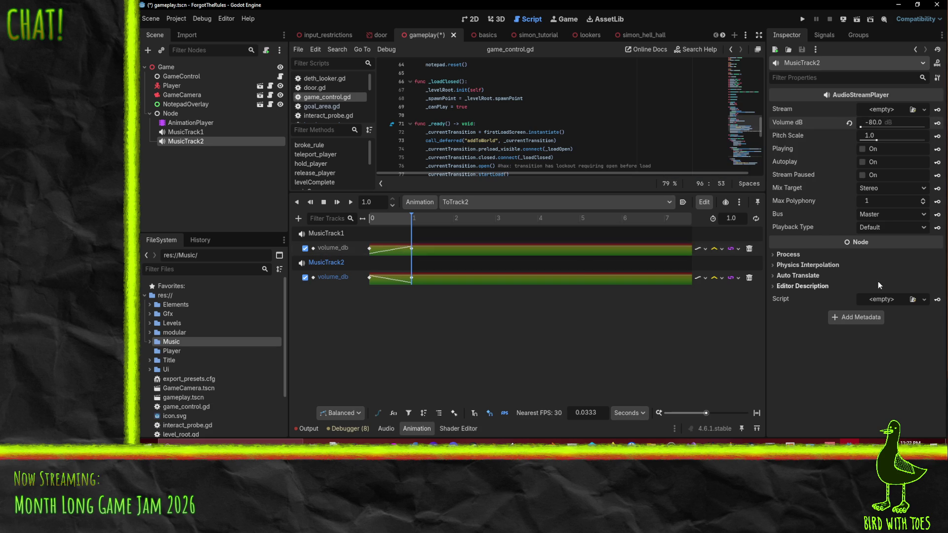
Step: Rewind the ToTrack2 playhead to the start and save the gameplay scene
left_click(914, 228)
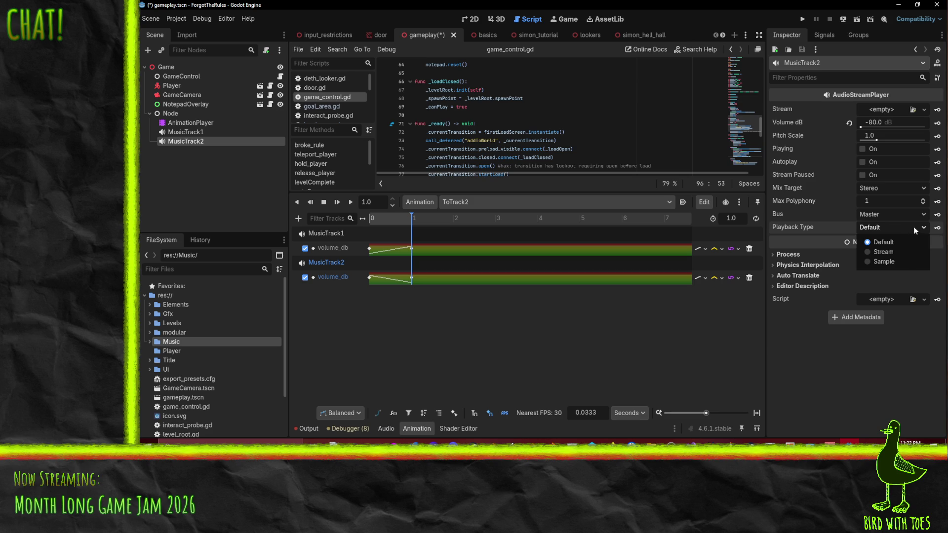
left_click(649, 388)
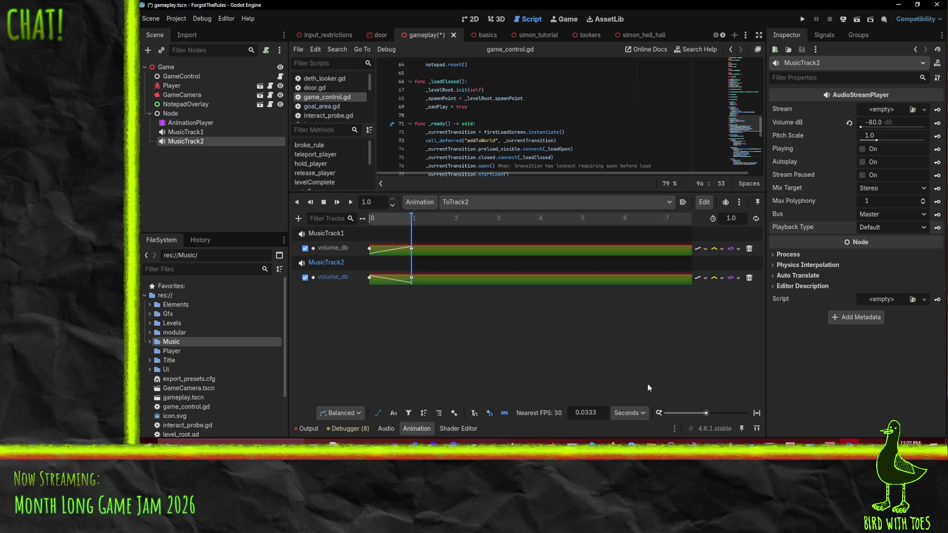
left_click_drag(408, 221, 348, 223)
key("ctrl+s")
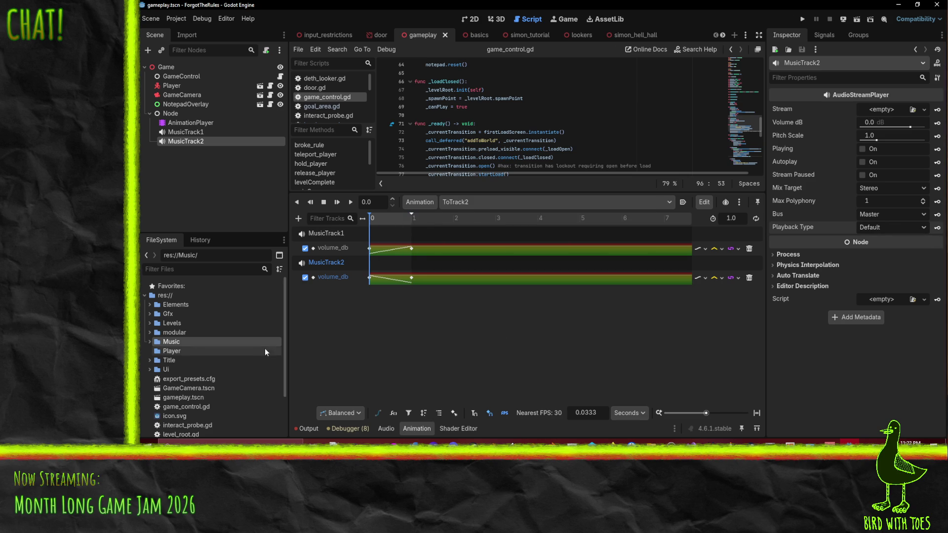
left_click(186, 132)
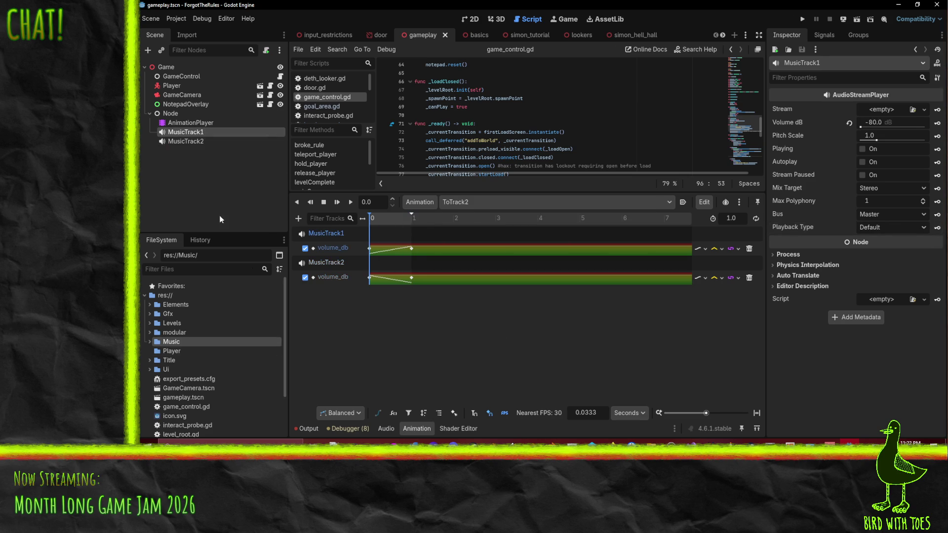
left_click(190, 124)
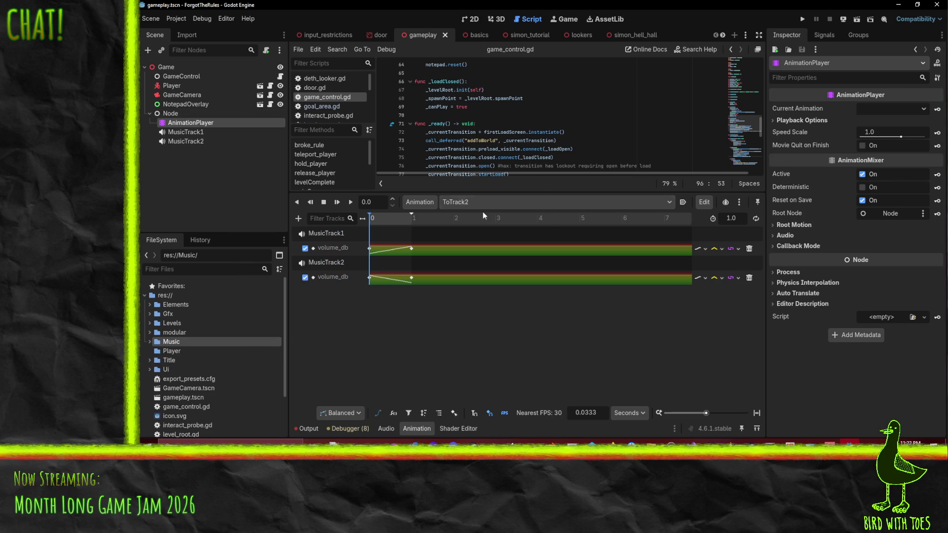
Step: Rename the music container Node to BGM, save, and assign it as GameControl's Bgm Player
left_click(176, 113)
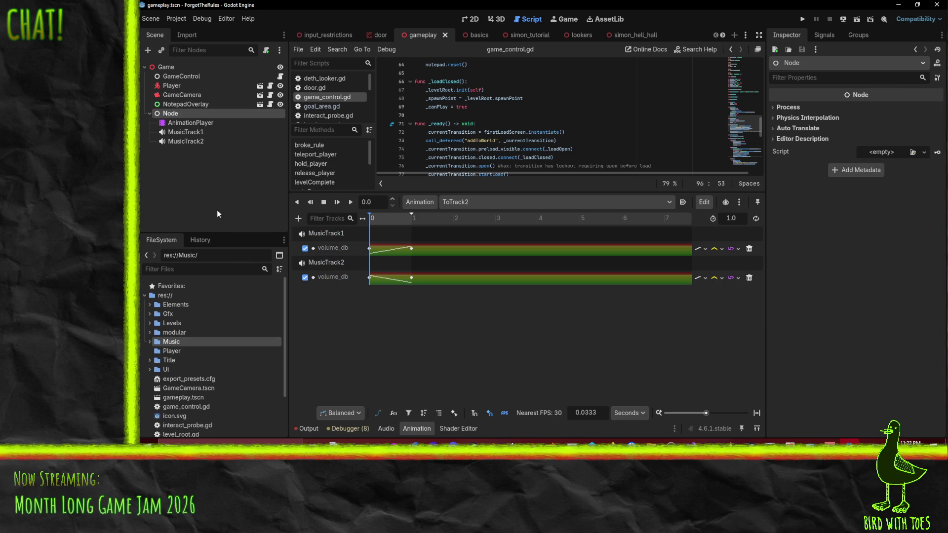
key("F2")
type("Bgm")
key("Return")
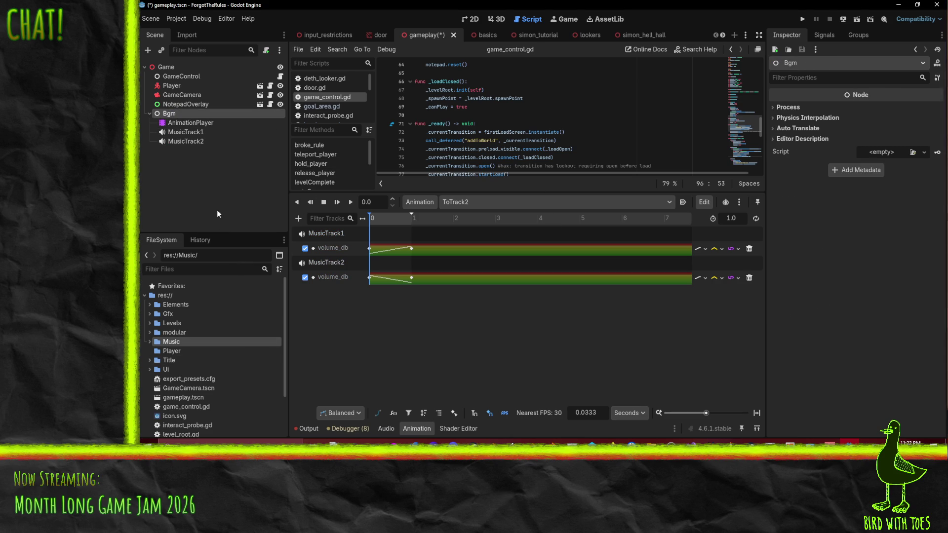
key("F2")
type("BGM")
key("Return")
key("ctrl+s")
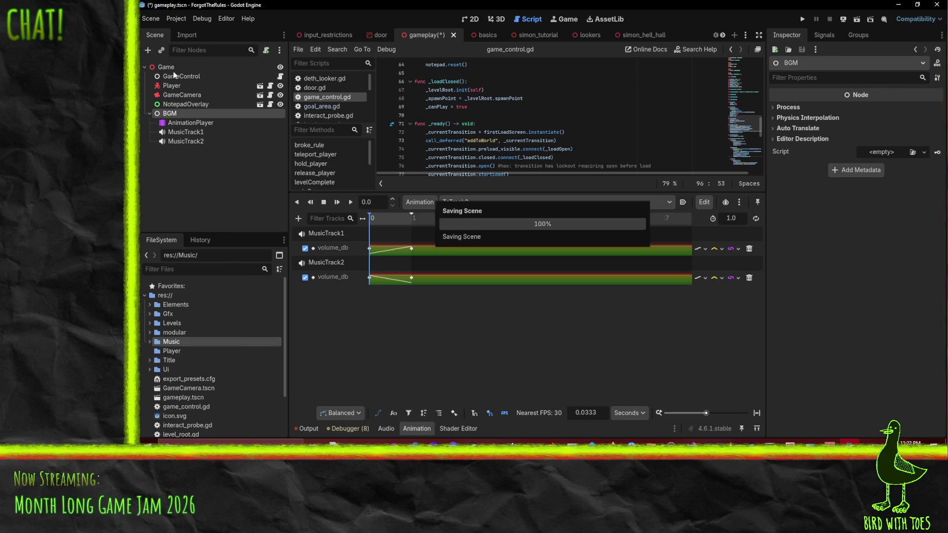
left_click(174, 75)
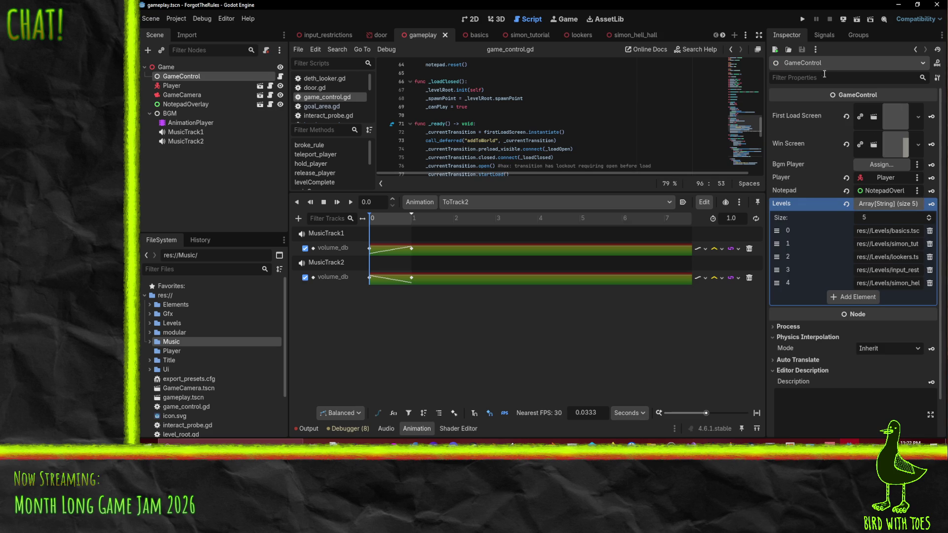
mouse_move(169, 113)
left_mouse_down()
mouse_move(642, 155)
mouse_move(881, 164)
mouse_move(166, 101)
mouse_move(170, 82)
left_mouse_up()
Step: Create and attach a new bgm.gd script to the BGM node
left_click(924, 152)
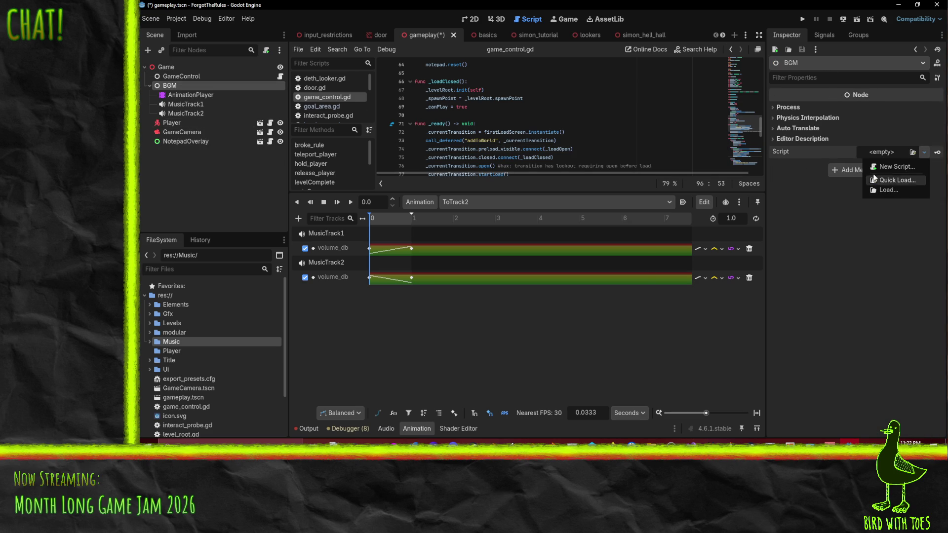
left_click(883, 167)
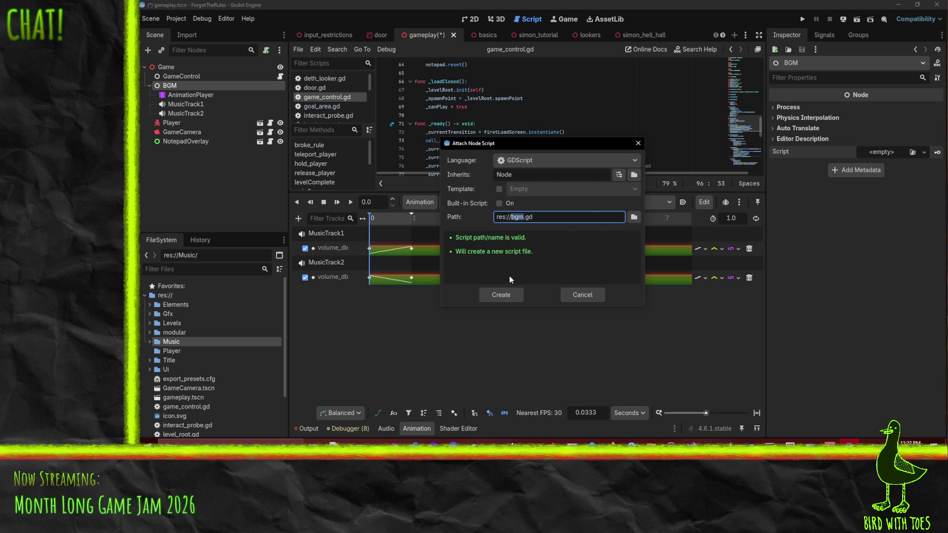
left_click(501, 295)
scroll(163, 359, "down", 3)
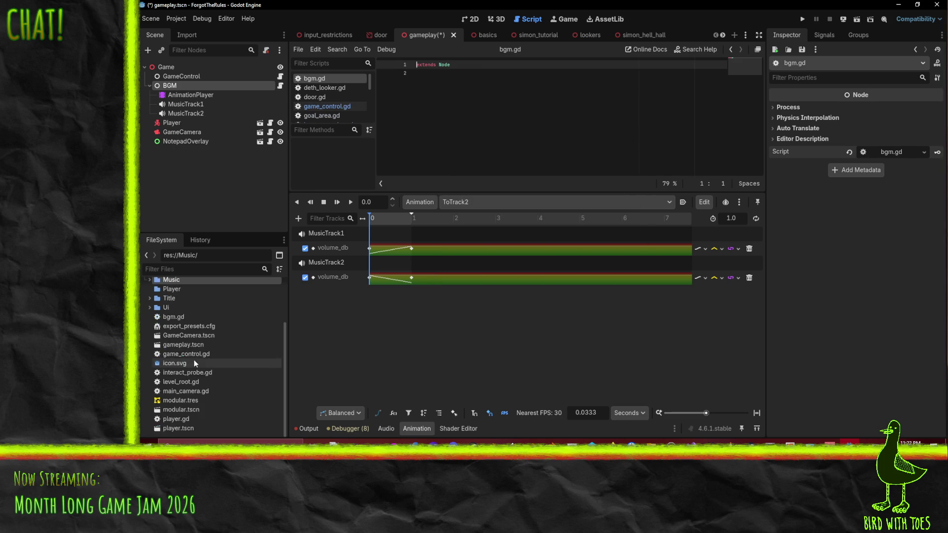
scroll(163, 363, "up", 3)
scroll(172, 361, "down", 3)
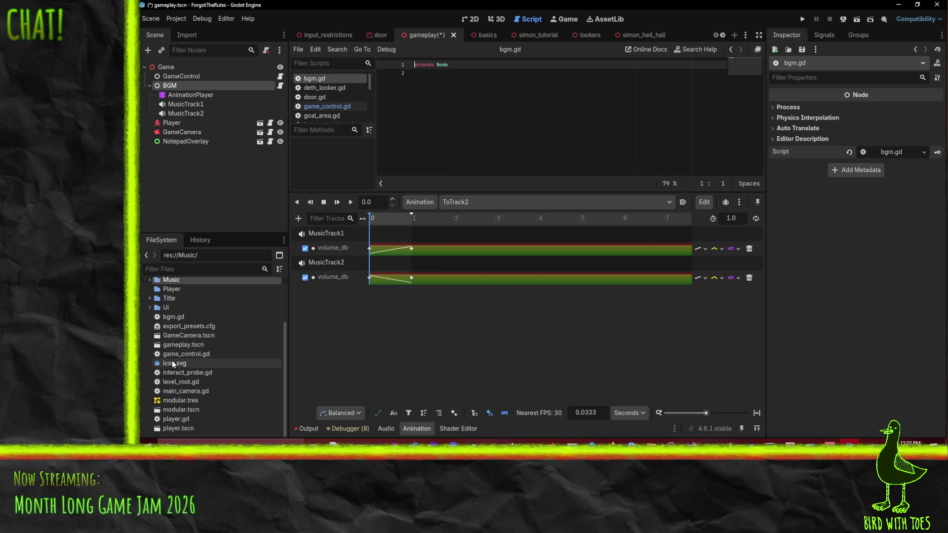
scroll(180, 410, "up", 3)
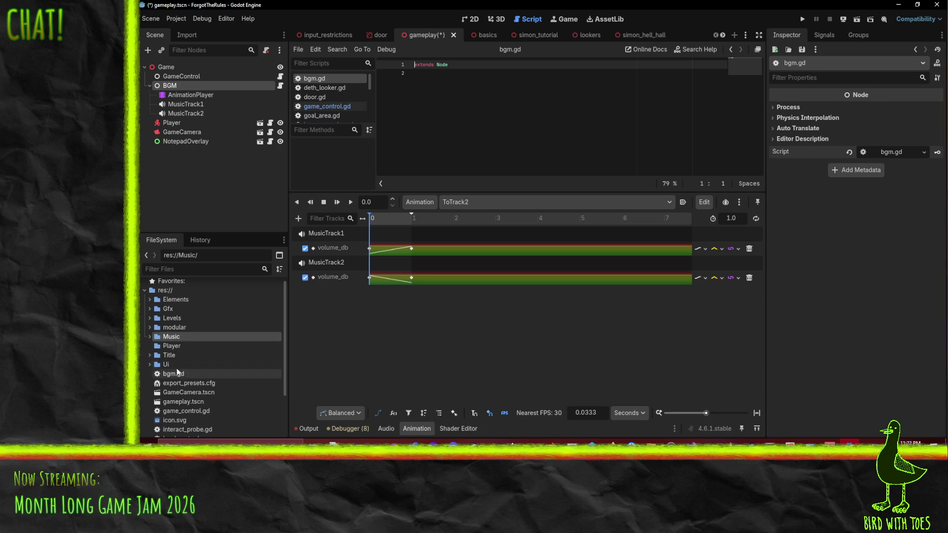
scroll(234, 338, "down", 3)
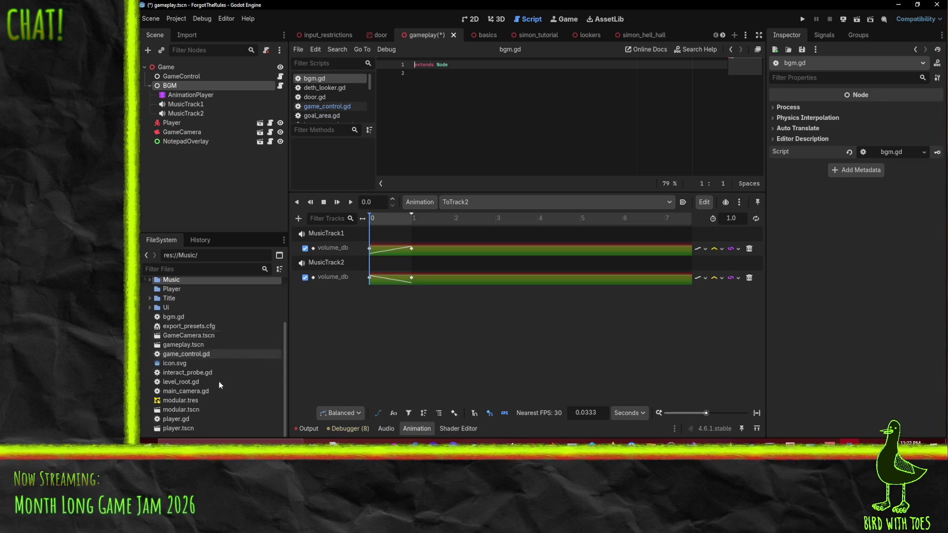
left_click(173, 316)
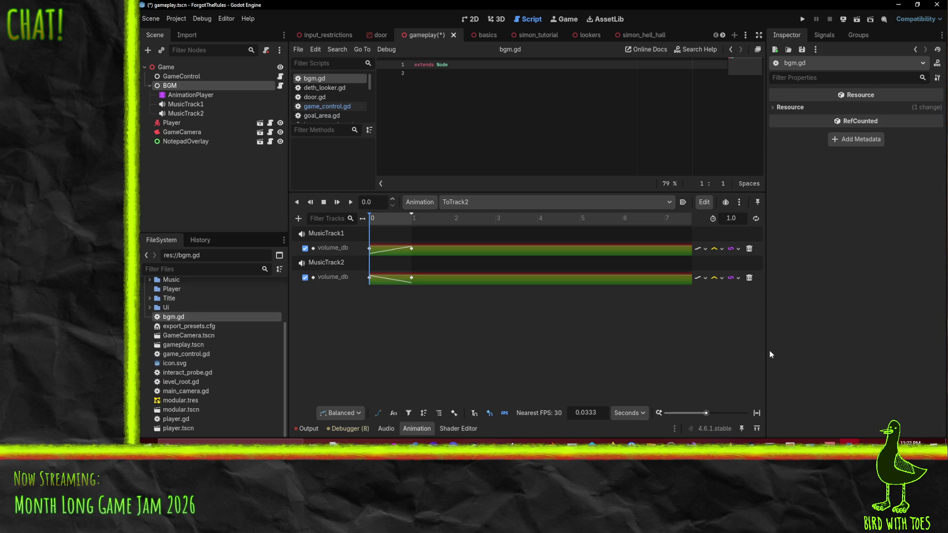
left_click(453, 91)
key("Return")
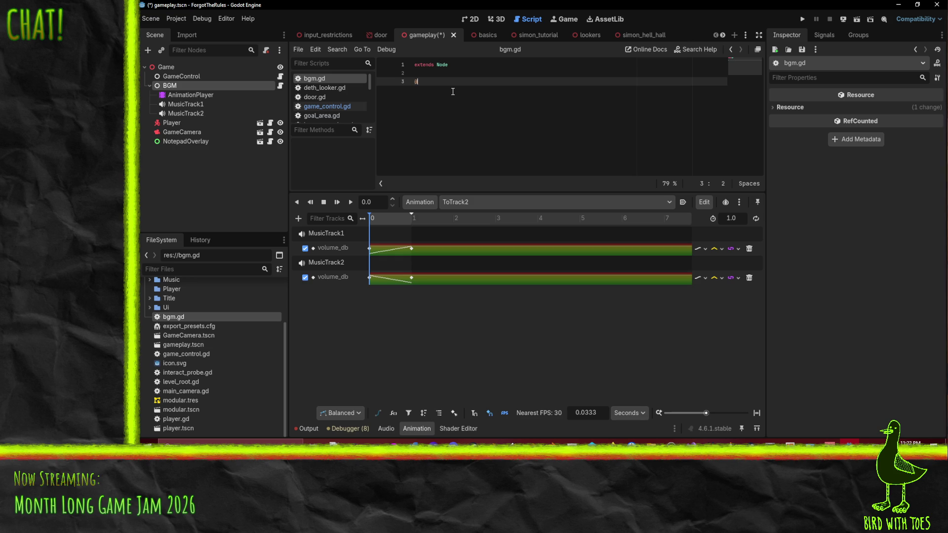
type("xport")
key("Return")
key("Return")
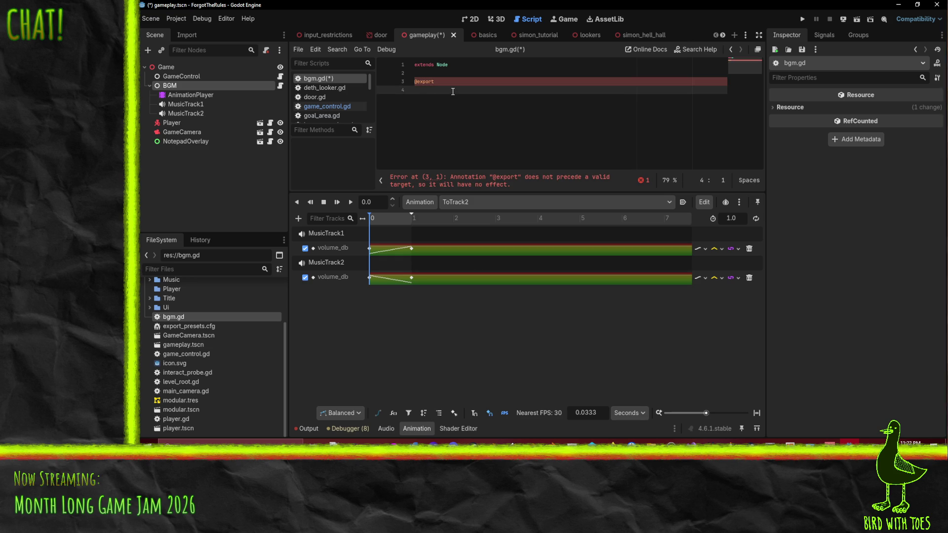
type("ar ")
type("track1 : Audio")
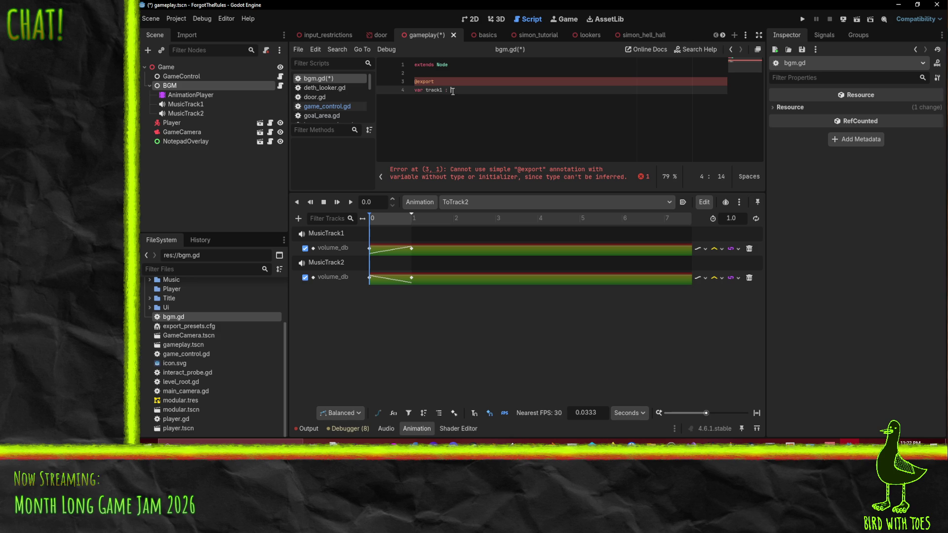
type("StreamPlayback")
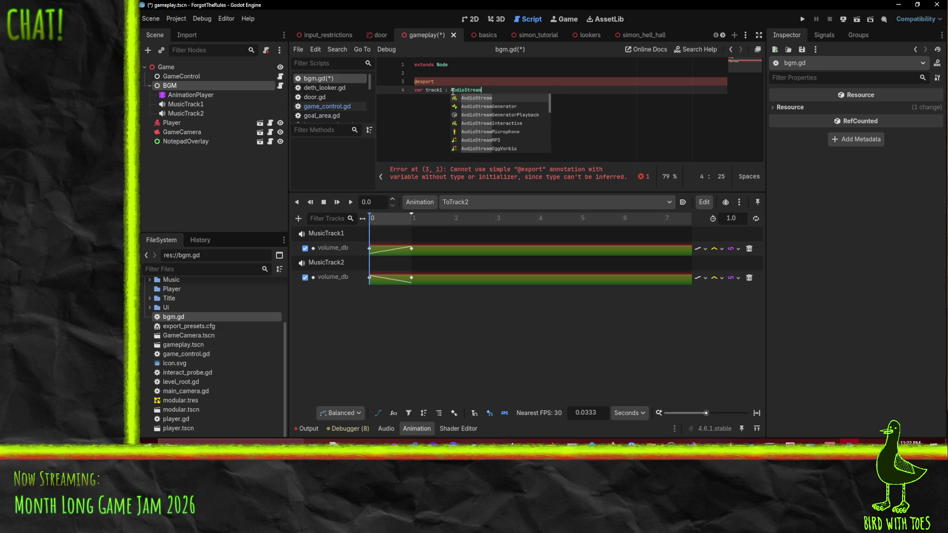
key("BackSpace")
key("BackSpace")
key("BackSpace")
type("er")
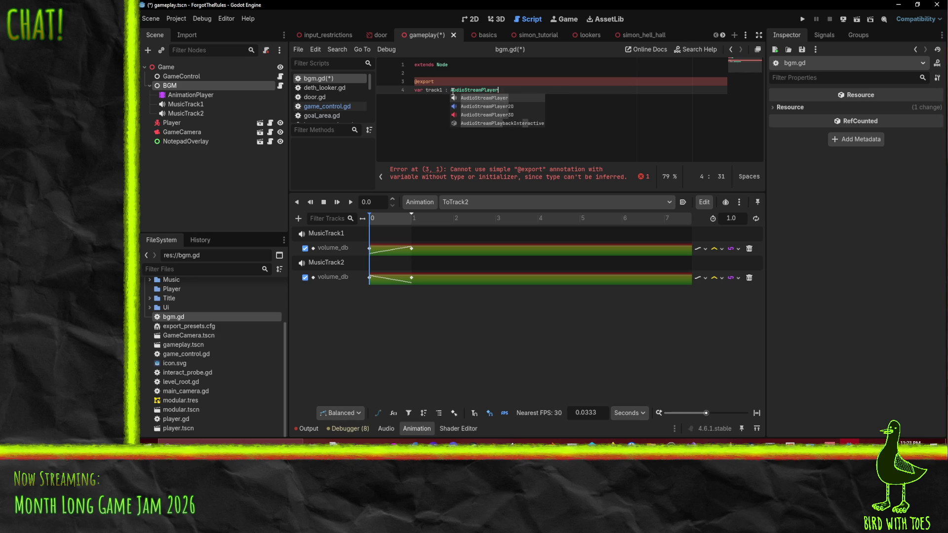
key("Return")
Step: Duplicate the track1 declaration and rename the copy to track2
key("shift+Up")
key("shift+Up")
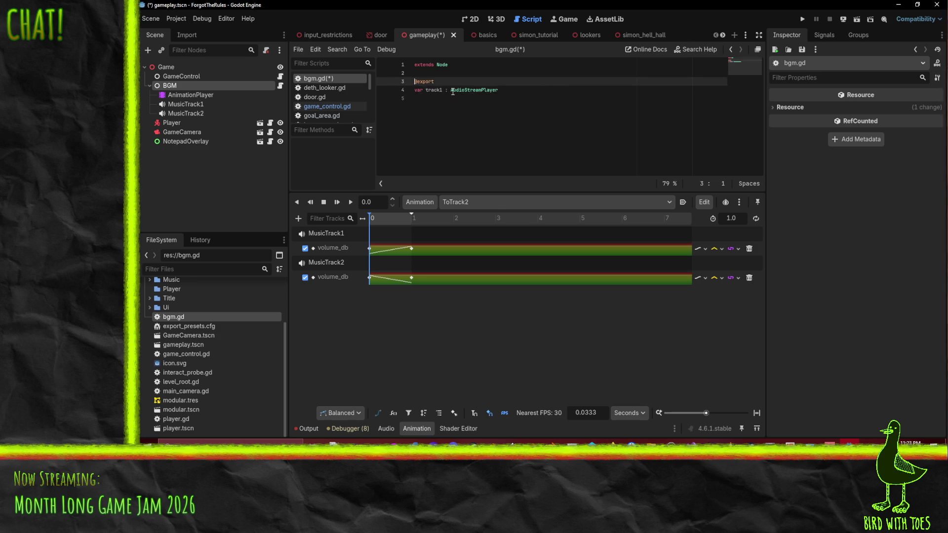
key("ctrl+shift+d")
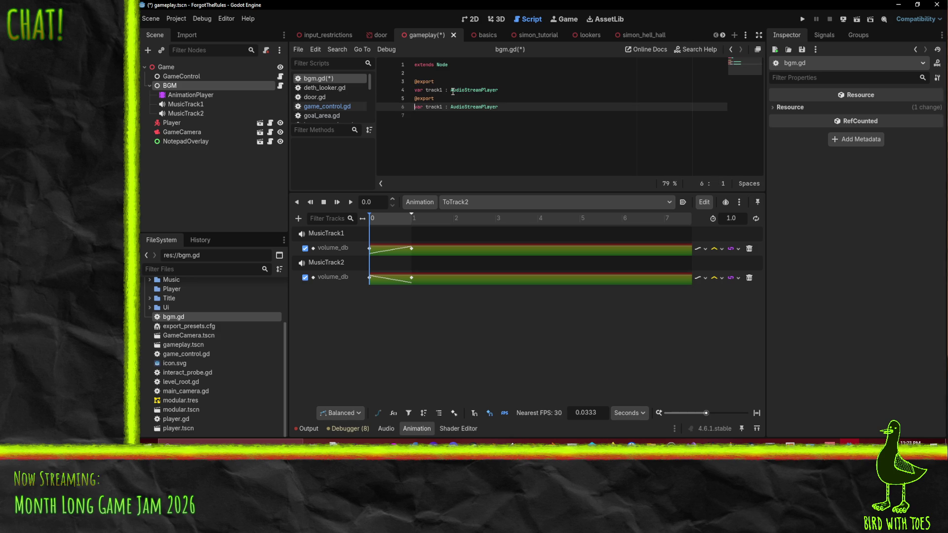
key("Right")
key("Right")
key("Right")
key("Right")
key("Right")
key("BackSpace")
type("2")
key("End")
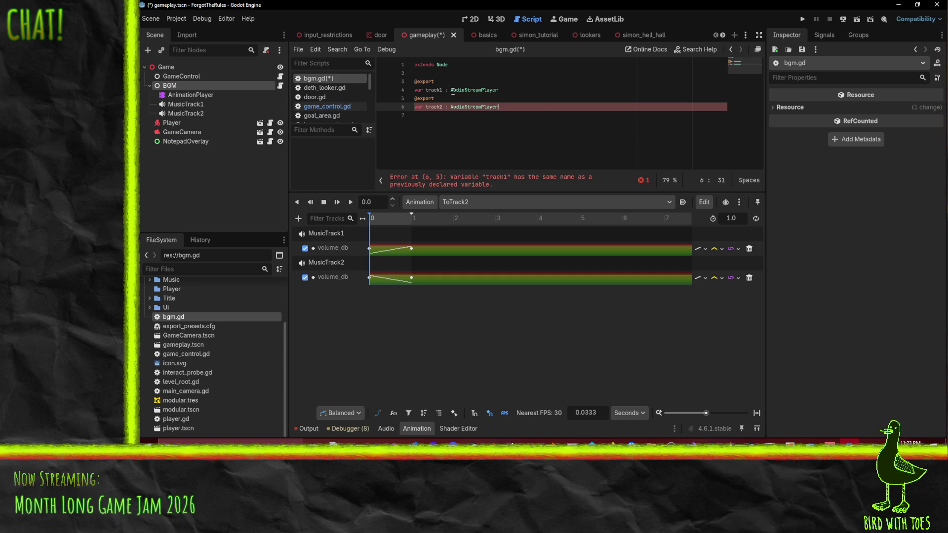
key("Return")
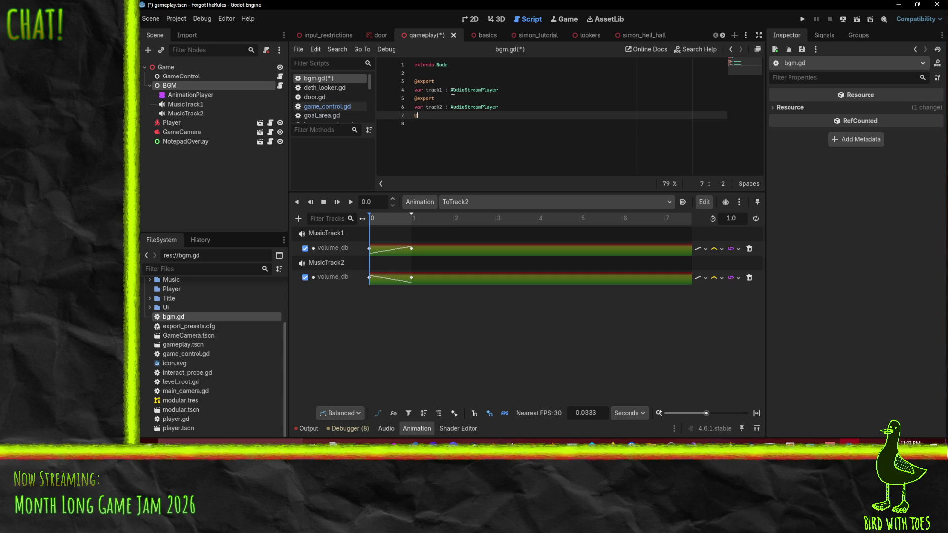
type("export")
key("Return")
type("var ")
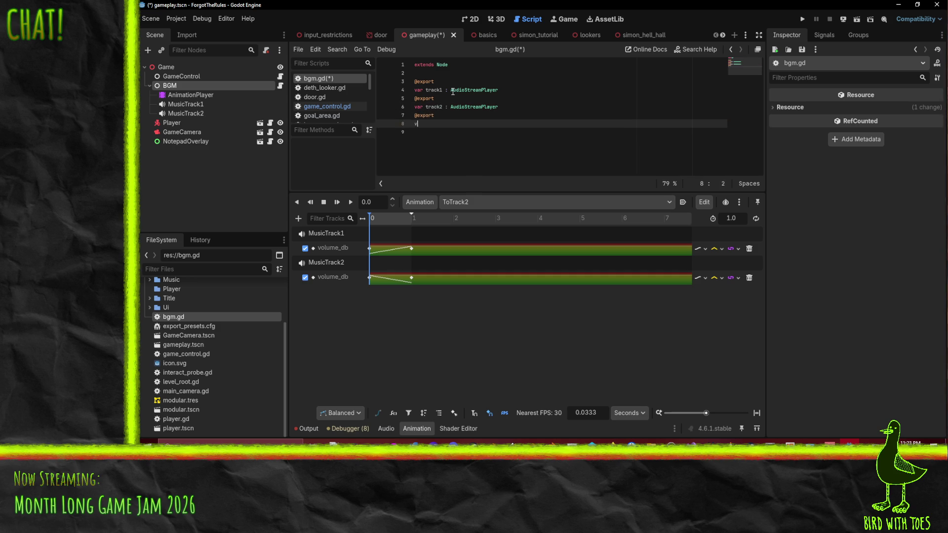
type("cro")
type("ssv")
type("mationPlayer")
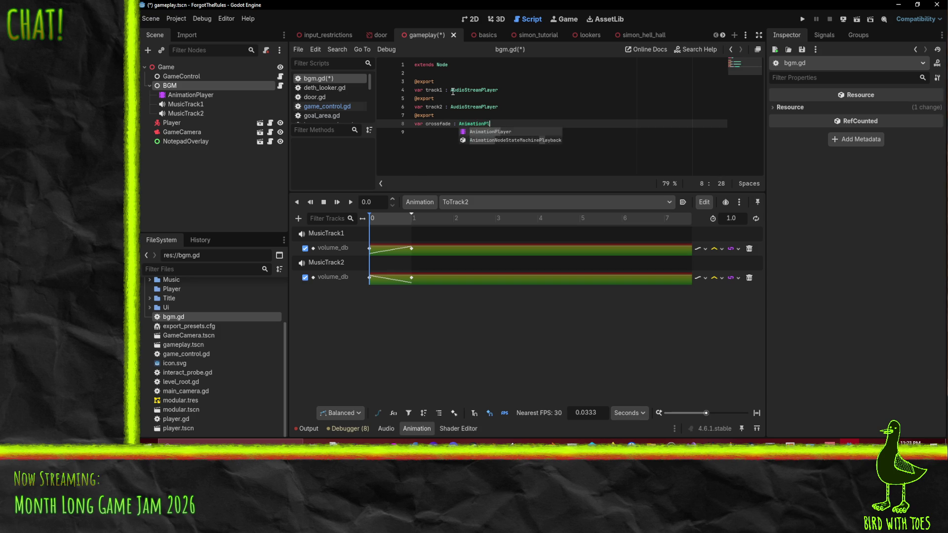
key("Return")
key("Return")
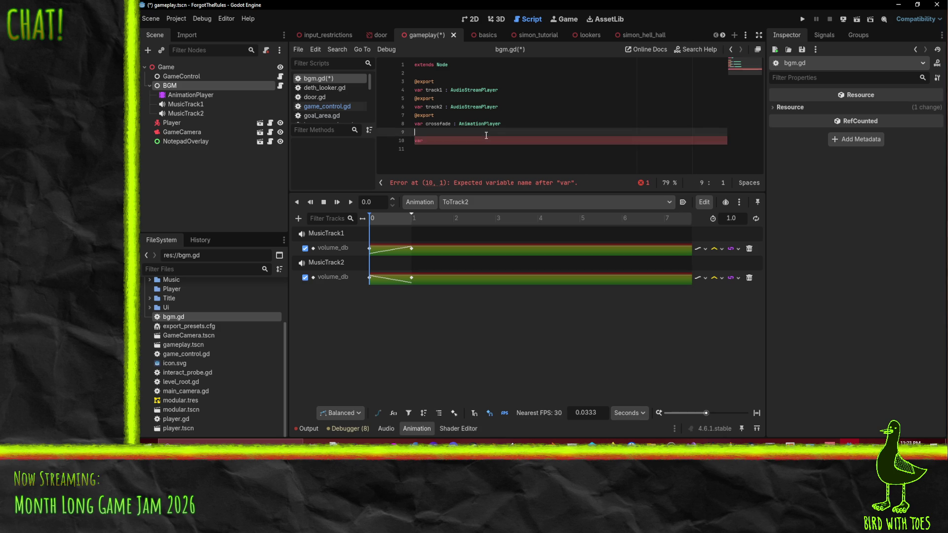
Step: Declare var _curTrack : int = 0, remove the leftover var, and begin a func line
key("ctrl+shift+d")
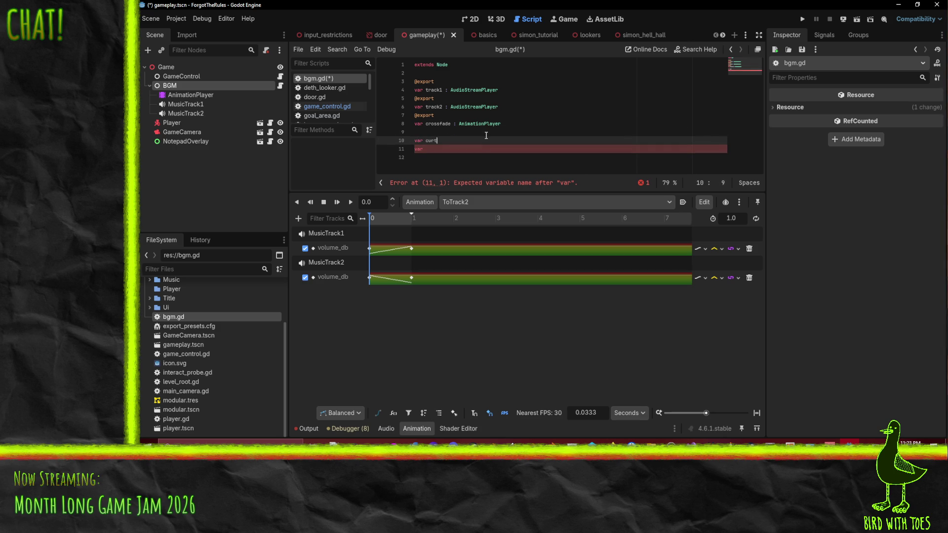
type("rack : in")
type("t = 0")
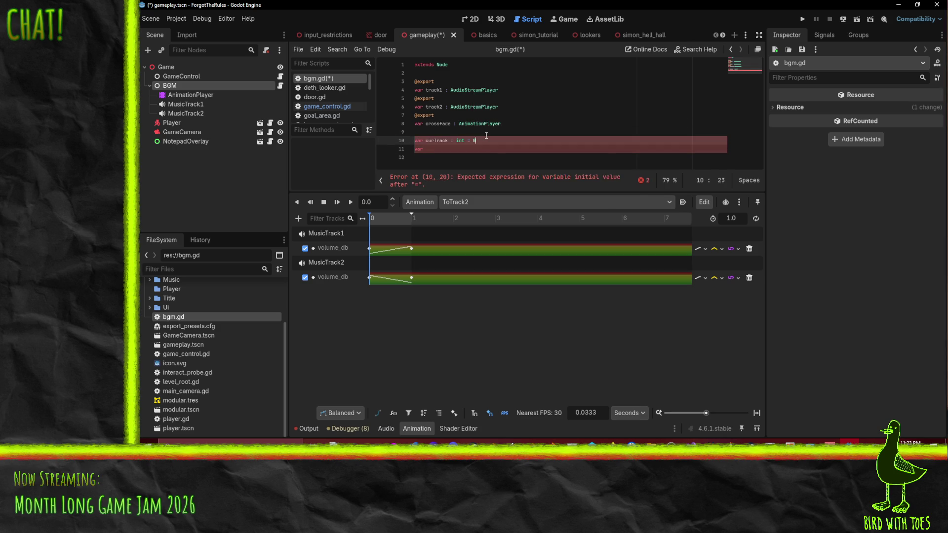
key("Down")
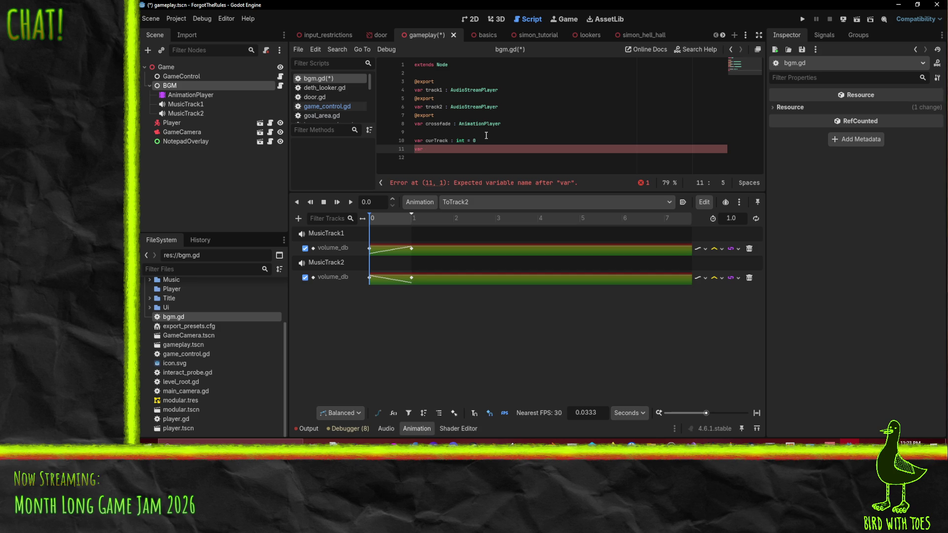
left_click(426, 141)
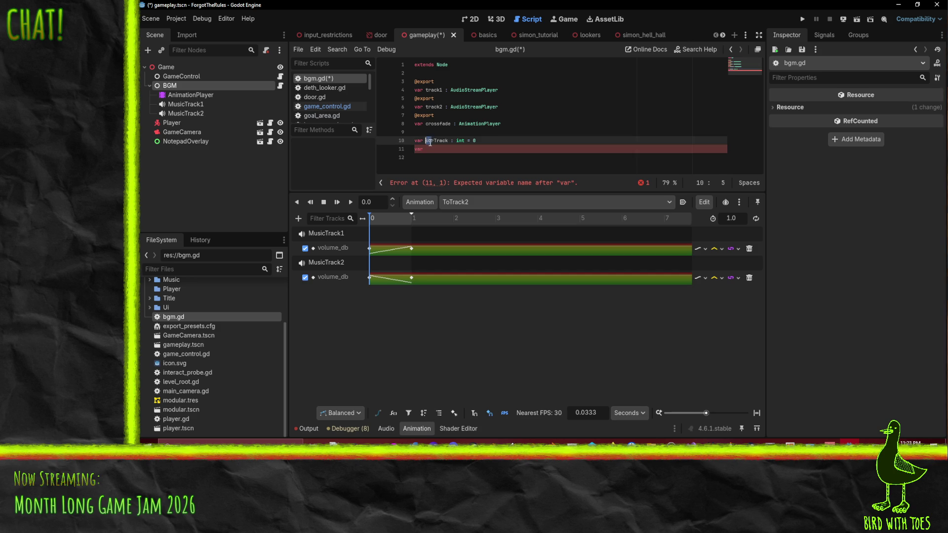
type("_")
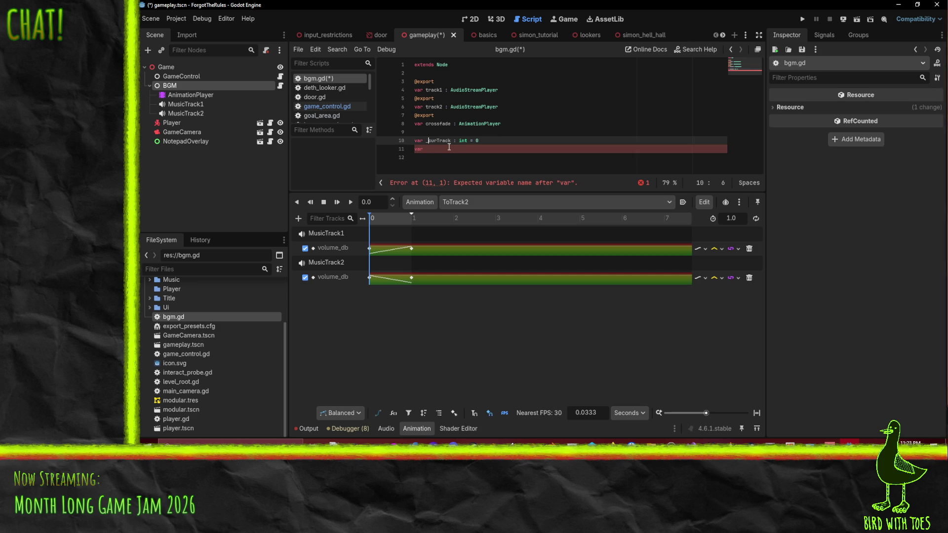
double_click(450, 147)
key("BackSpace")
key("Return")
type("func")
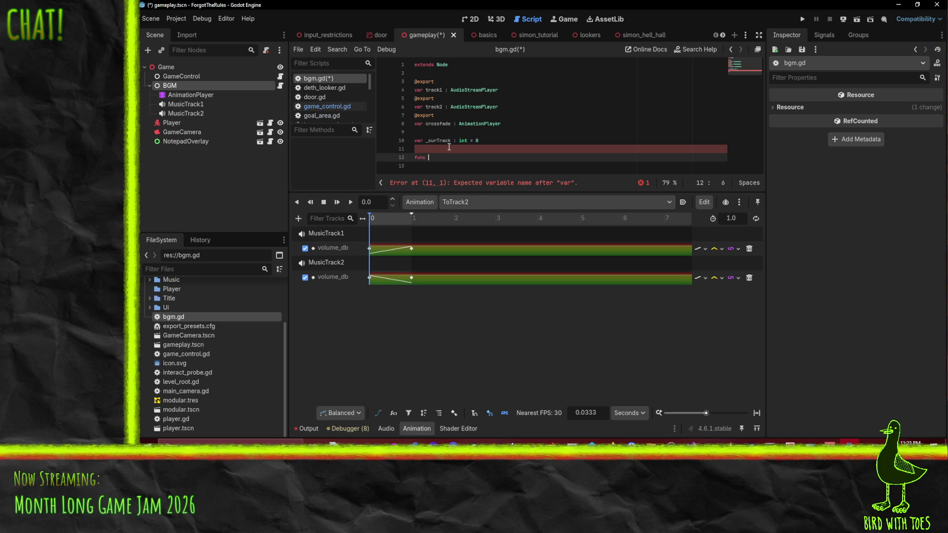
Step: Check the change_bgm call in game_control.gd, then return to bgm.gd
left_click(334, 105)
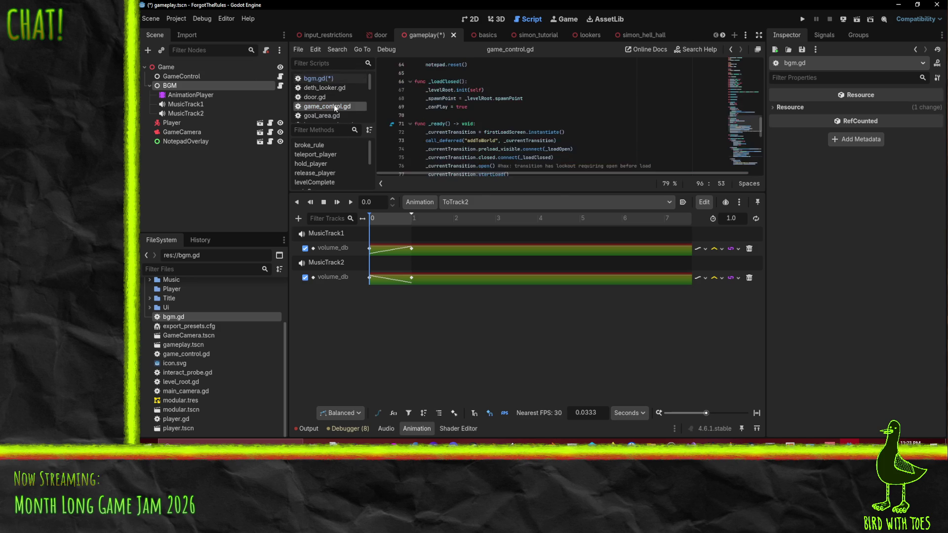
scroll(472, 152, "down", 2)
scroll(514, 144, "down", 1)
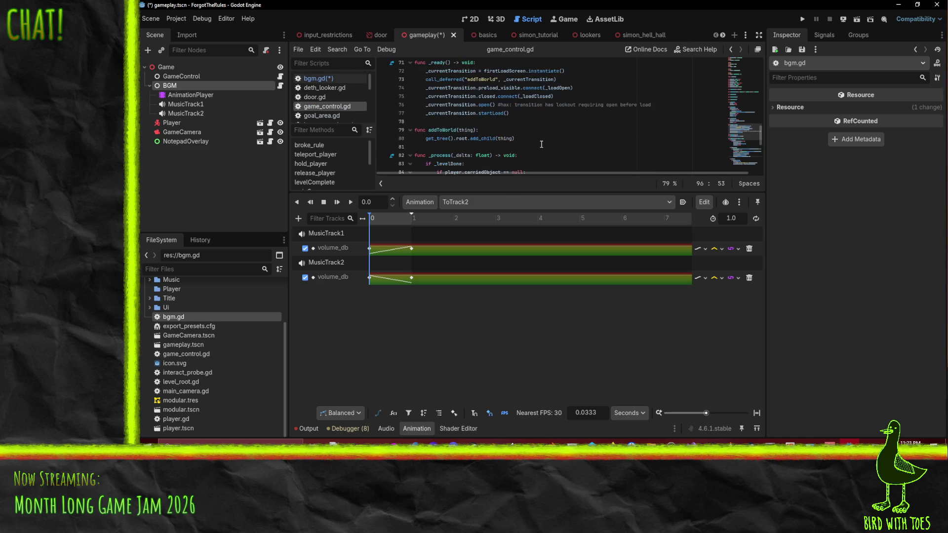
scroll(469, 101, "down", 7)
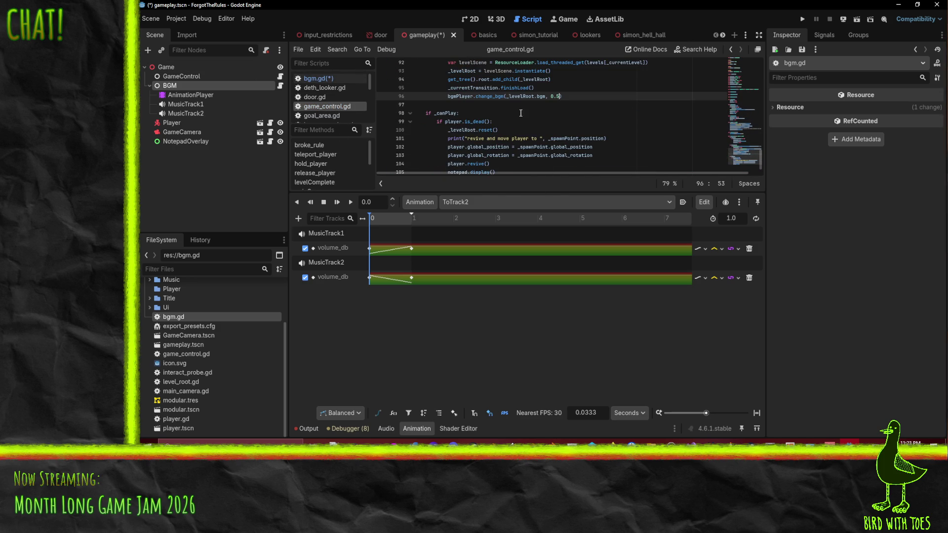
left_click(493, 97)
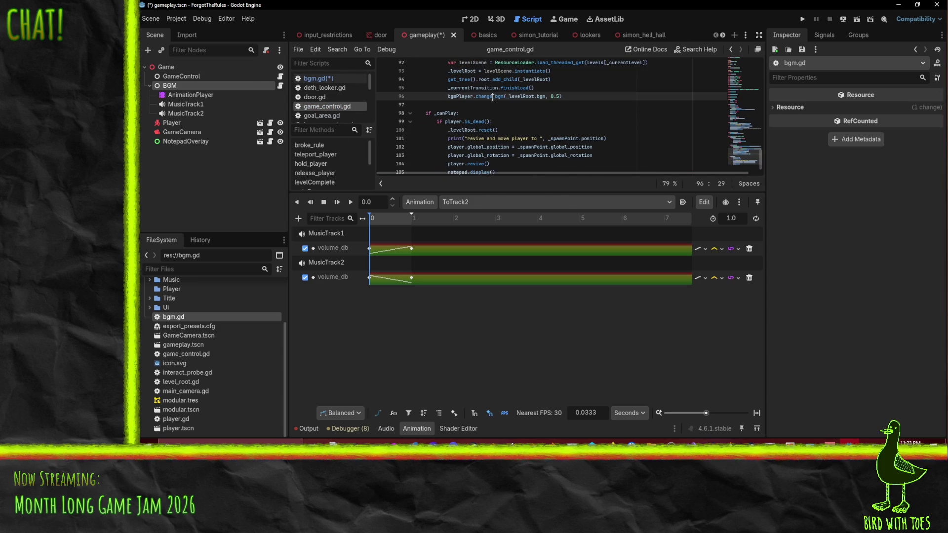
left_click(316, 78)
Step: Write func change_bgm(track : AudioStream, time : float) with an if _curTrack == 0 branch calling track2.play()
type("change_bgm(")
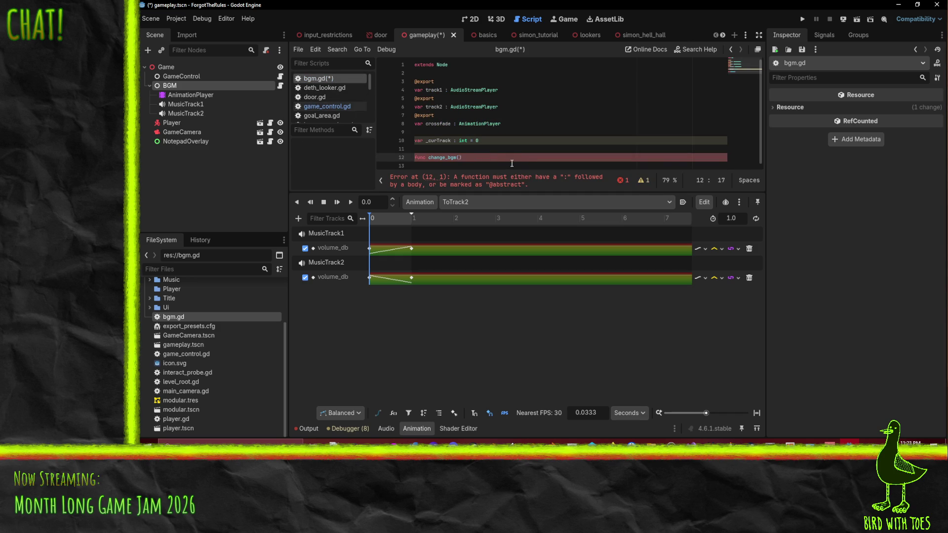
type("track ")
type(": Au")
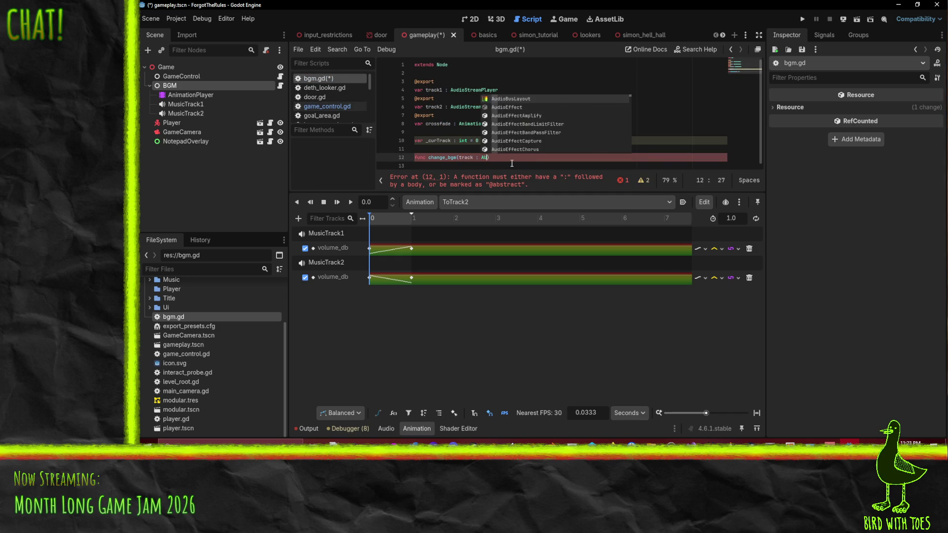
type("dioSt")
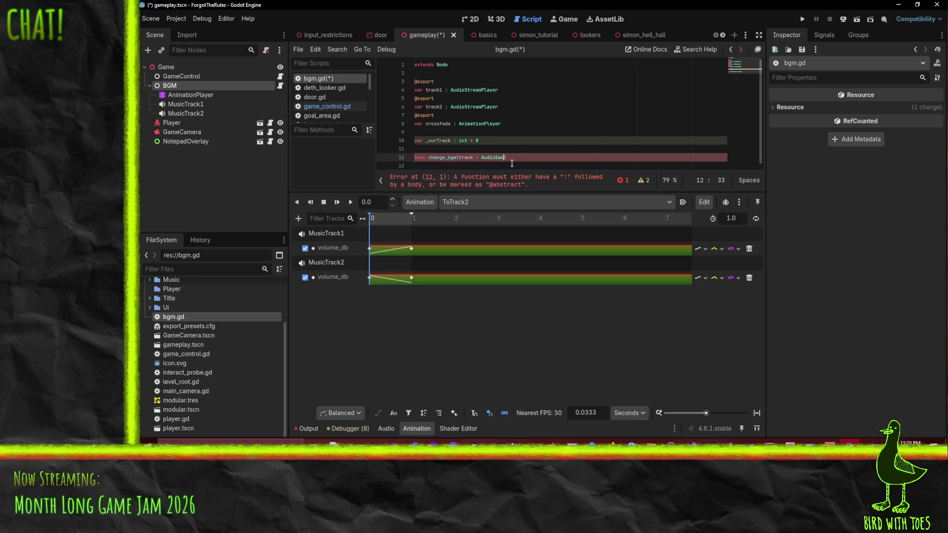
type("ream, ")
type("time : f")
type("loat):")
key("Return")
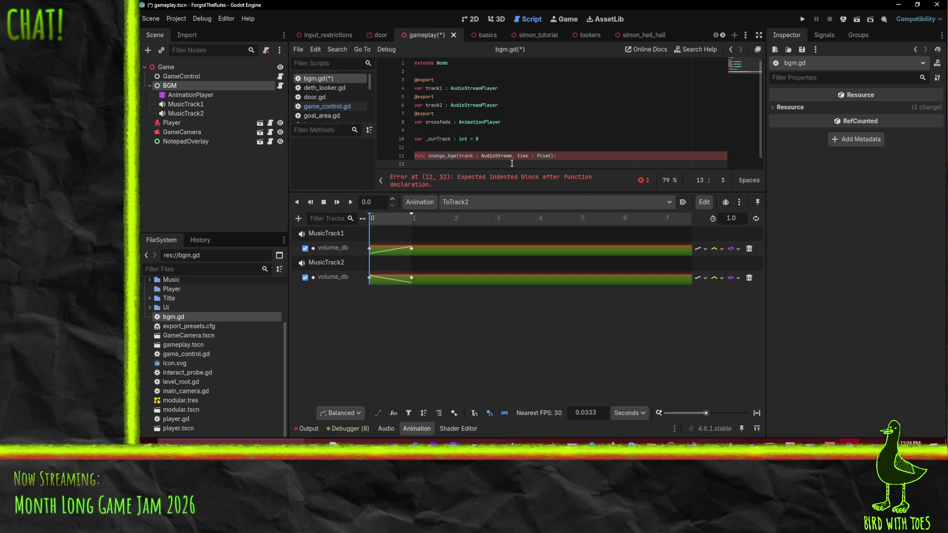
type("if _c")
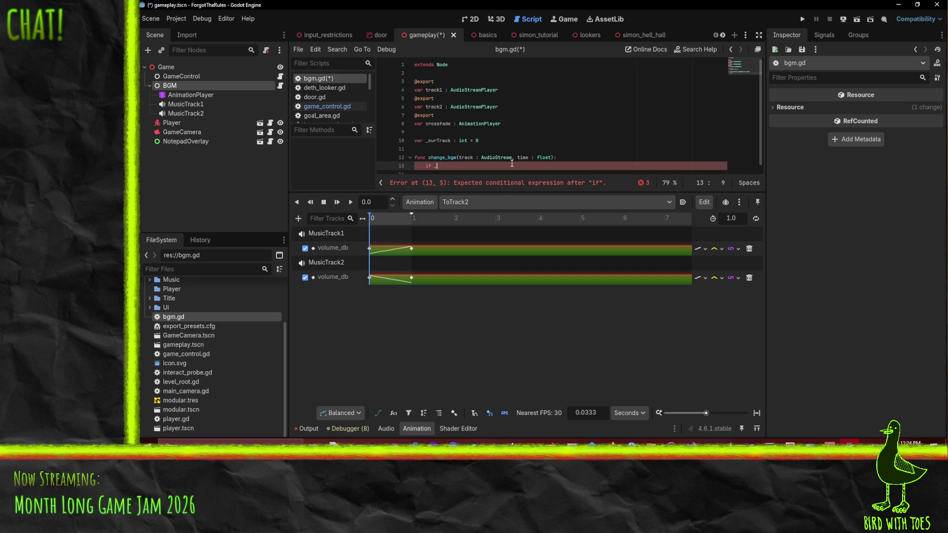
type("curTrack == 0")
type(":")
key("Return")
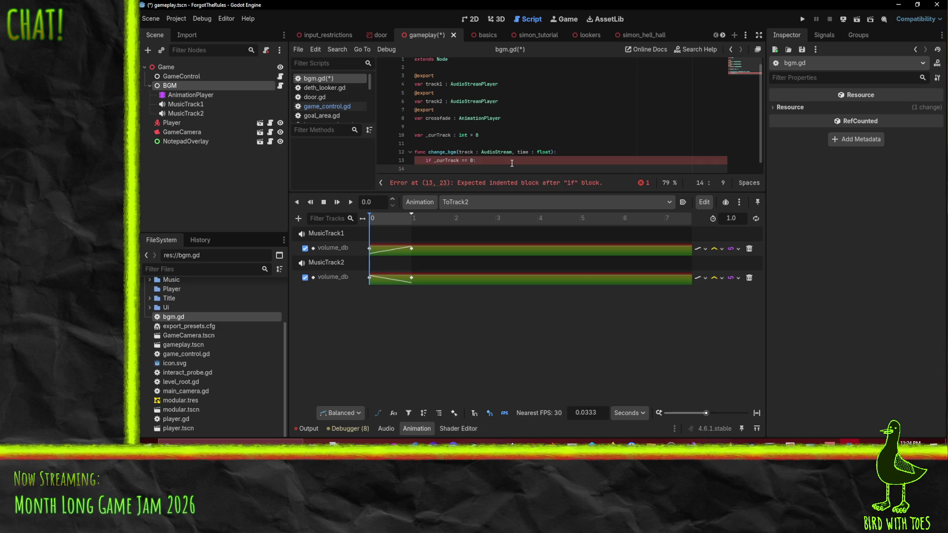
type("t")
type(".play")
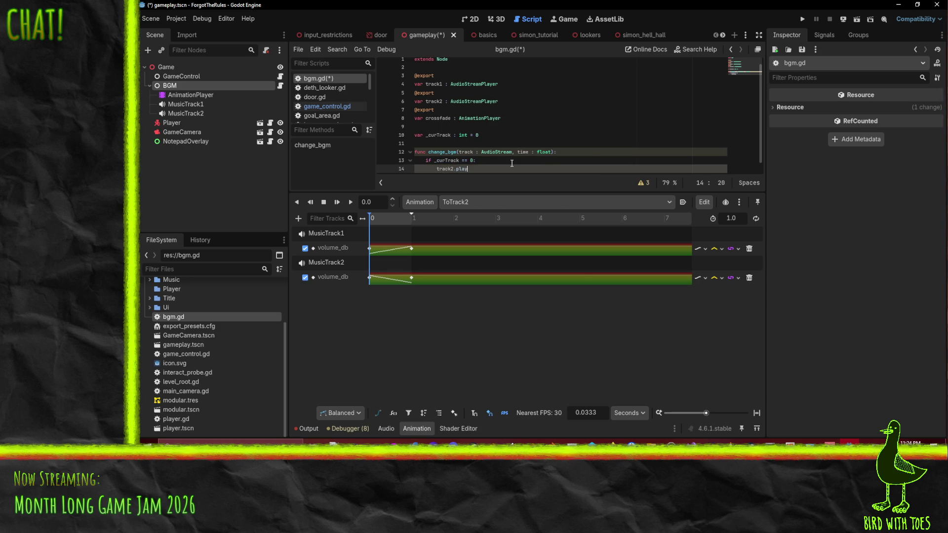
type("(")
Step: Insert track2.stream = track above the track2.play() call
left_click(518, 159)
key("Return")
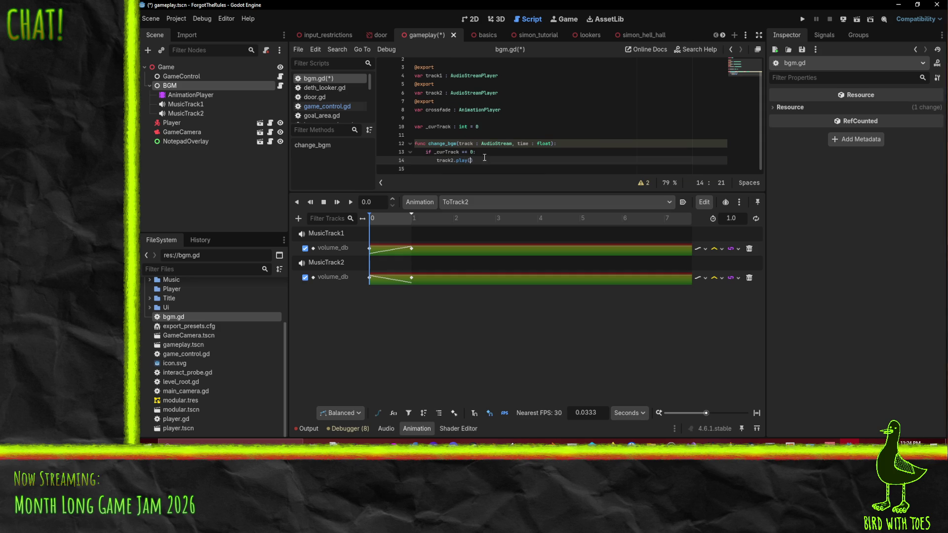
type("track2.")
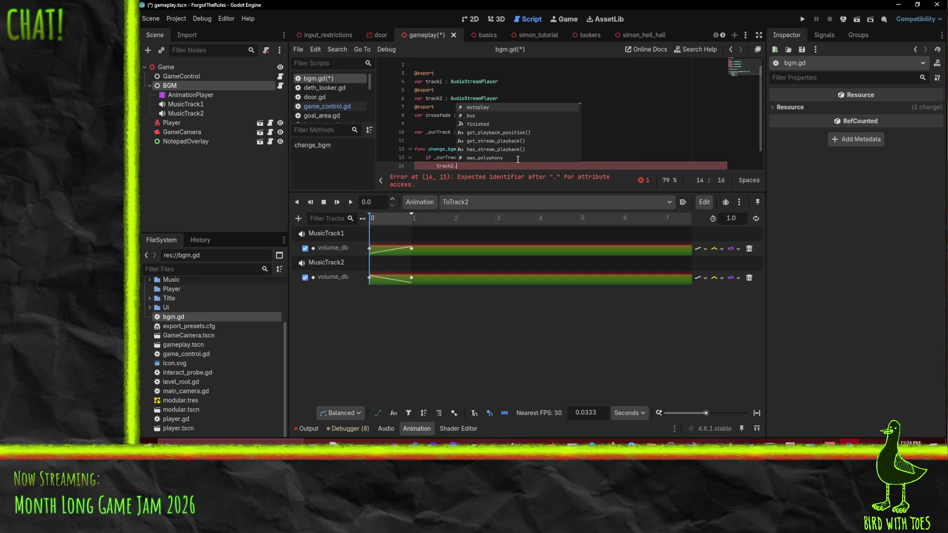
type("st")
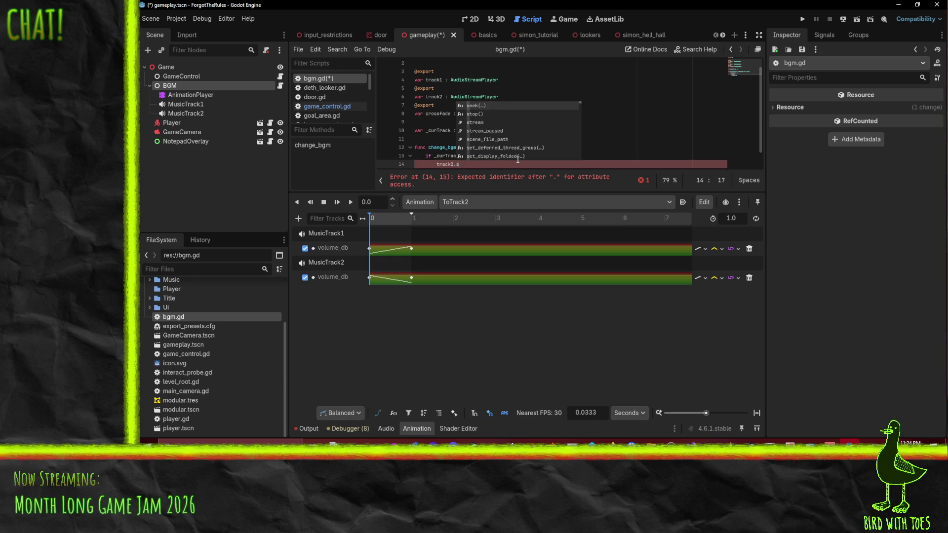
key("Down")
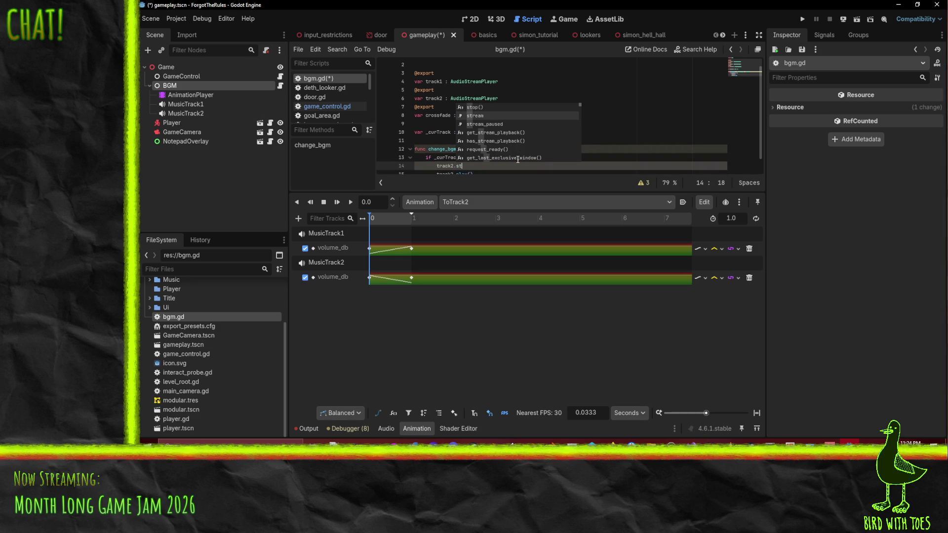
key("Return")
type("= ")
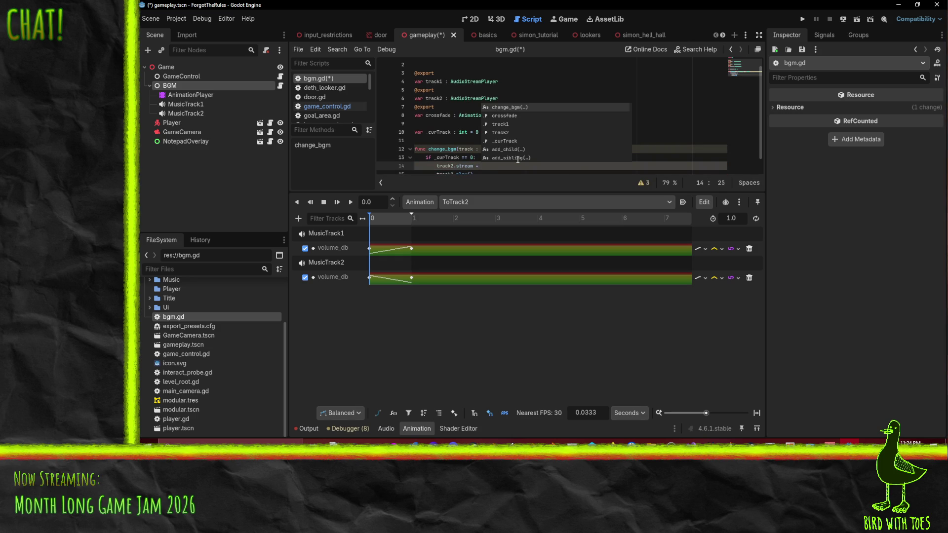
type("track")
key("Down")
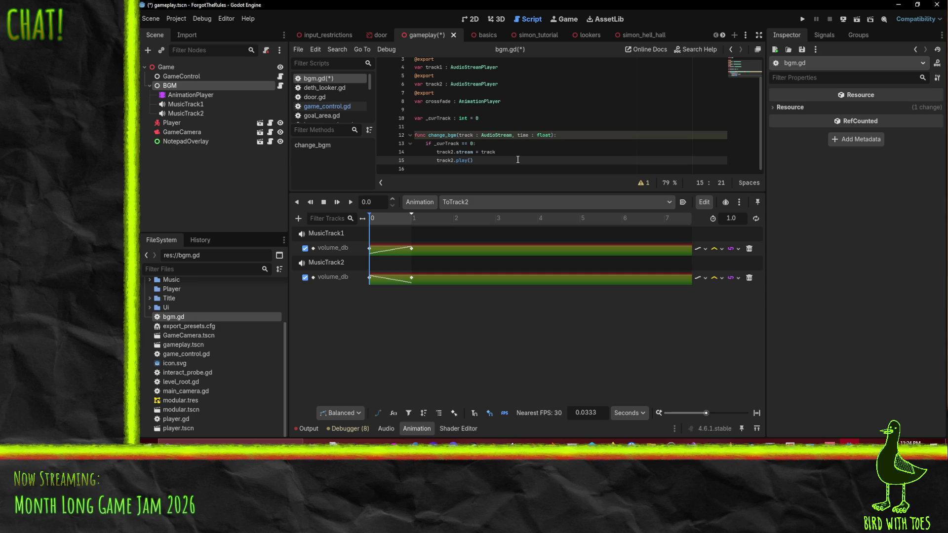
Step: Add crossfade.play("ToTrack2") and a _curTrack = 1 line to the branch
key("Return")
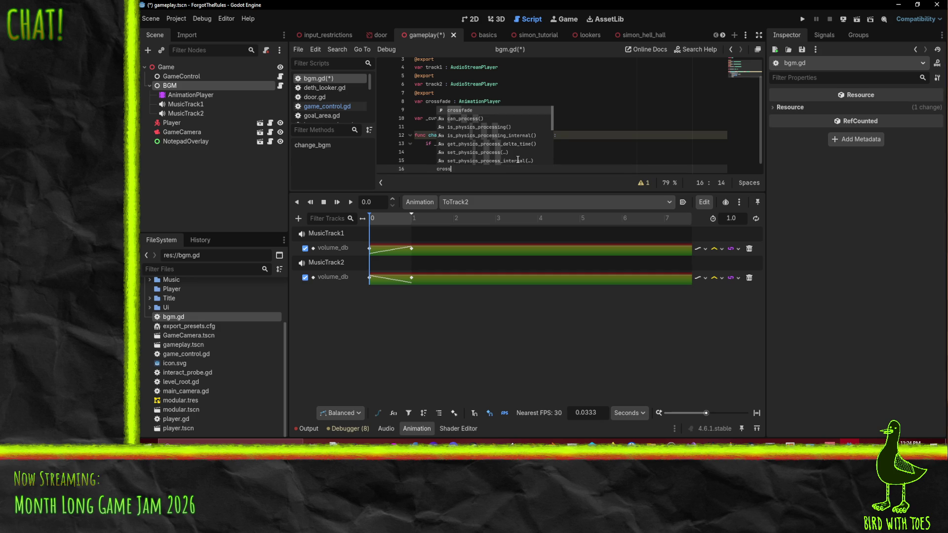
key("Return")
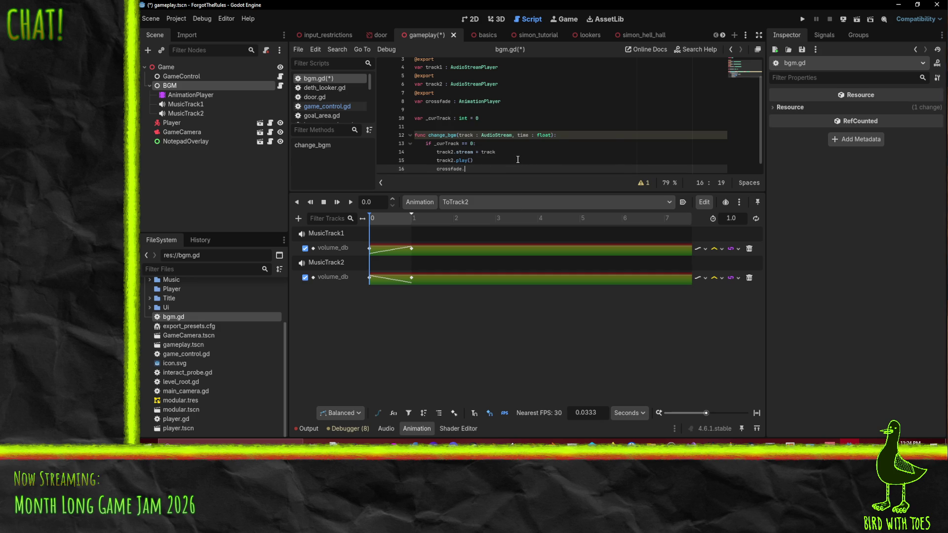
type(".play(")
type("\"ToTrac")
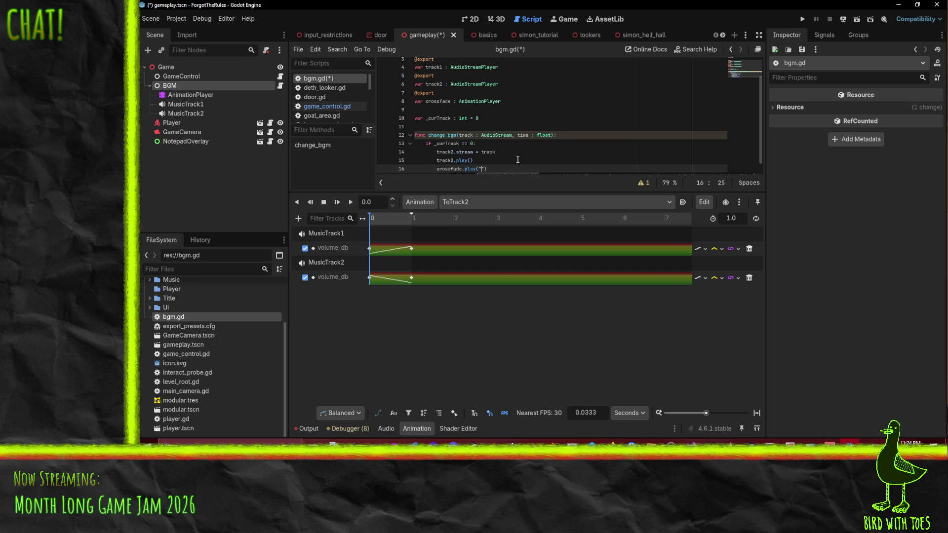
type("k2\")")
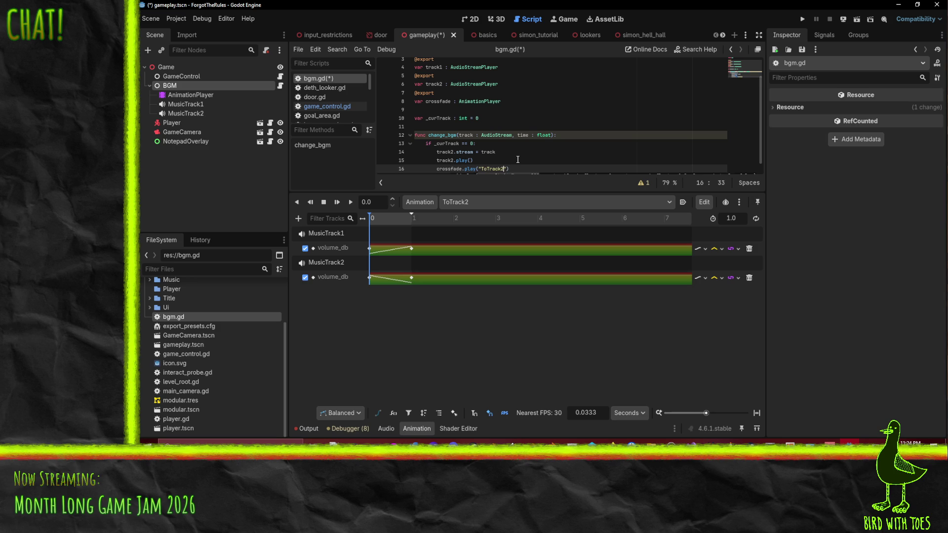
key("Return")
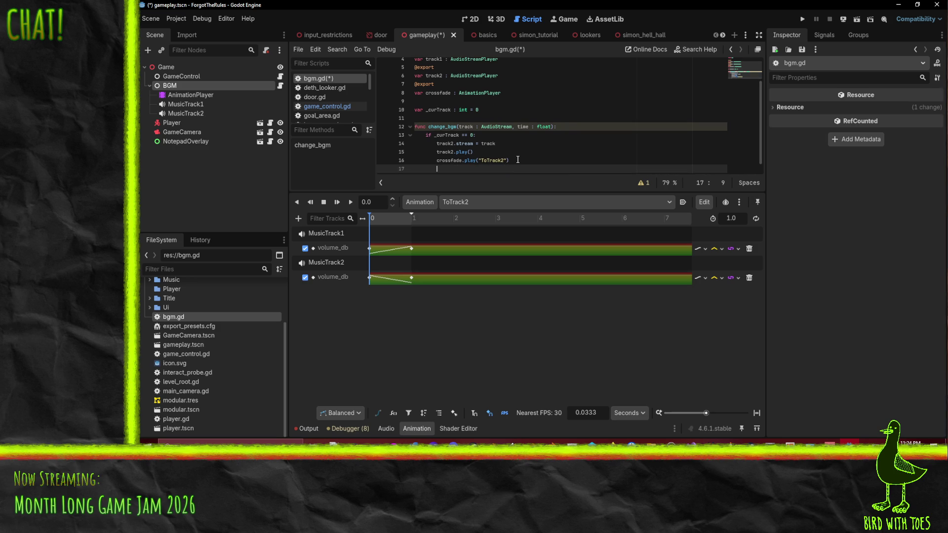
type("_curTrack = 1")
key("Return")
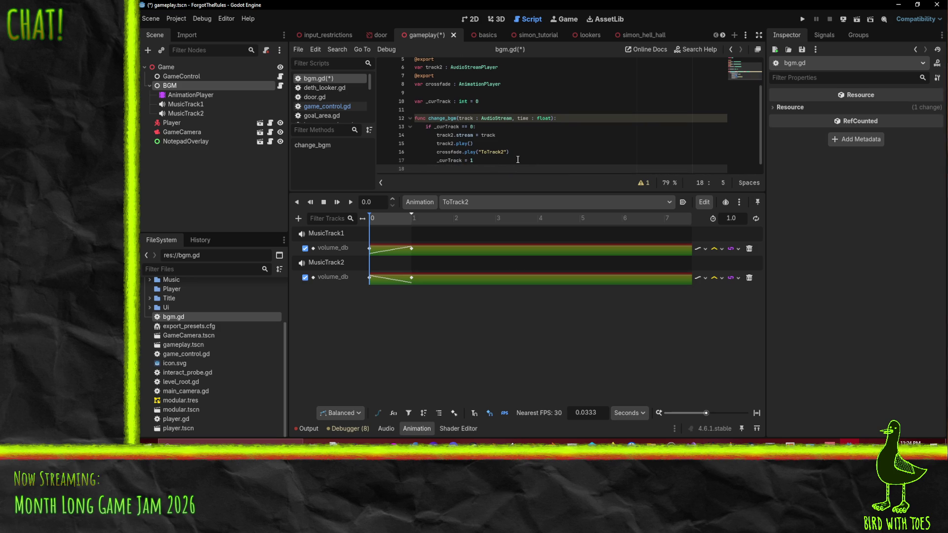
Step: Add a comma after "ToTrack2" to begin a second play argument
key("Up")
key("Up")
key("Up")
key("Down")
key("Down")
key("Down")
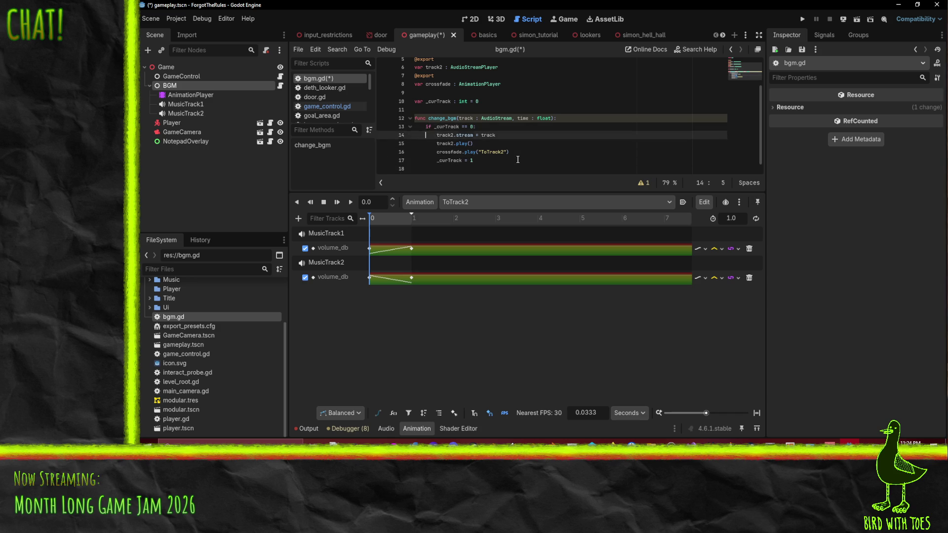
key("Up")
key("Right")
key("Right")
key("Right")
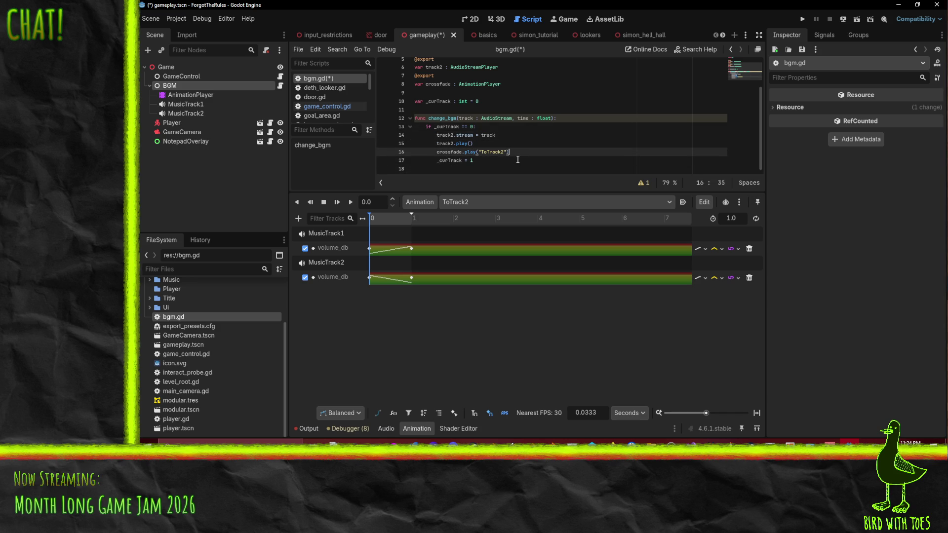
type(", -1, 1 / time")
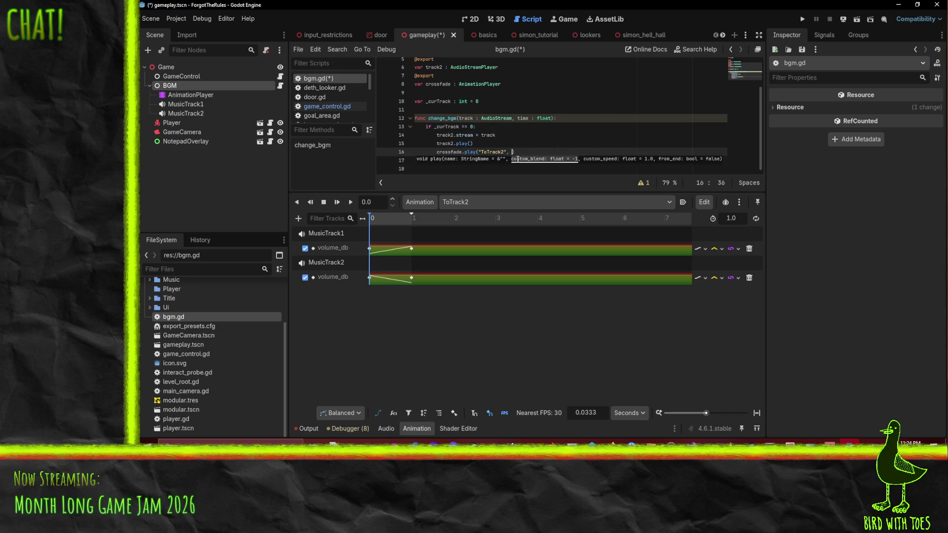
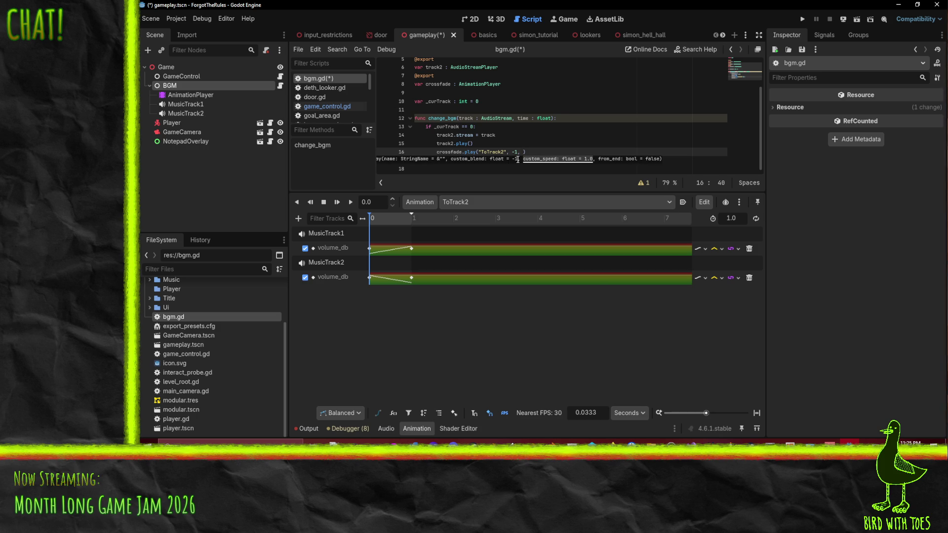
Step: Change the crossfade play call's custom speed on line 16 to 1.0 / time
type("/ tim")
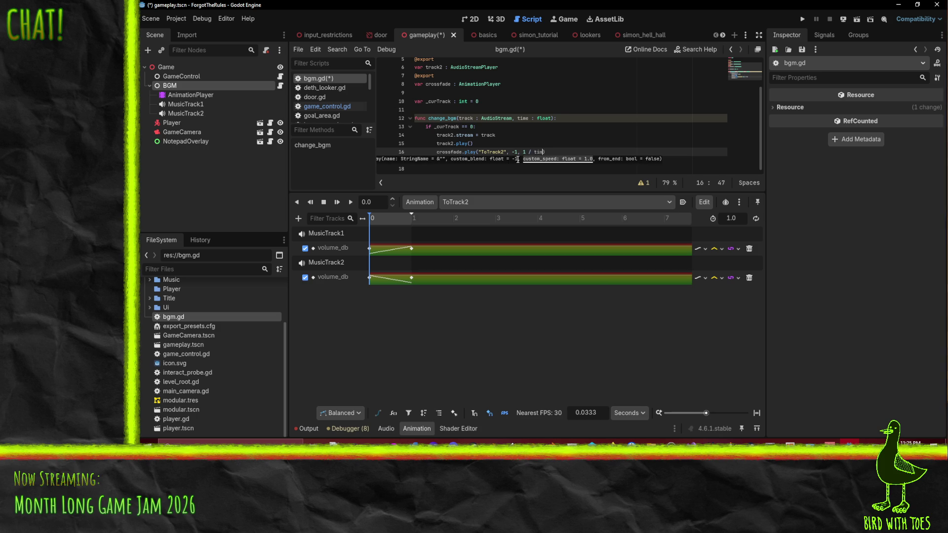
key("Left")
key("Left")
key("Left")
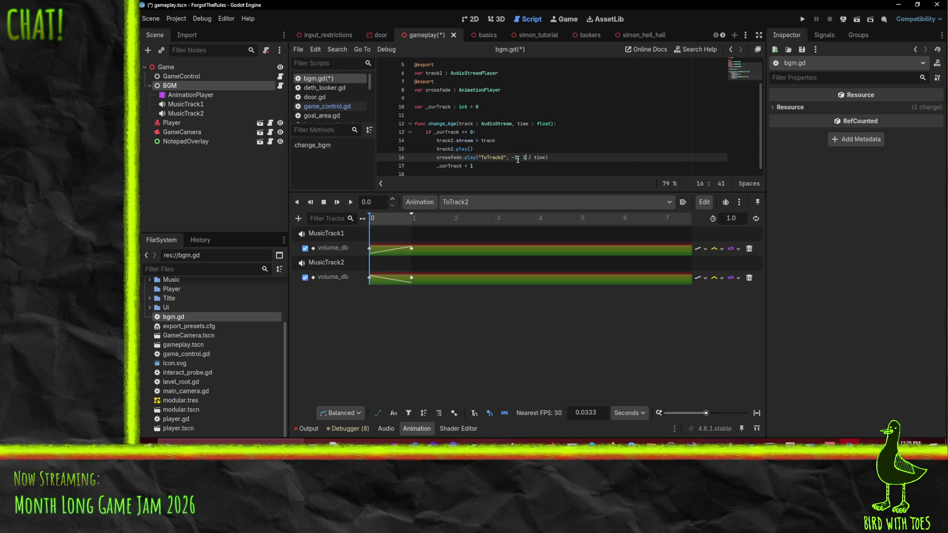
type(".0")
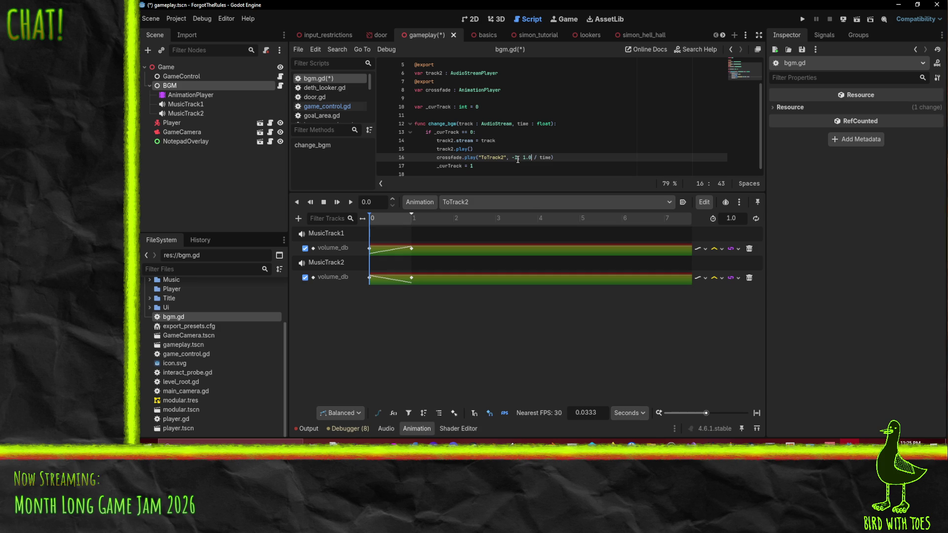
left_click(523, 122)
left_click(540, 157)
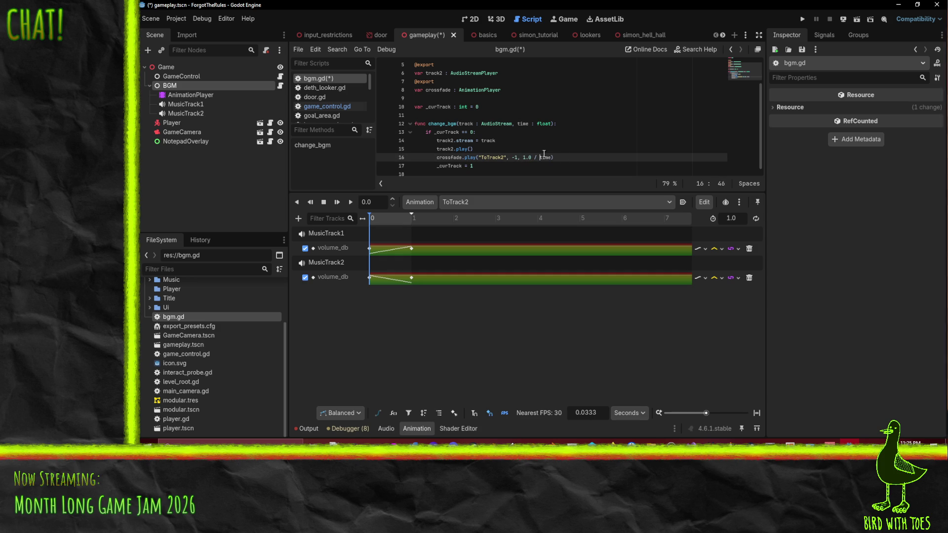
left_click(543, 157)
left_click(548, 158)
Step: Duplicate the first _curTrack == 0 branch of change_bgm directly below it
left_click(490, 167)
left_click(458, 133)
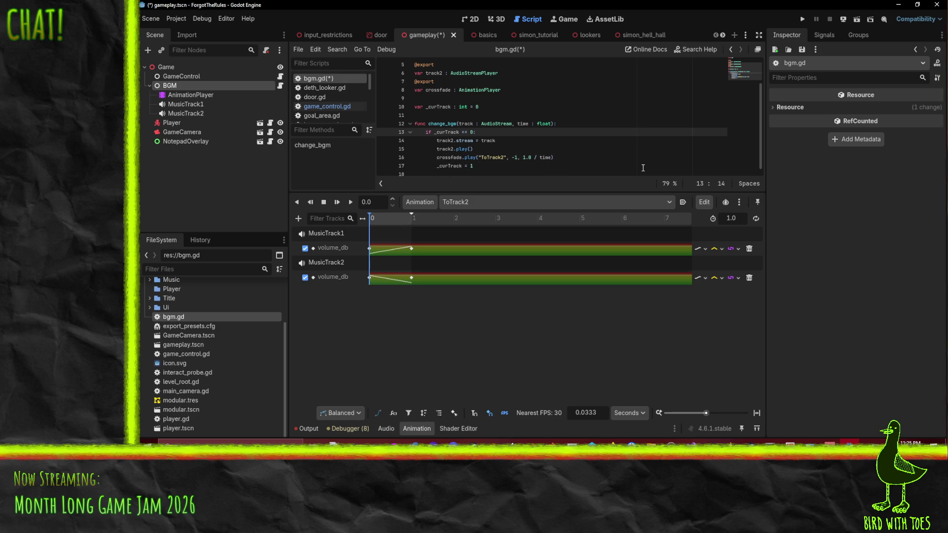
key("shift+Down")
key("shift+Down")
key("shift+Down")
key("Right")
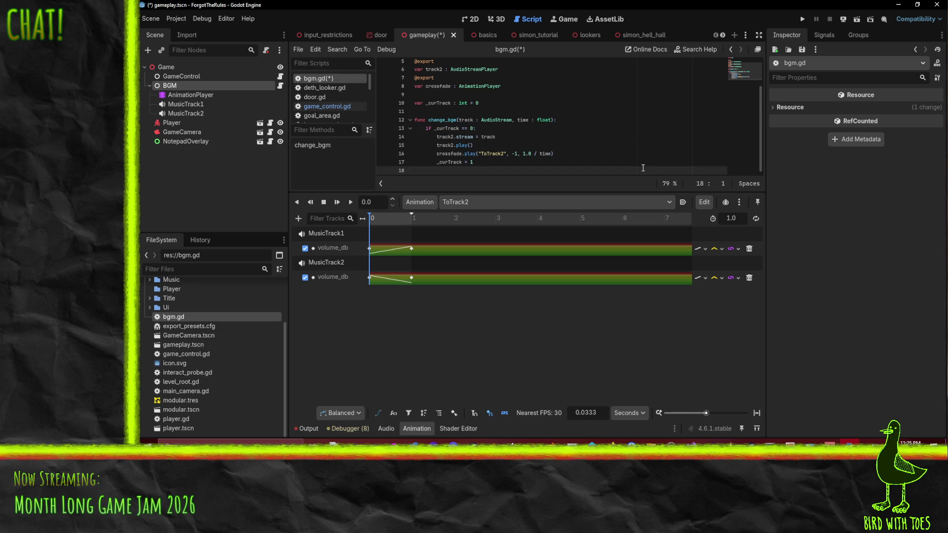
key("ctrl+v")
Step: Turn the pasted block into elif _curTrack == 1: that sets _curTrack to 0
key("Up")
key("Up")
key("Up")
key("Right")
type("e")
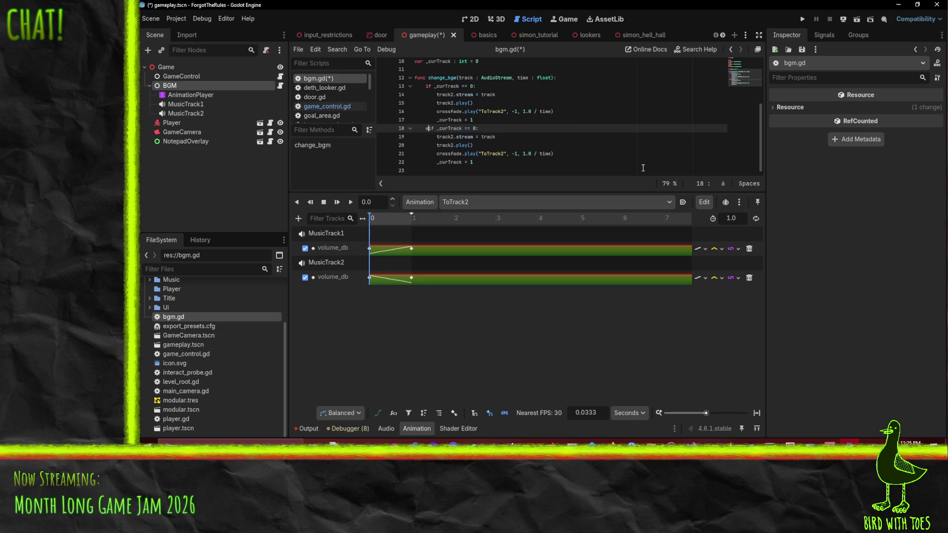
type("l")
key("End")
key("BackSpace")
key("BackSpace")
type("1:")
key("Down")
key("Down")
key("Down")
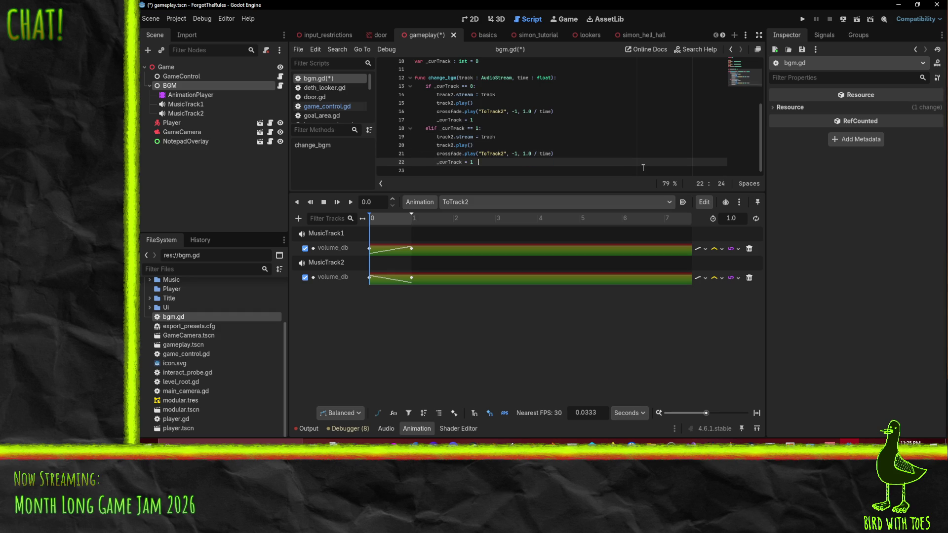
type("0")
key("Up")
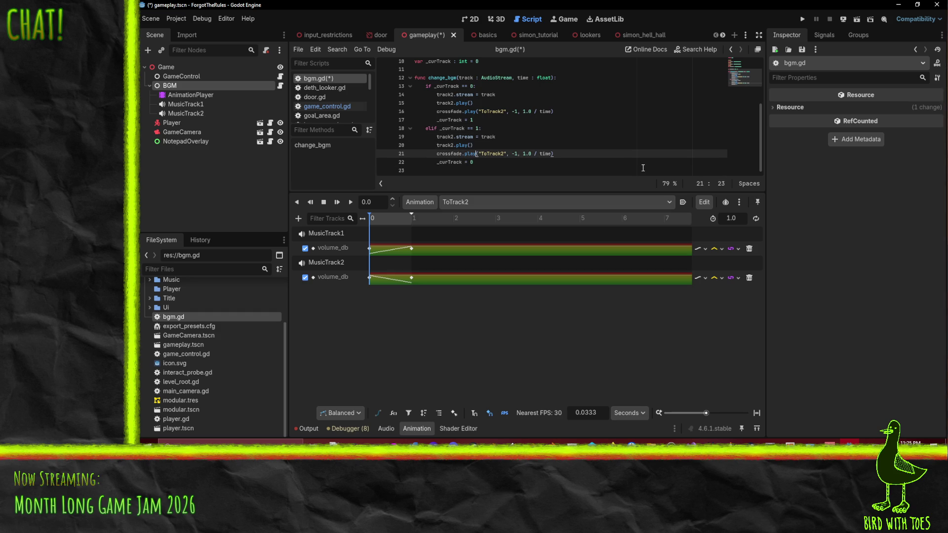
Step: Point the elif branch at track1's stream and play call, crossfading ToTrack1
key("Right")
key("Delete")
type("1")
key("Up")
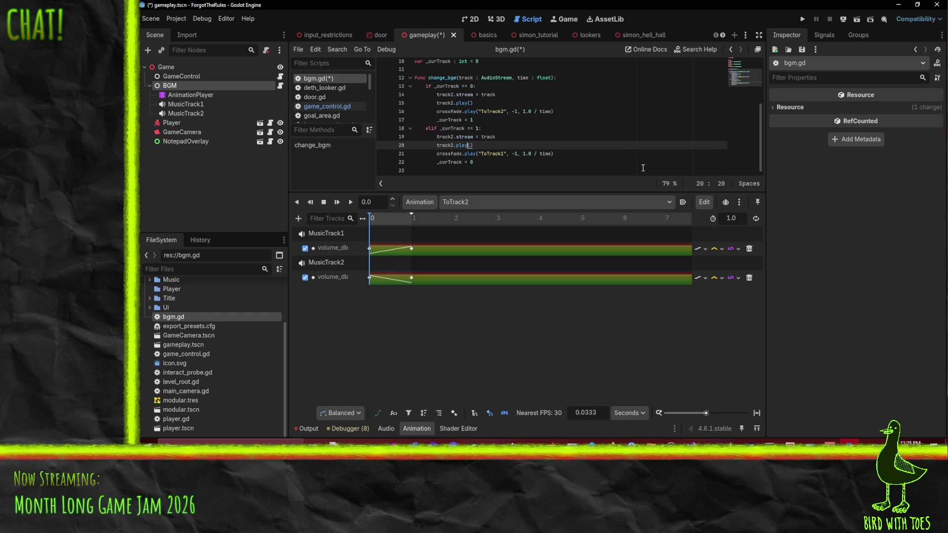
key("Left")
key("BackSpace")
type("1")
key("Up")
key("BackSpace")
type("1")
key("Up")
key("Up")
key("Up")
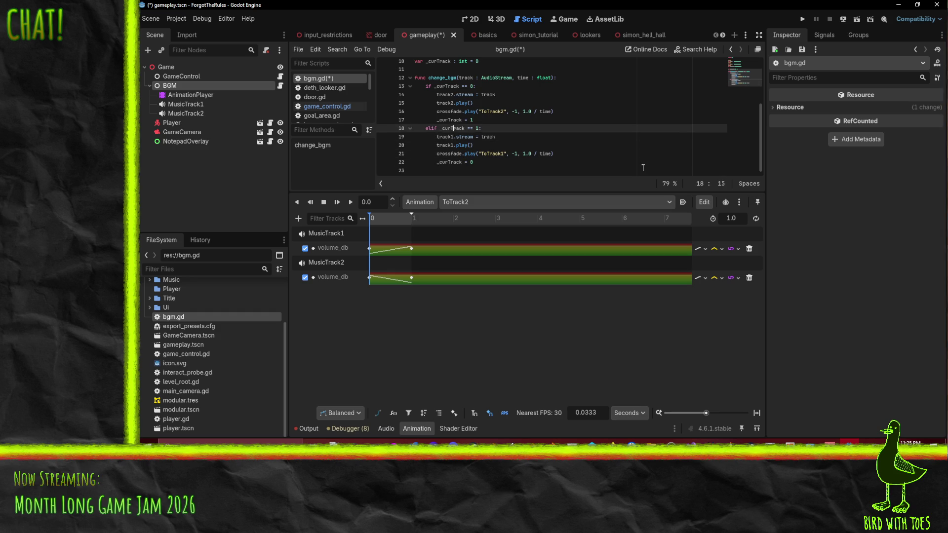
key("Down")
key("Down")
key("Down")
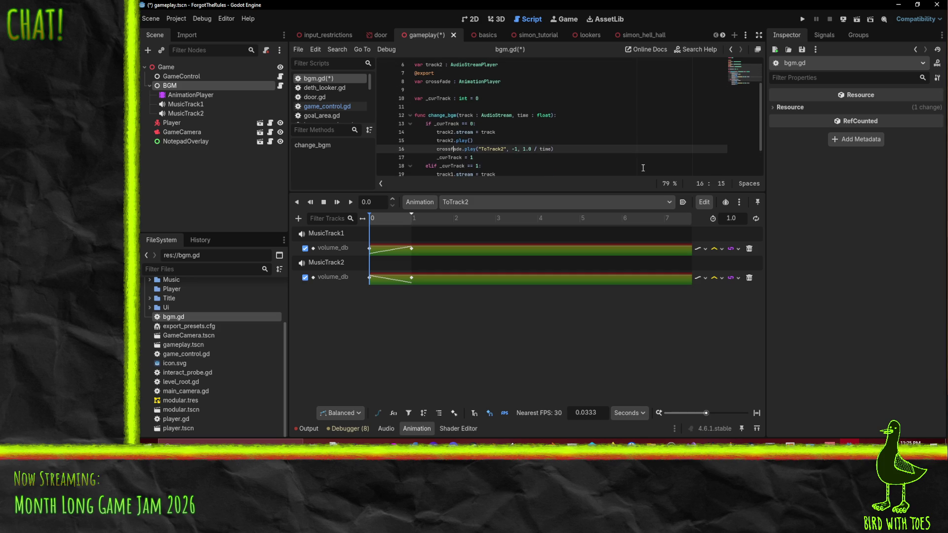
key("End")
key("Return")
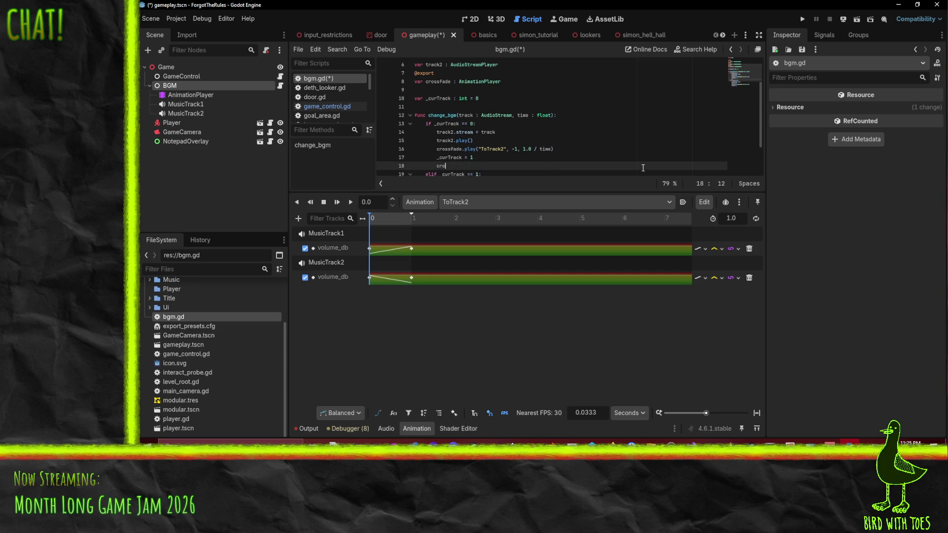
Step: Write crossfade.animation_finished.connect(_crossfadeDone) in change_bgm, then cut that line out
type("fade.conne")
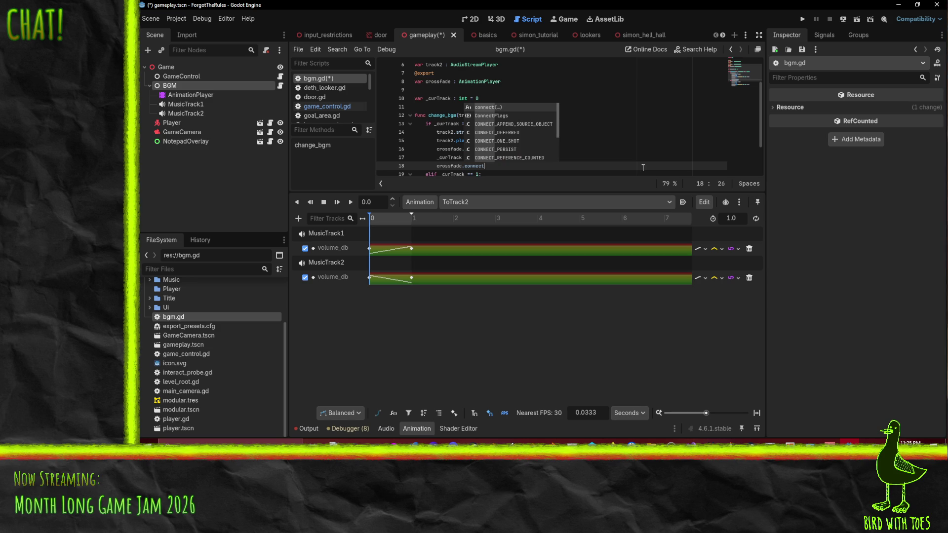
key("BackSpace")
key("BackSpace")
key("BackSpace")
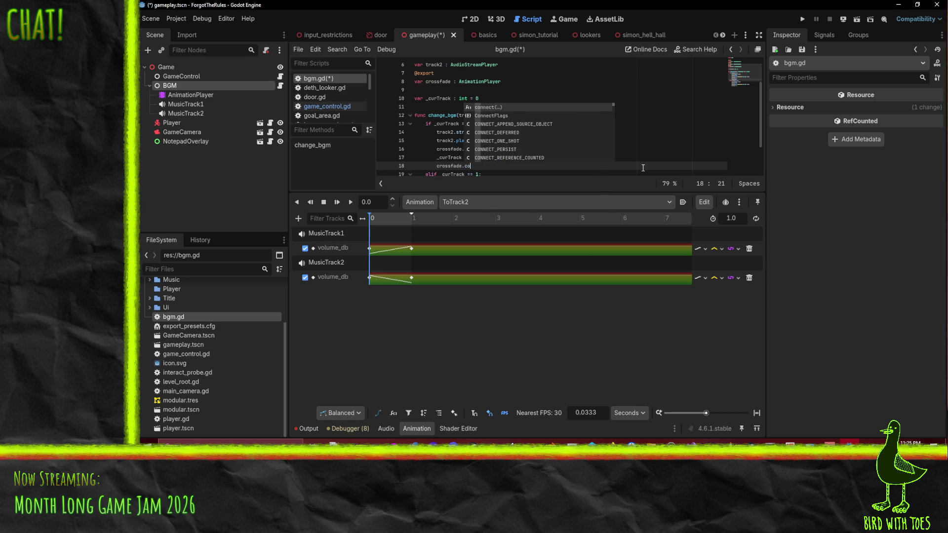
type("animation_fin.")
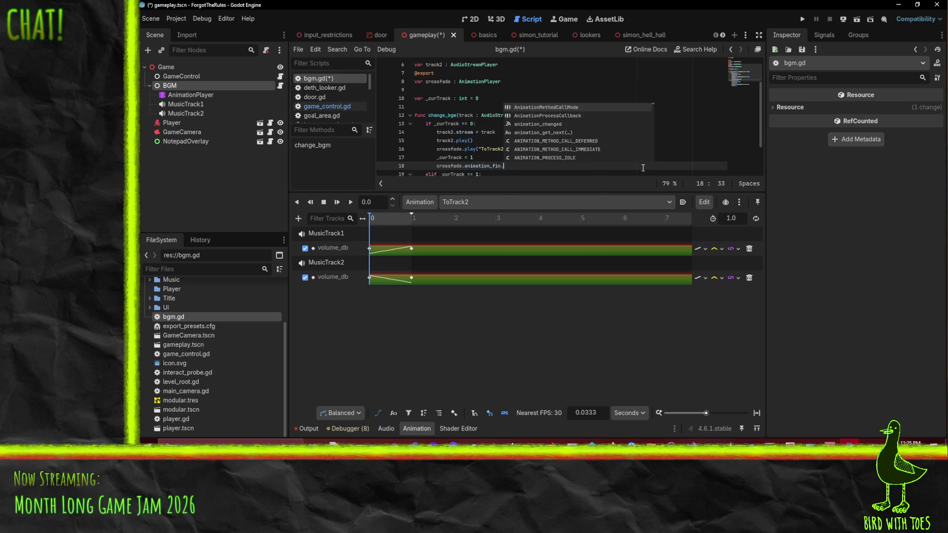
key("BackSpace")
type("ished.c")
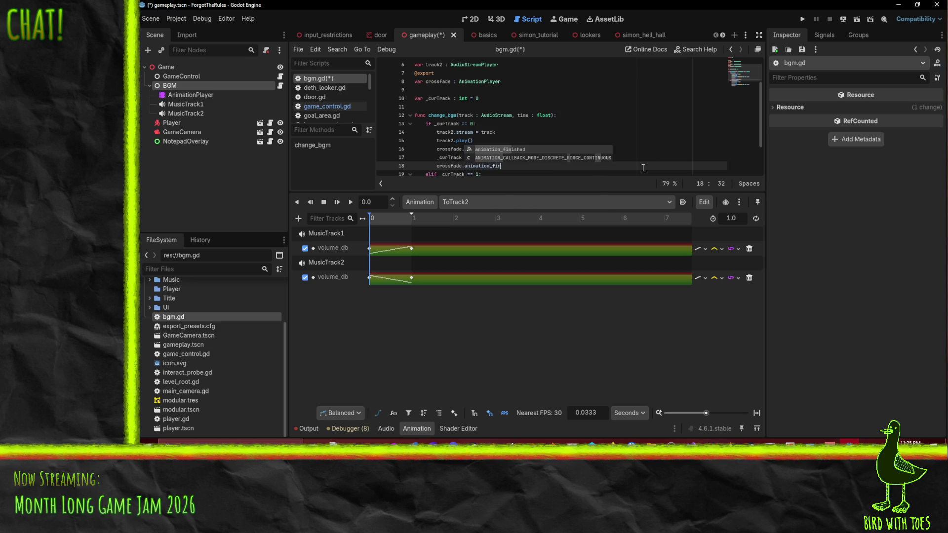
type("onn")
key("Return")
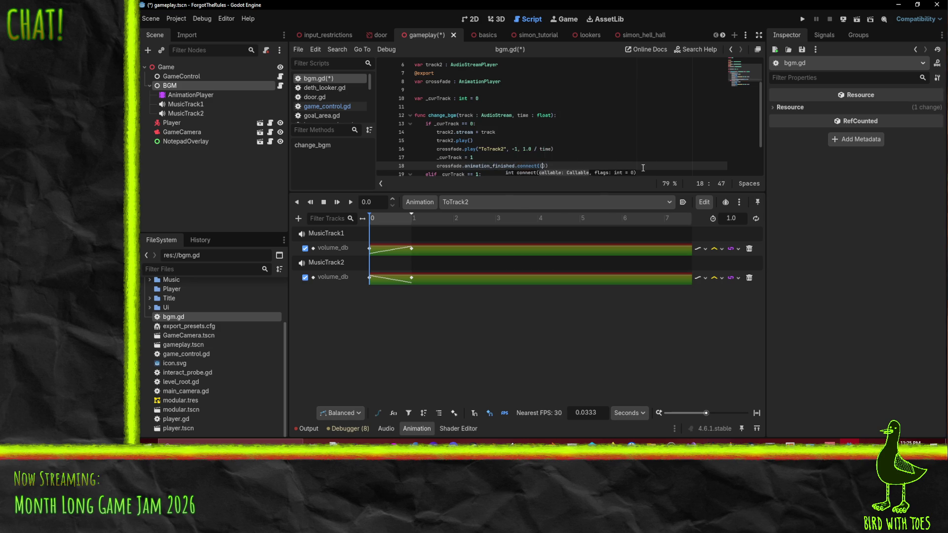
key("BackSpace")
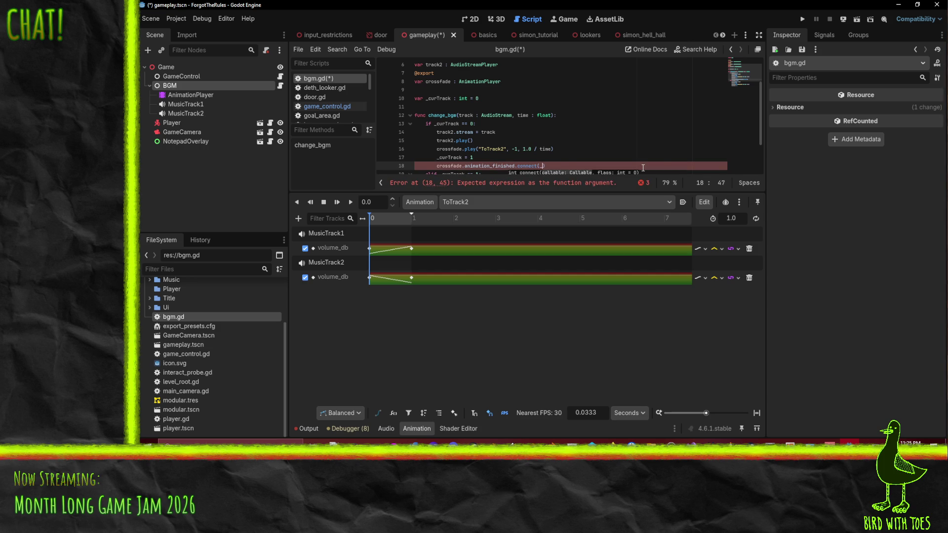
type("Track1D")
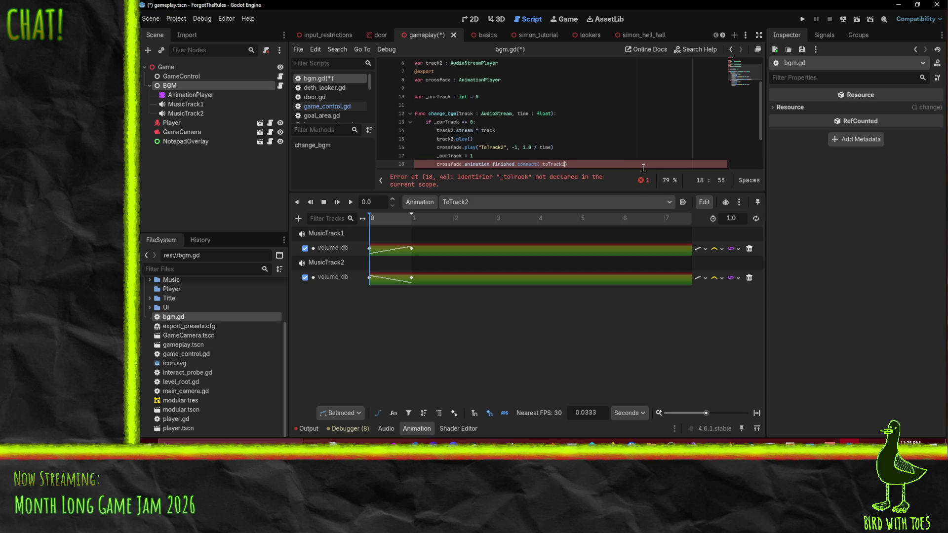
type("one")
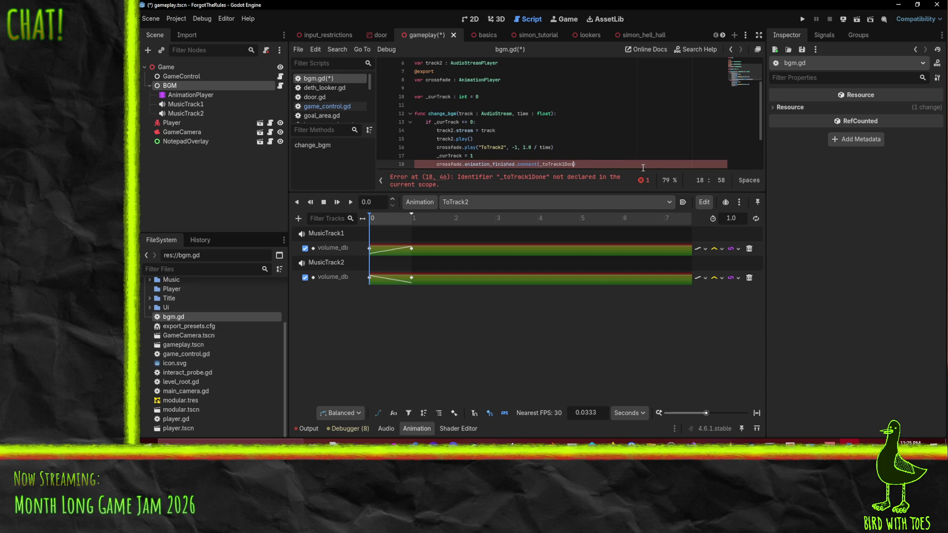
key("BackSpace")
key("BackSpace")
key("BackSpace")
key("BackSpace")
key("BackSpace")
key("BackSpace")
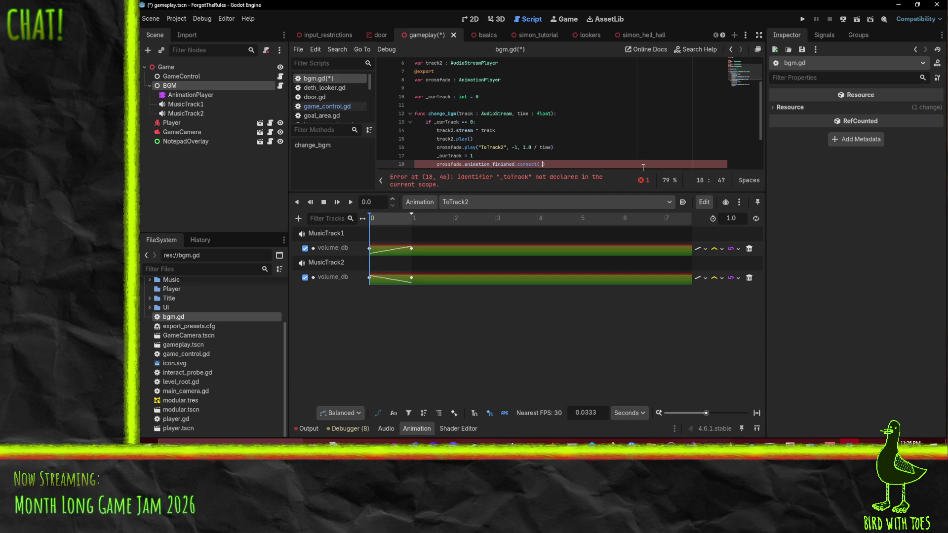
type("crossd")
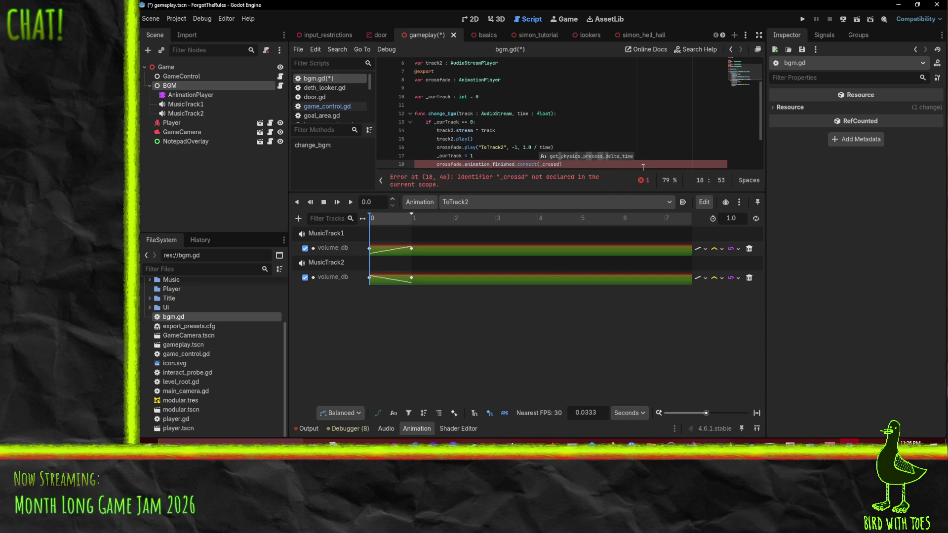
type("fadeDone")
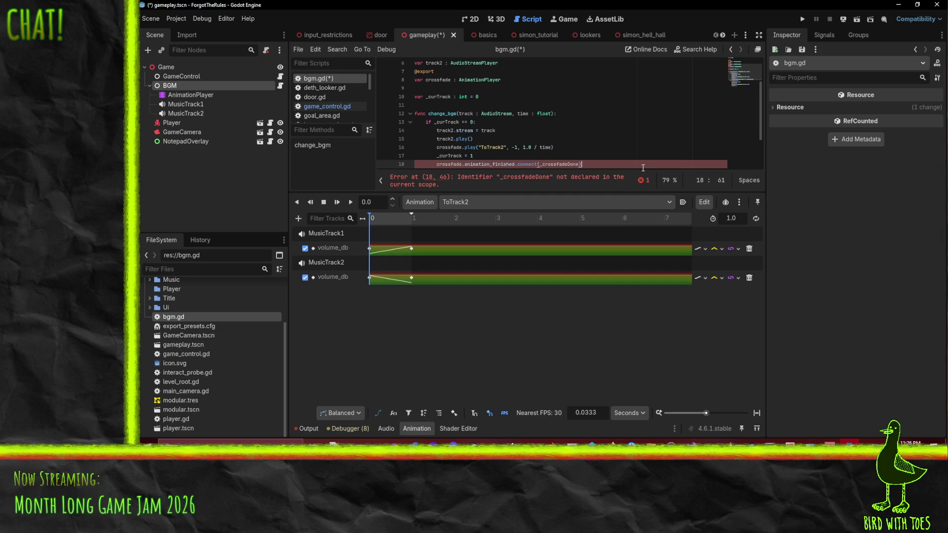
key("ctrl+shift+k")
Step: Add func _ready(): below change_bgm and paste the signal connection into its body
key("Down")
key("Down")
key("Down")
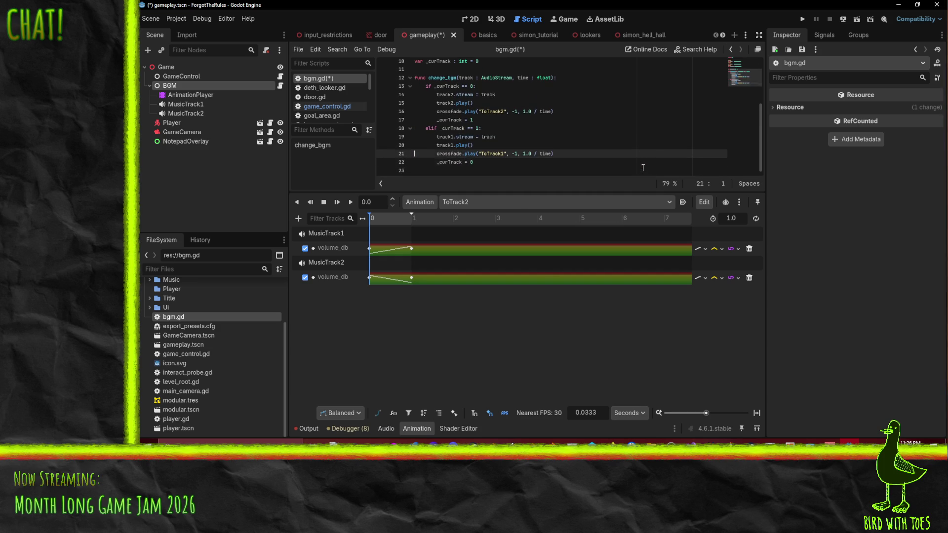
key("Down")
key("Down")
key("Return")
type("dunct")
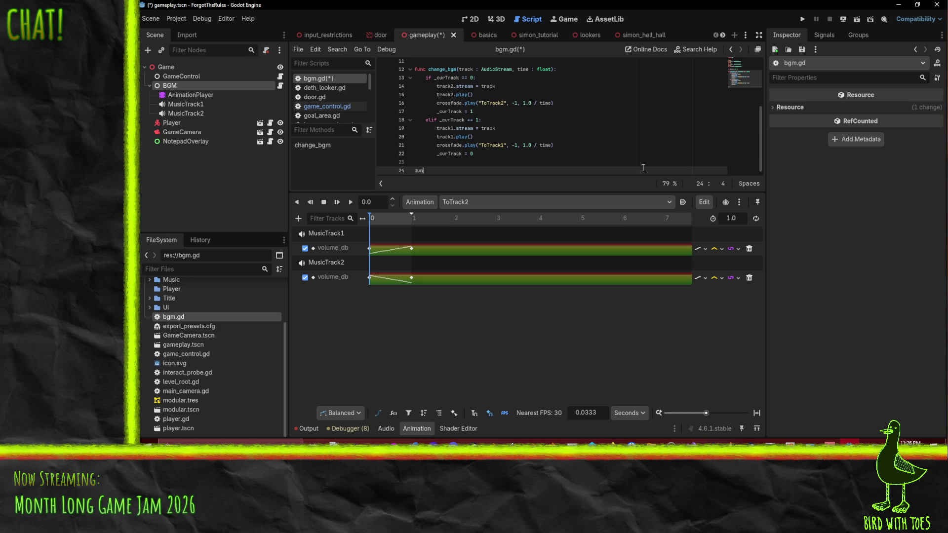
key("BackSpace")
key("BackSpace")
key("BackSpace")
type("func _")
type("ready(")
type("):")
key("Return")
type("crossfade.animation_finished.connect(_crossfadeDone)")
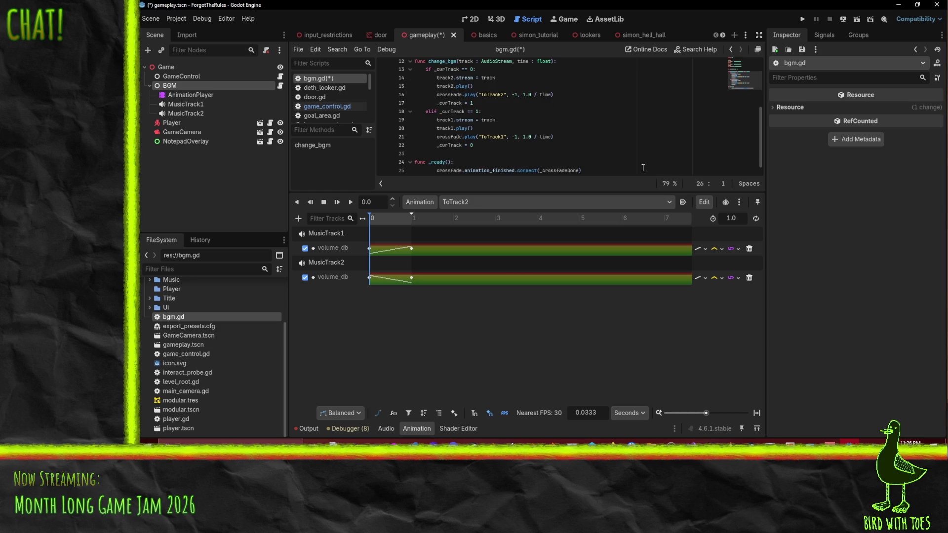
scroll(471, 146, "up", 4)
Step: Declare a 'fading : bool' variable below the exported variables
left_click(441, 132)
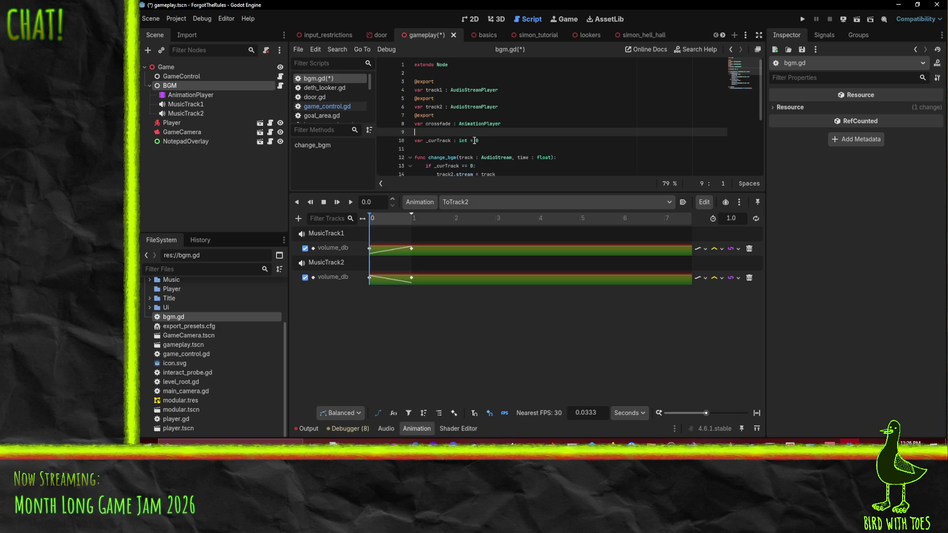
key("Return")
type("fading : b")
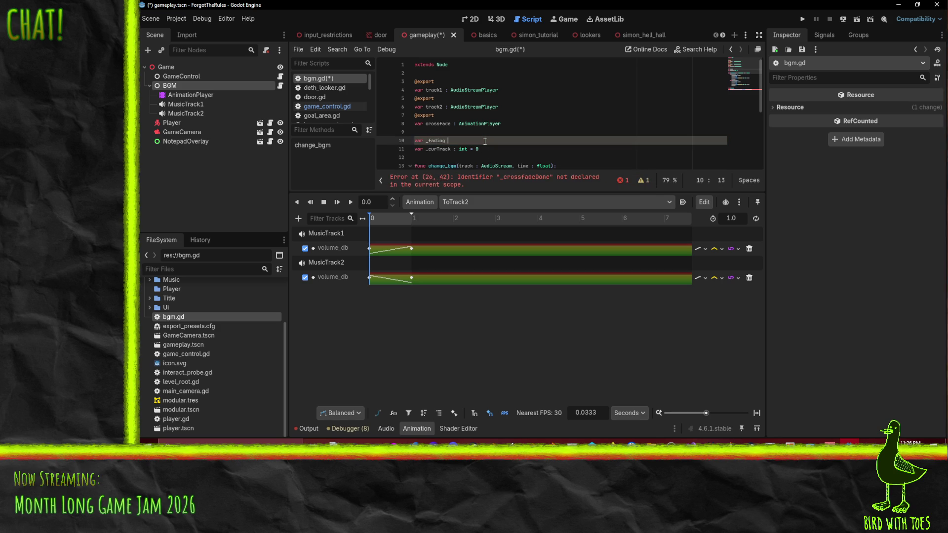
type("ool")
scroll(543, 143, "down", 1)
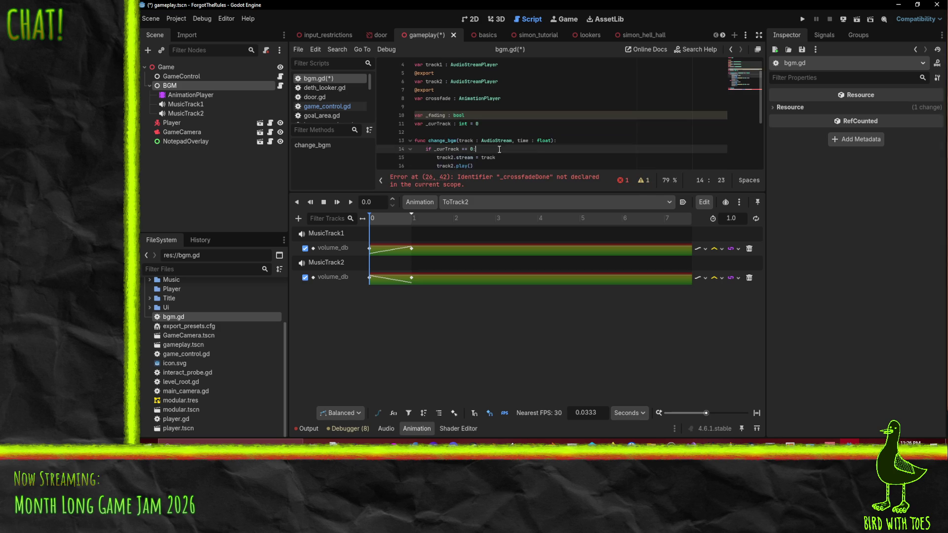
Step: Make change_bgm print "uh oh, this will sound bad!" when _fading is already true
left_click(582, 143)
key("Return")
type("_fading:")
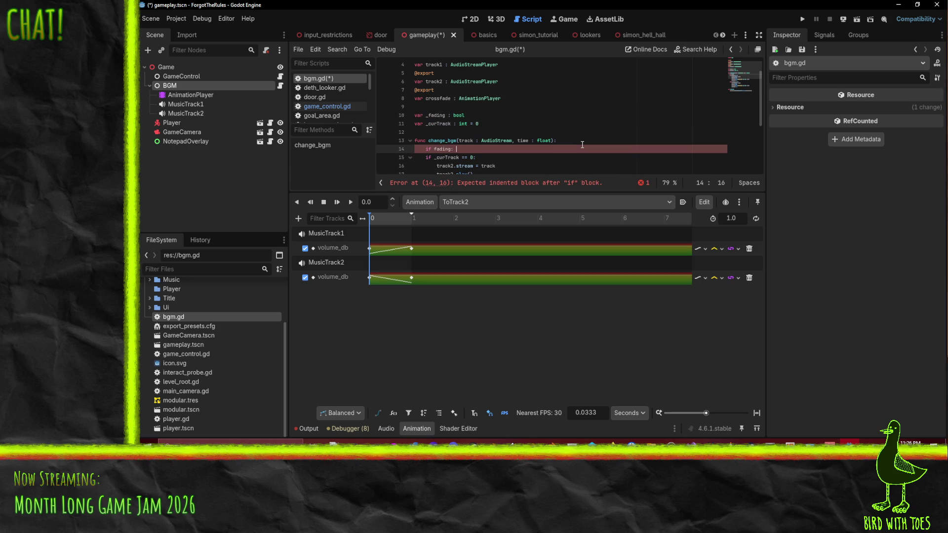
type("print(\"uh oh")
type(", ")
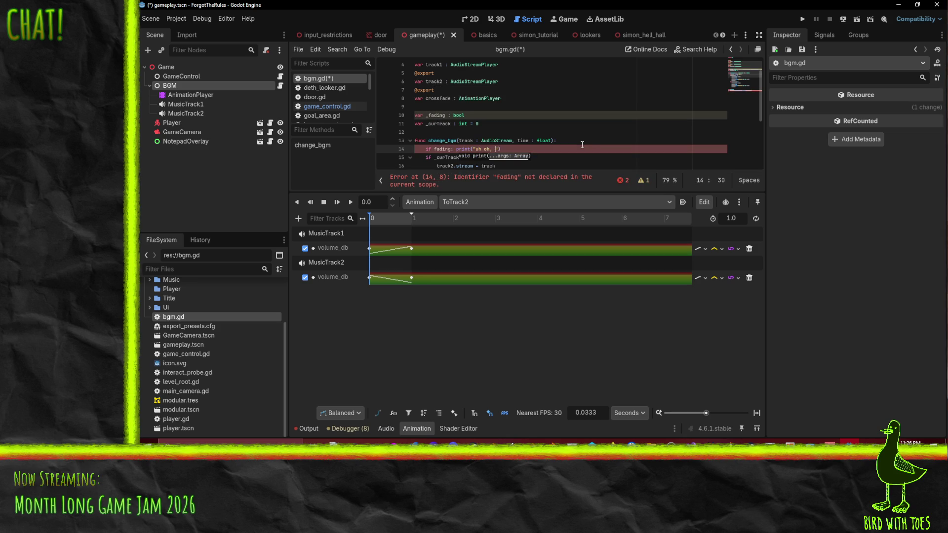
type("this wil")
type("l sound bad!\")")
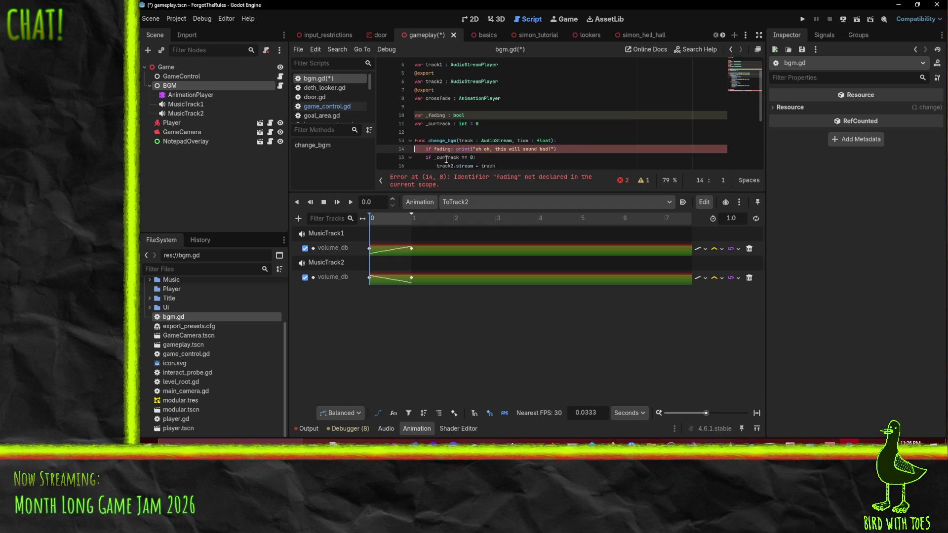
left_click(469, 140)
scroll(455, 99, "down", 2)
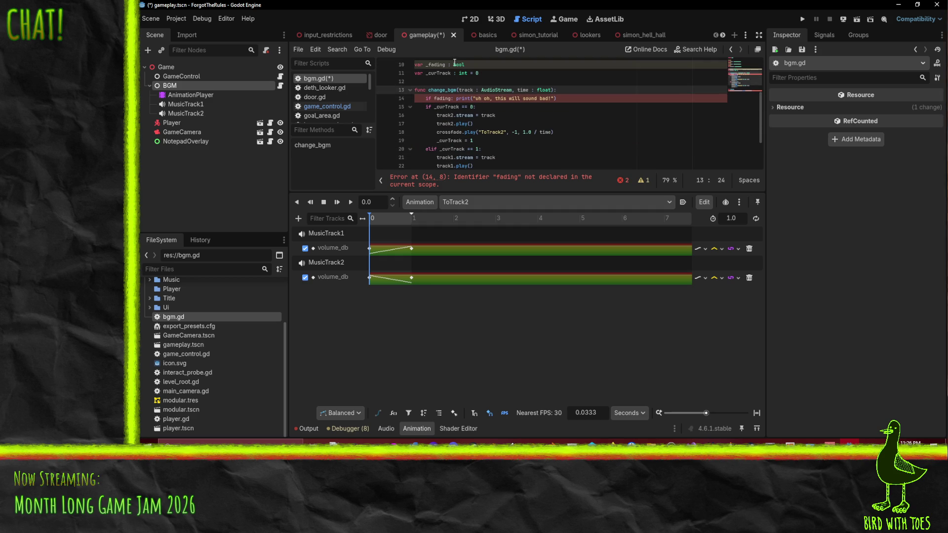
Step: Rename the fading variable on line 14 to _fading
double_click(437, 64)
left_click(434, 99)
type("_")
left_click(540, 123)
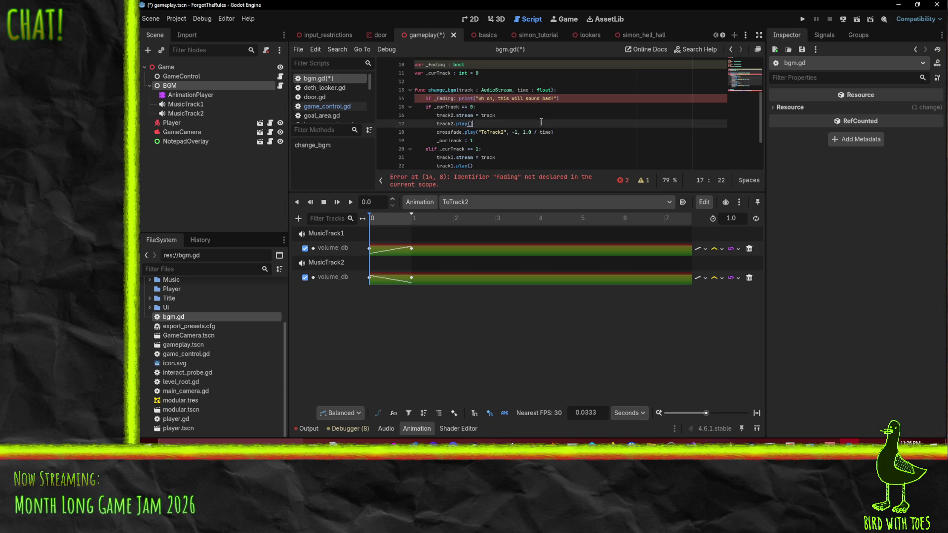
scroll(541, 122, "down", 1)
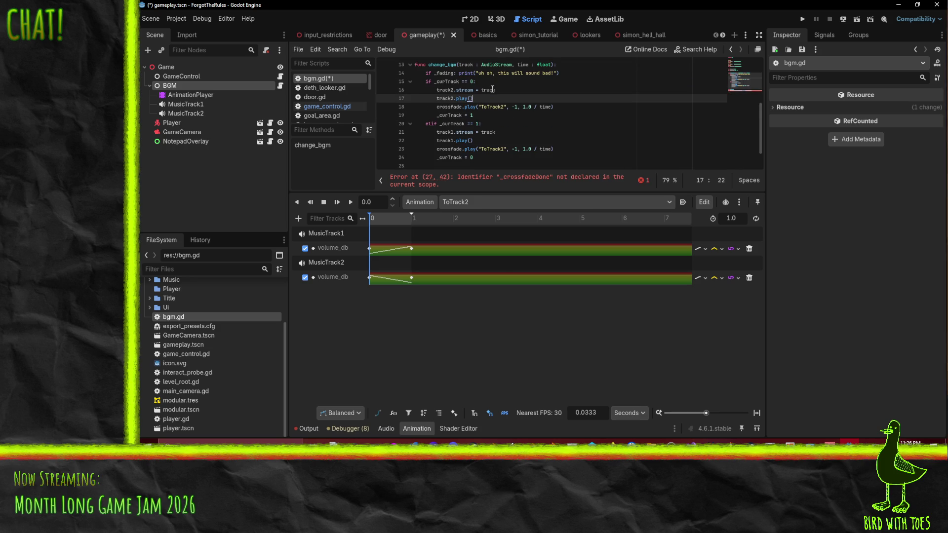
Step: Set _fading = true in both the if and elif crossfade branches
left_click(493, 89)
left_click(510, 82)
key("Return")
type("_fading = ")
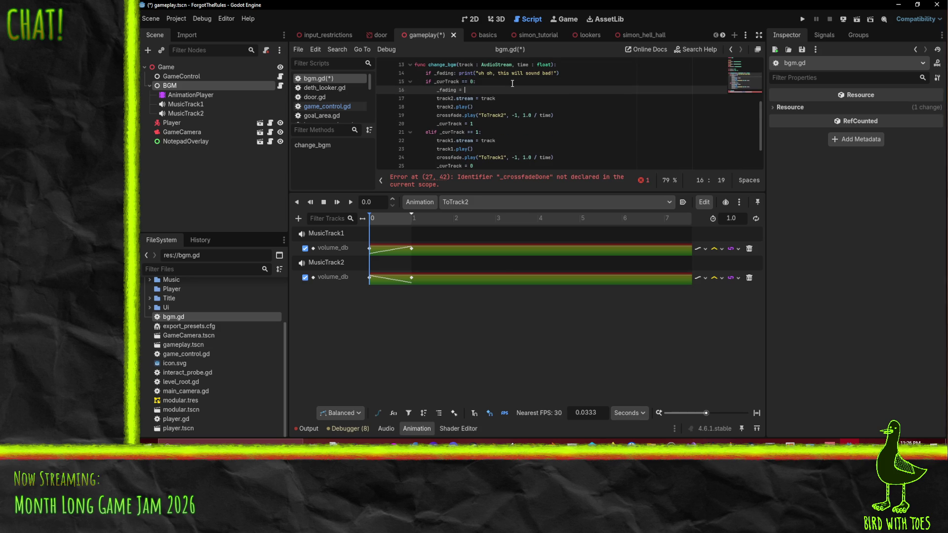
type("true")
key("ctrl+c")
key("Down")
key("Down")
key("Down")
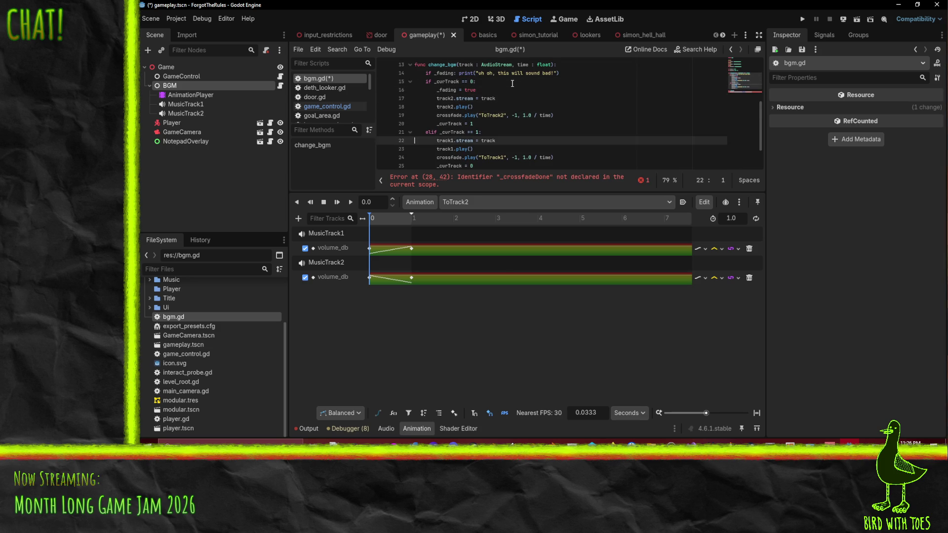
key("ctrl+v")
scroll(492, 90, "down", 2)
Step: Add a func _crossfadeDone below _ready whose body sets _fading = false
left_click(435, 164)
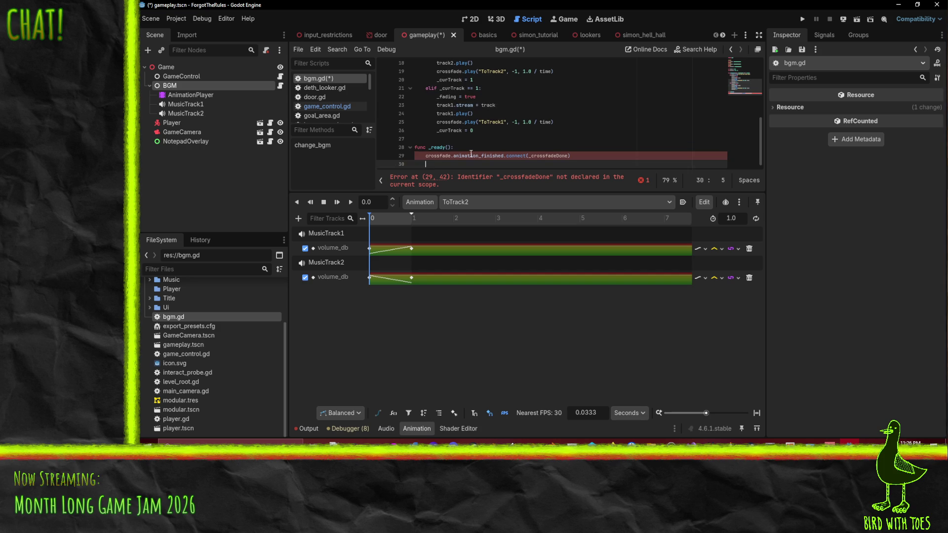
key("Return")
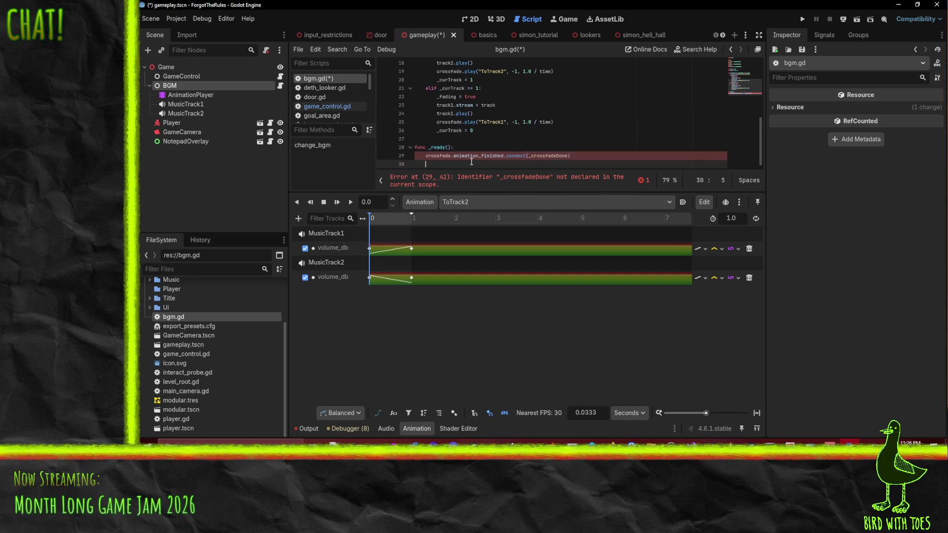
key("BackSpace")
type("func _corss")
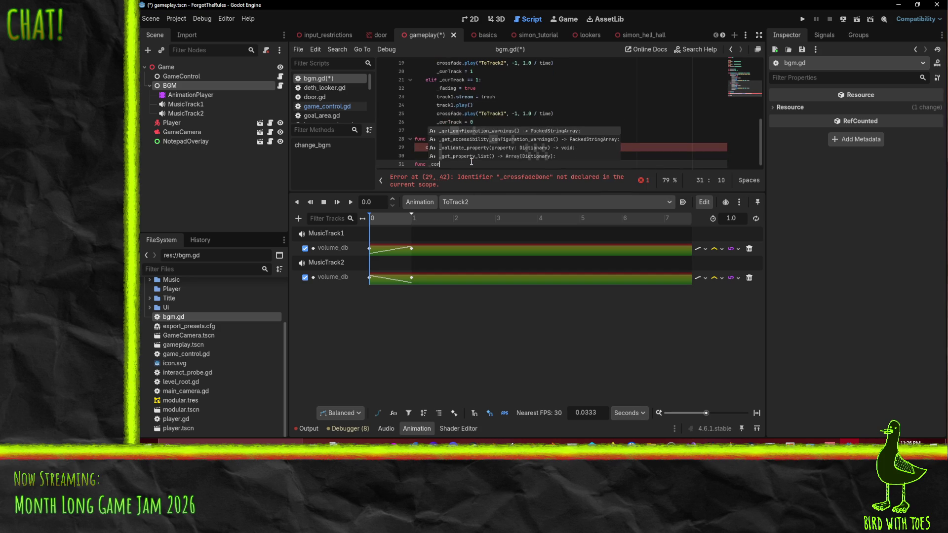
key("BackSpace")
key("BackSpace")
key("BackSpace")
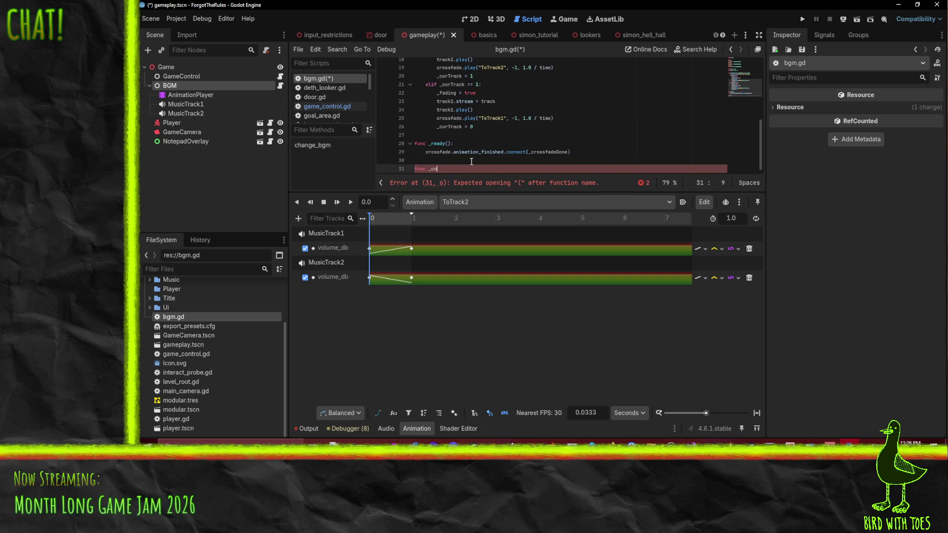
type("ssfadeDone(")
type("_):")
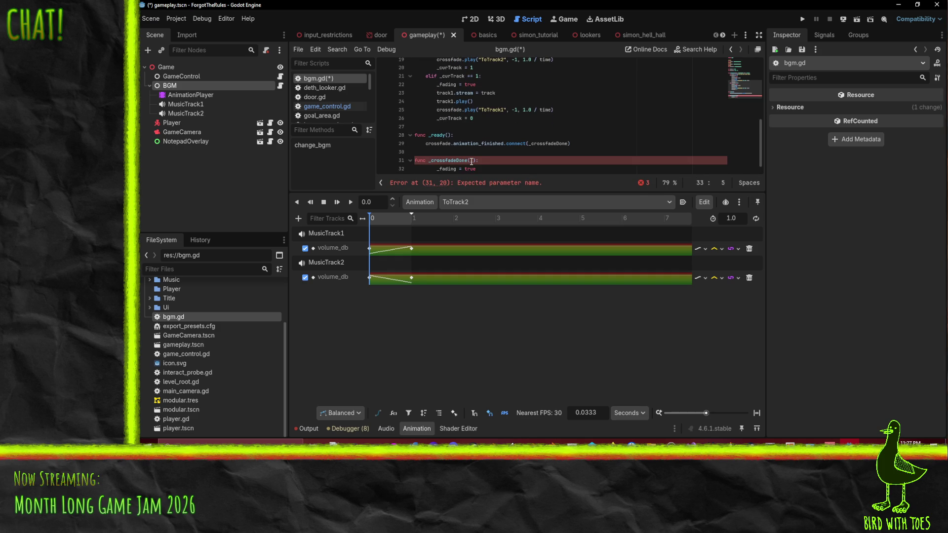
key("Return")
type("_fading = true")
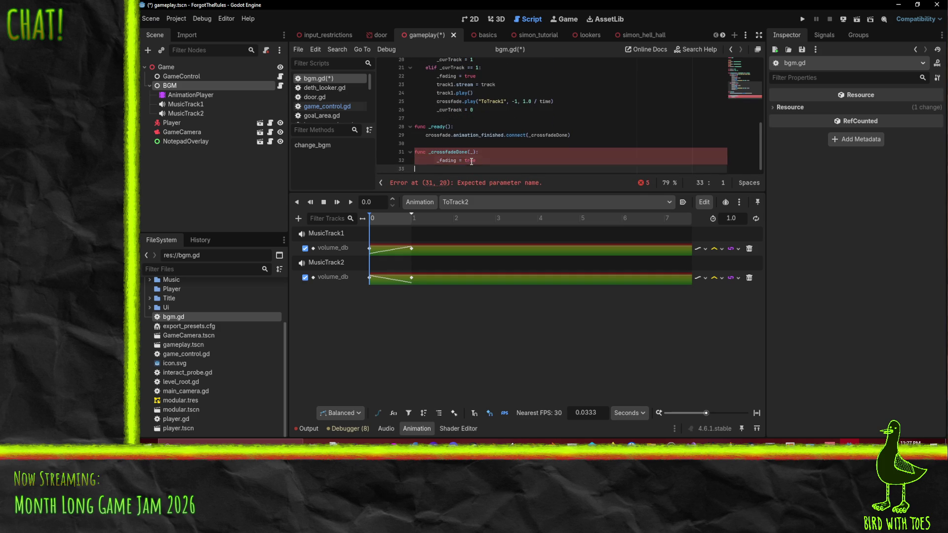
key("BackSpace")
key("End")
key("BackSpace")
type("false")
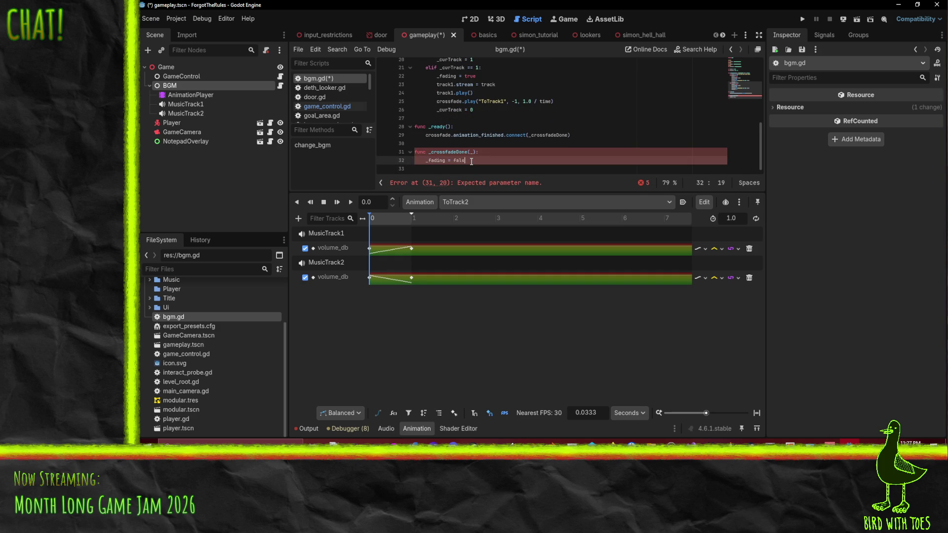
Step: Rename the _crossfadeDone parameter from _ to dontcare
key("Up")
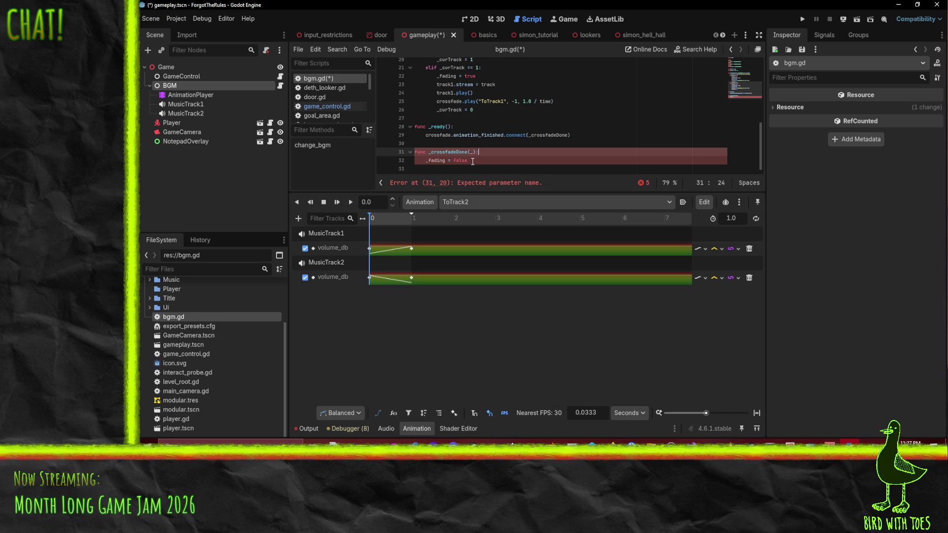
left_click(473, 152)
key("BackSpace")
type("dontca")
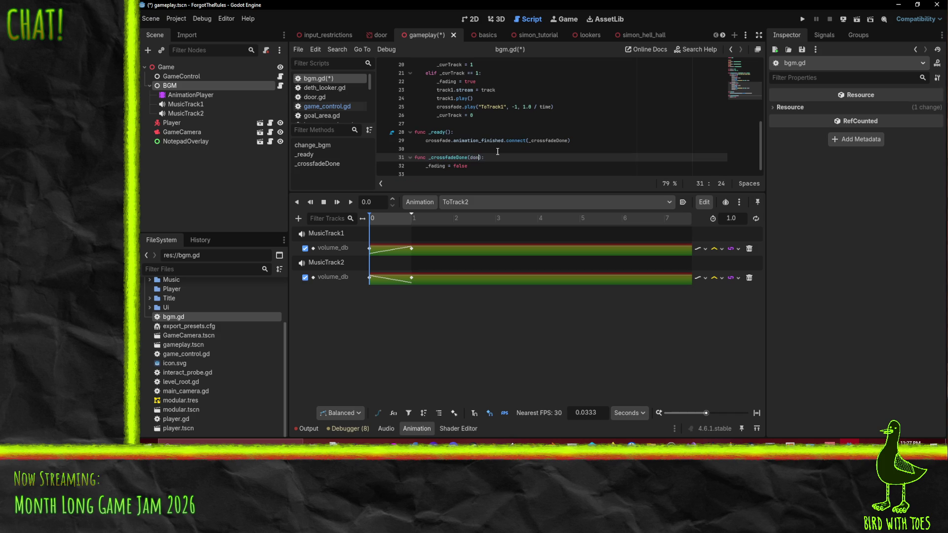
type("re")
Step: Save all edited scripts and switch to the basics level scene
key("Up")
key("ctrl+s")
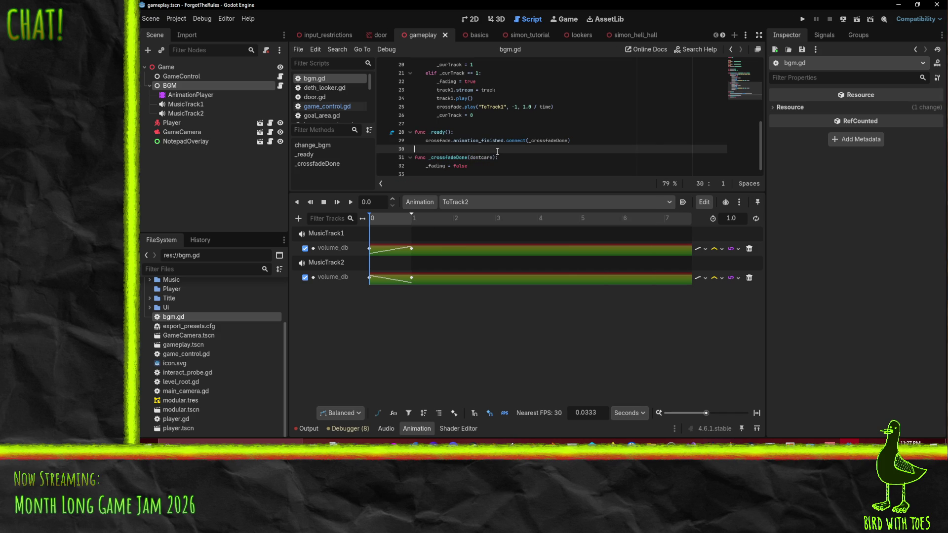
left_click(543, 141)
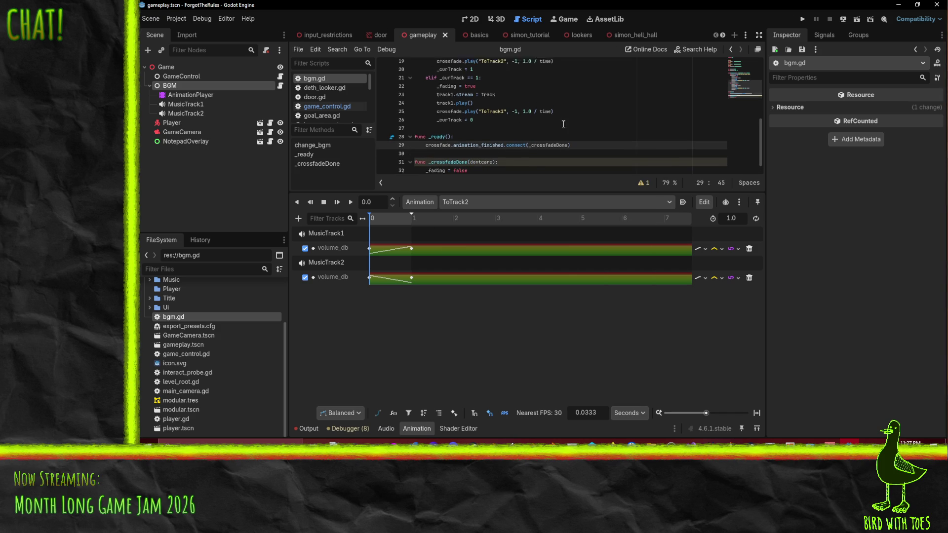
scroll(505, 150, "up", 1)
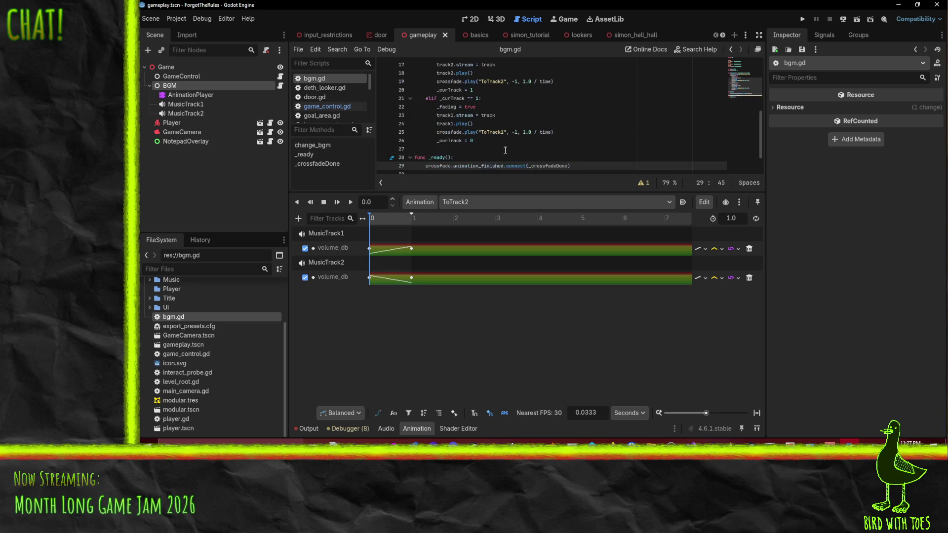
scroll(505, 149, "down", 3)
scroll(560, 139, "up", 3)
left_click(483, 36)
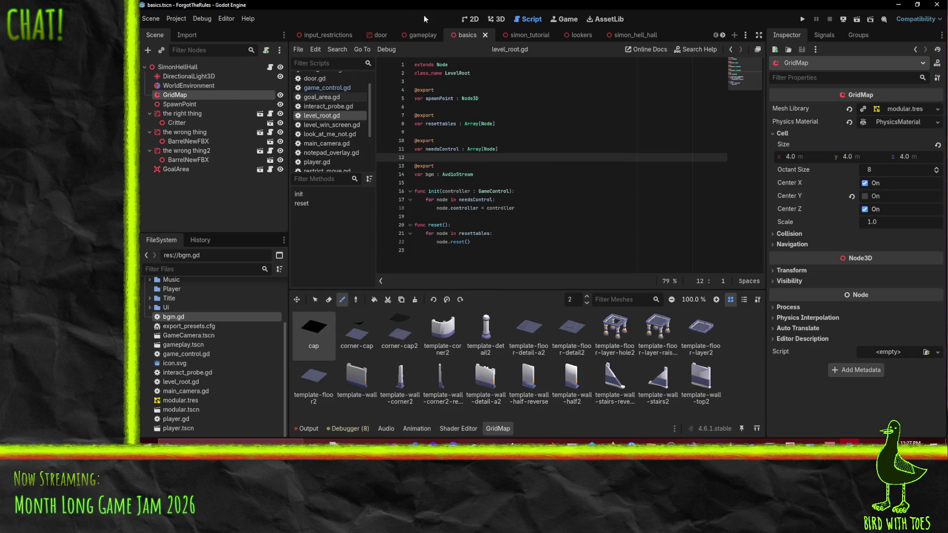
Step: In the 3D view, rename the root node SimonHellHall to Basics
left_click(496, 19)
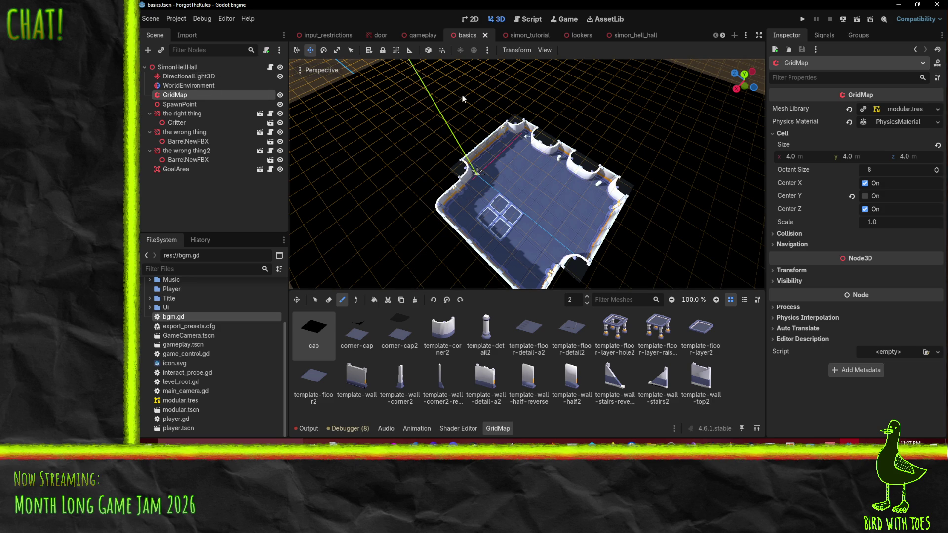
left_click(187, 69)
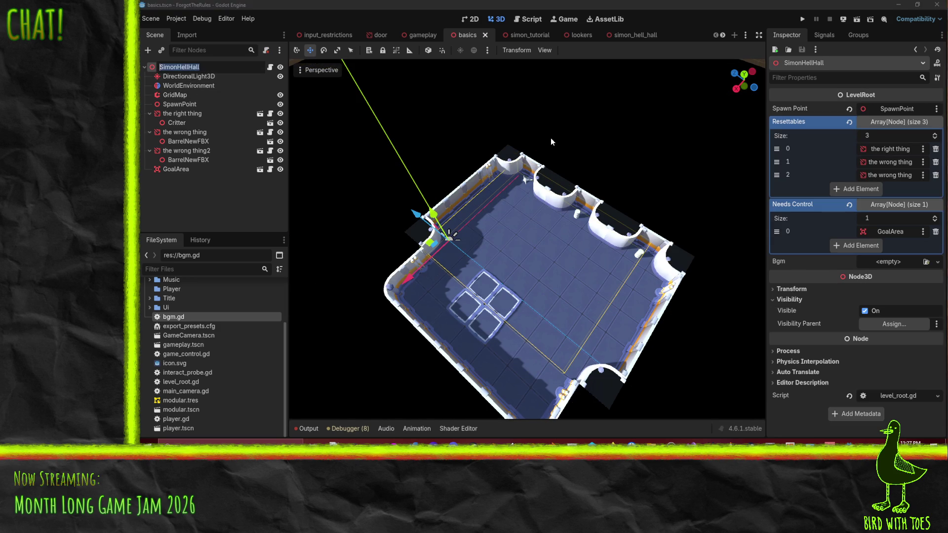
type("Basics")
key("Return")
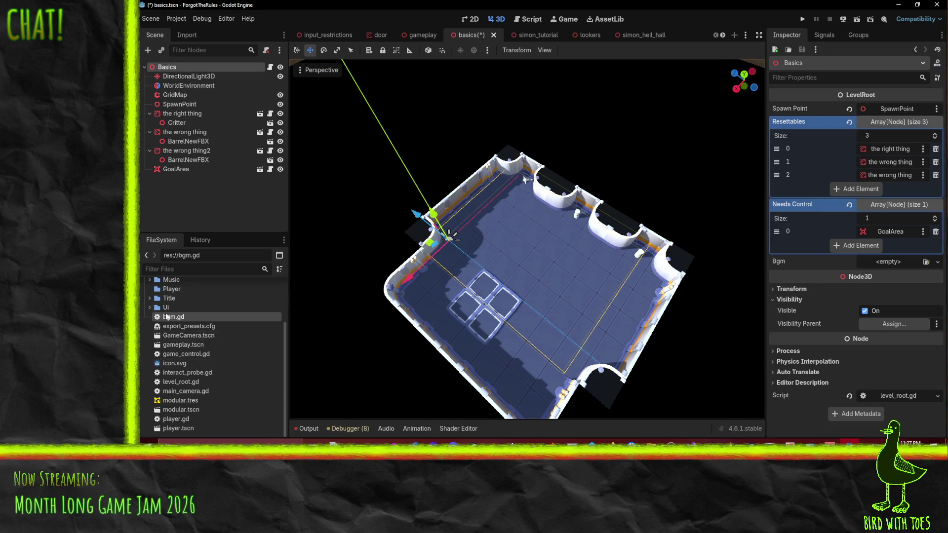
Step: Enable looping in the Captive_Portal mp3's import settings, previewing the track before closing
scroll(180, 318, "up", 3)
double_click(173, 342)
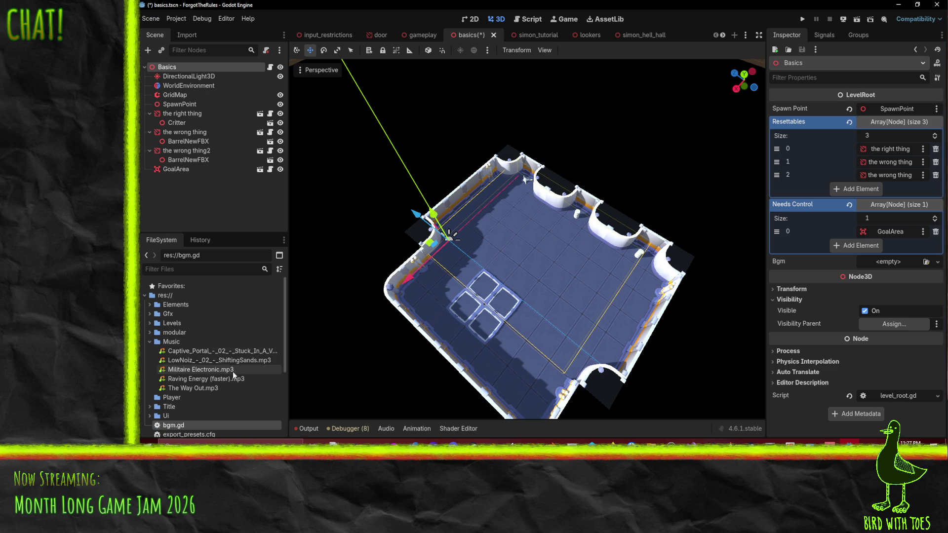
left_click(220, 351)
double_click(220, 352)
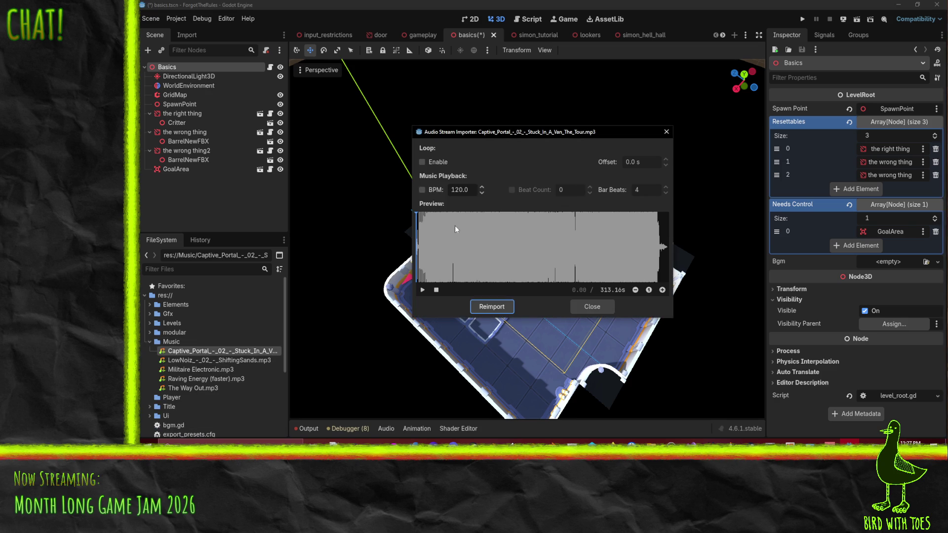
left_click(422, 162)
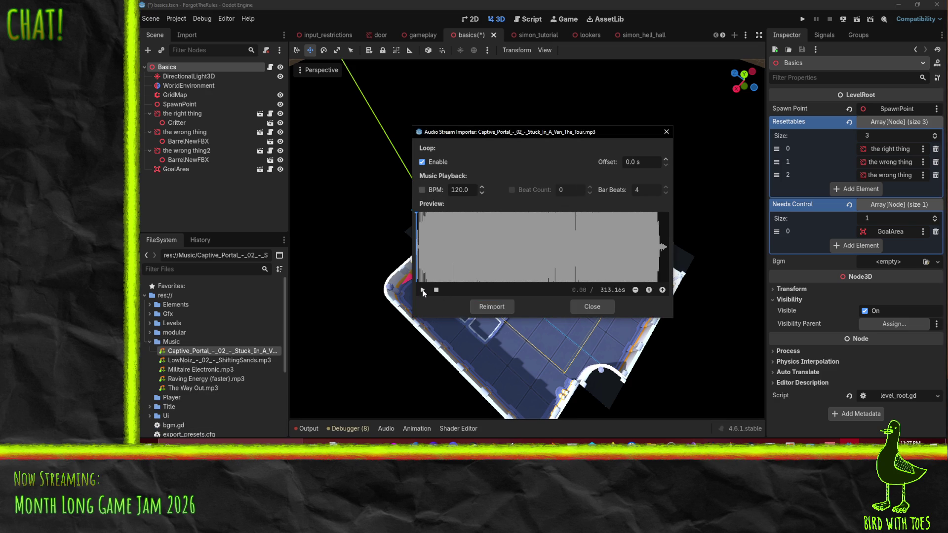
left_click(422, 290)
left_click(433, 218)
left_click(446, 219)
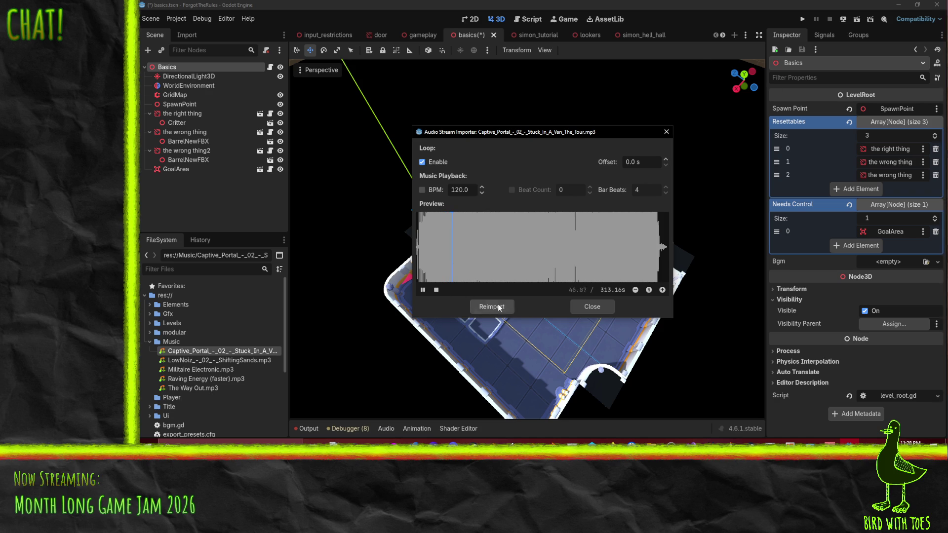
left_click(593, 307)
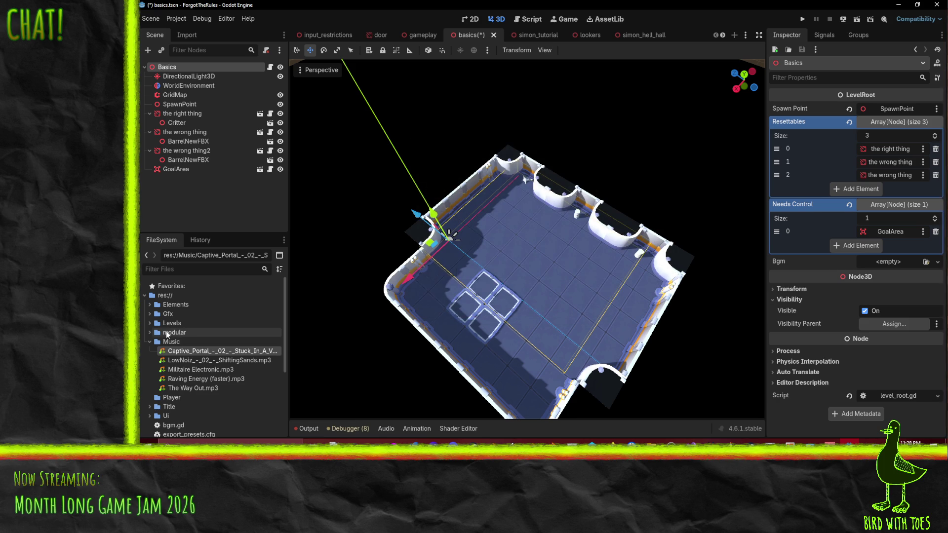
Step: Enable looping for the ShiftingSands and Militaire Electronic.mp3 tracks, previewing each
double_click(197, 360)
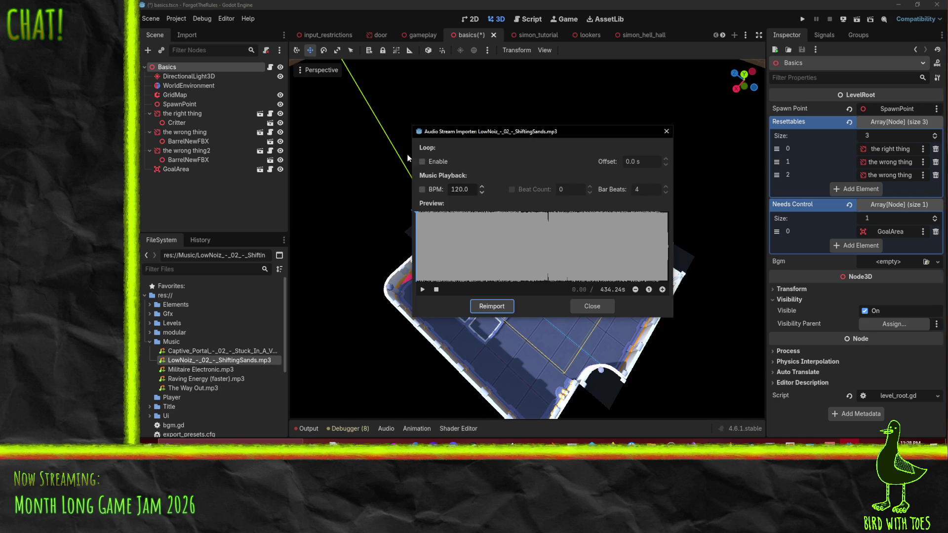
left_click(422, 162)
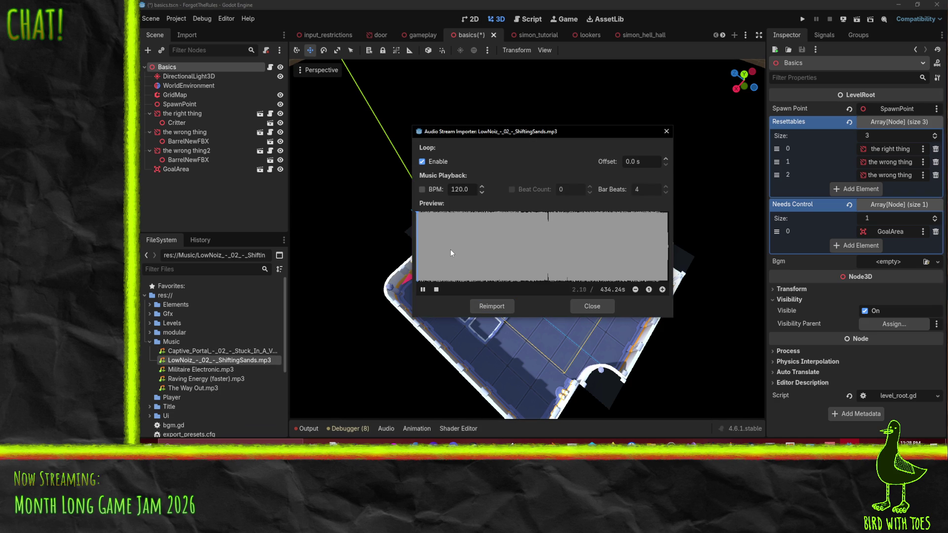
left_click(436, 290)
left_click(577, 306)
double_click(229, 369)
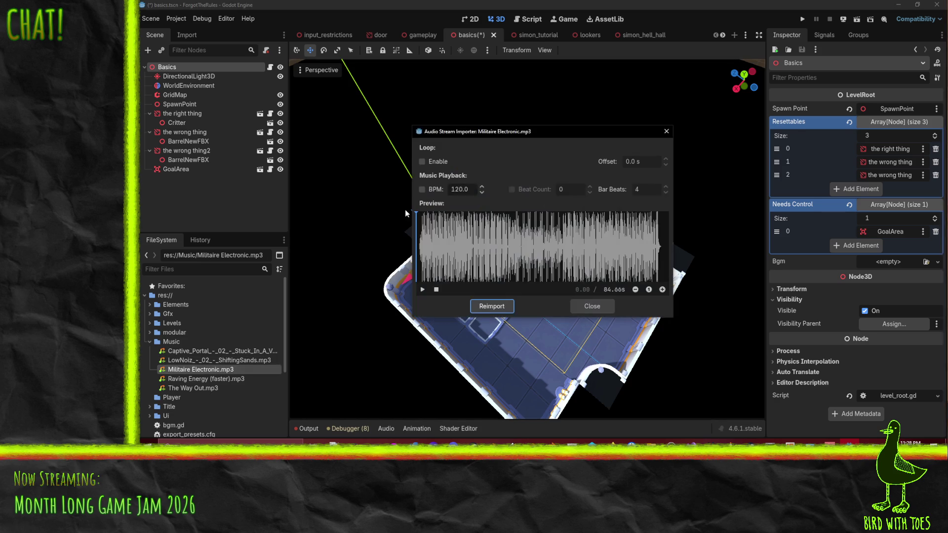
left_click(422, 289)
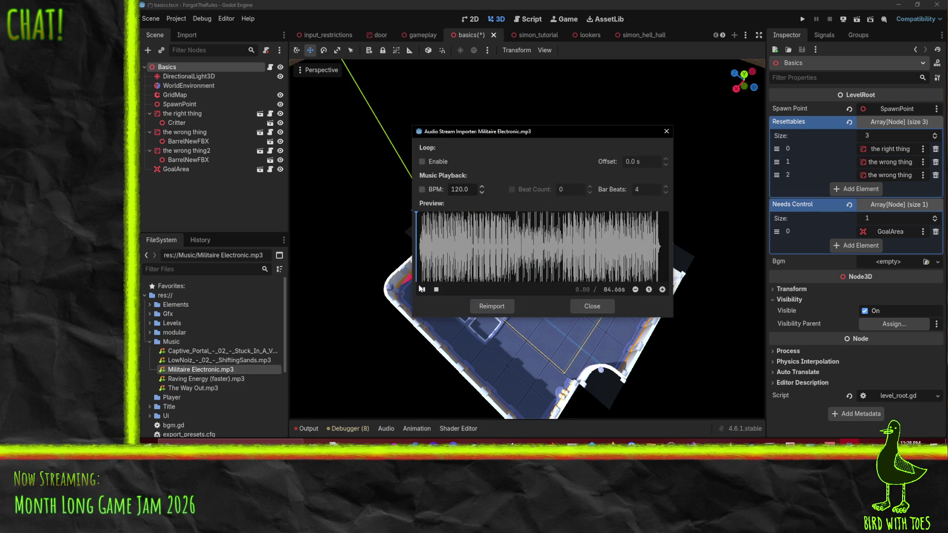
left_click(422, 162)
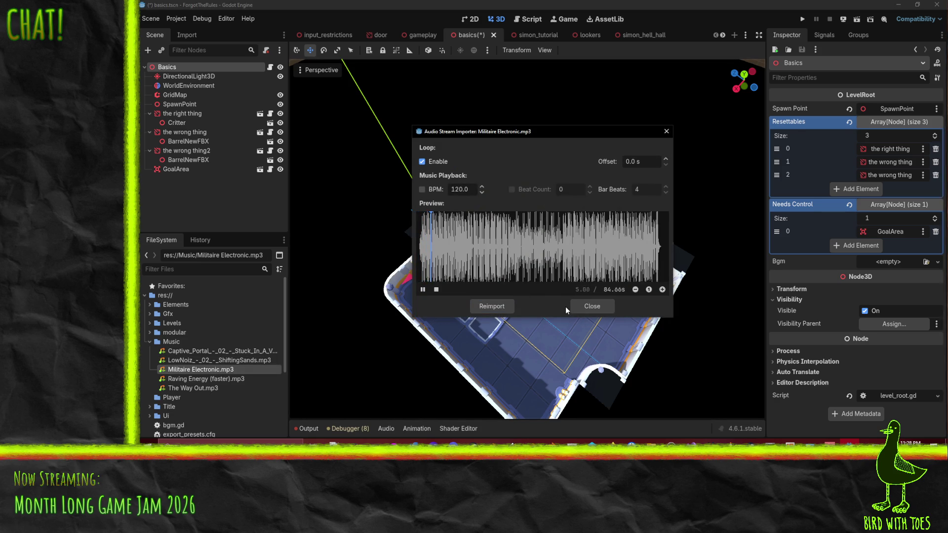
left_click(593, 307)
Step: Enable looping for Raving Energy (faster).mp3 and The Way Out.mp3, previewing both
double_click(206, 378)
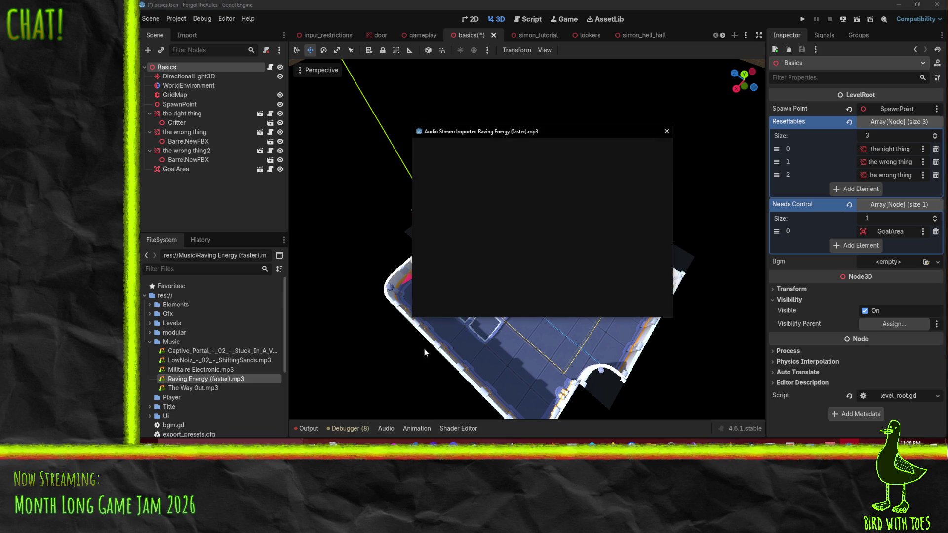
left_click(422, 162)
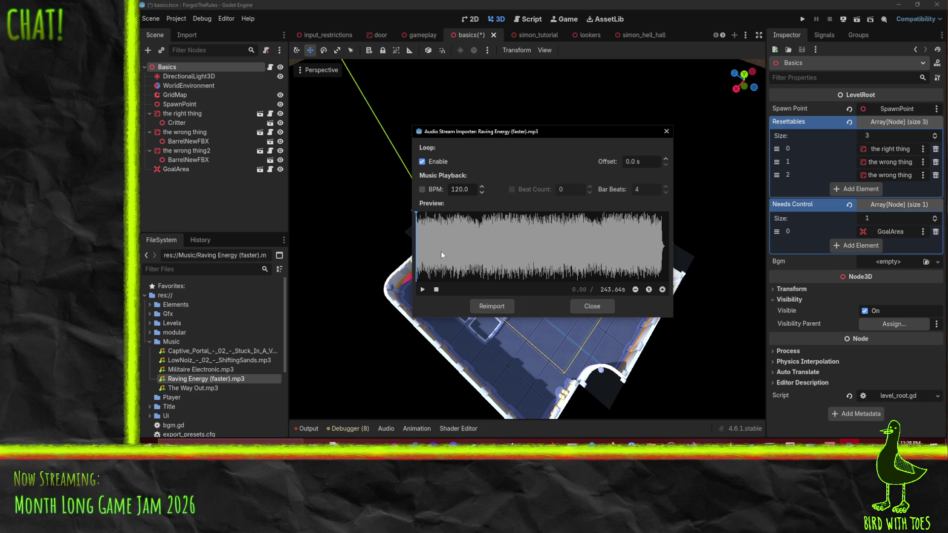
left_click(423, 290)
left_click(602, 306)
double_click(194, 389)
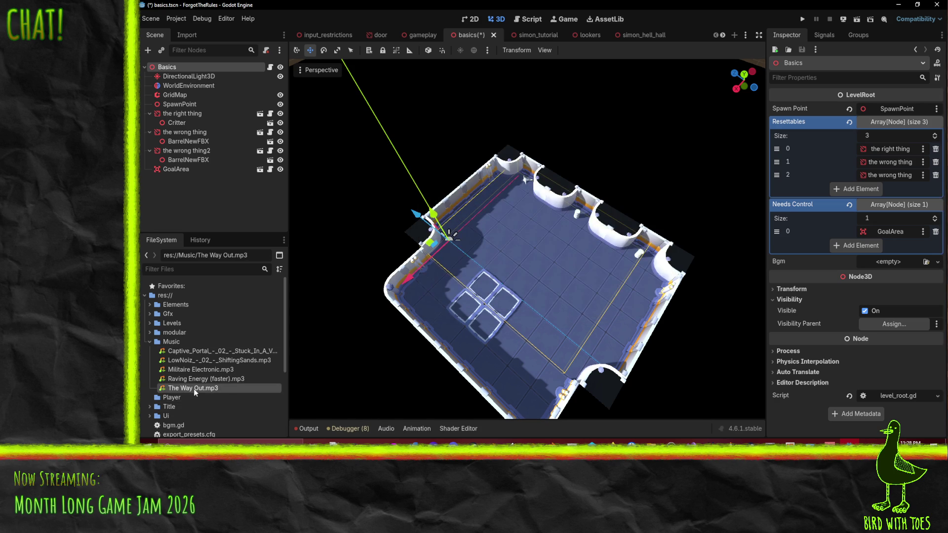
left_click(422, 162)
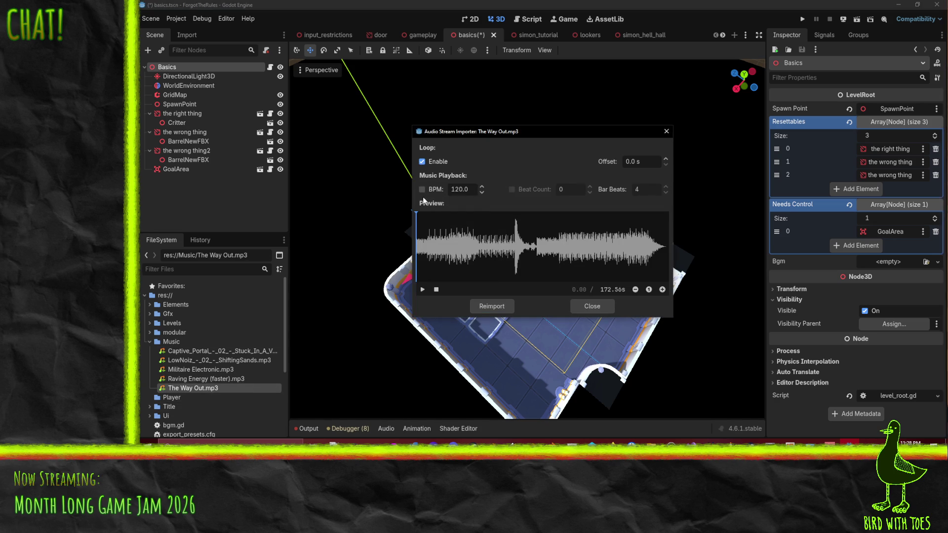
left_click(426, 292)
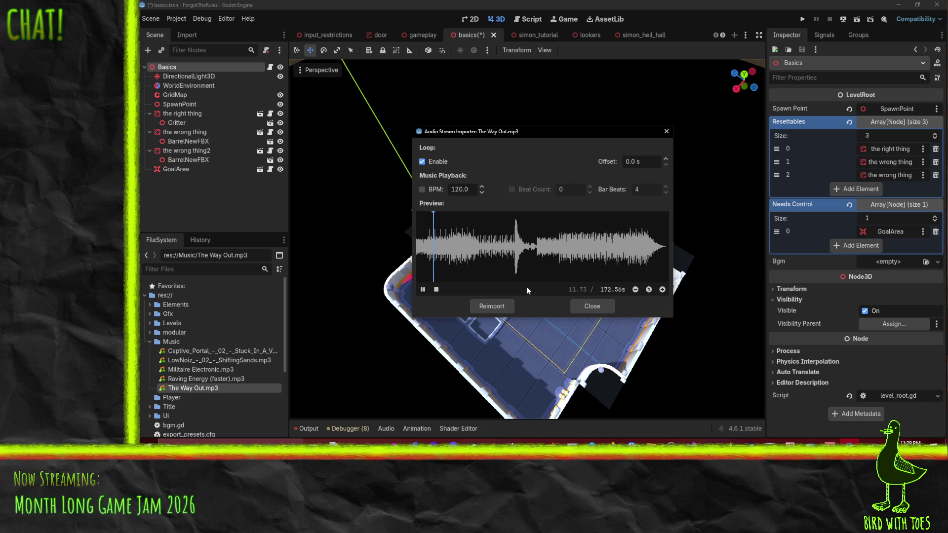
Step: Set the level's Bgm field to The Way Out.mp3, replacing Raving Energy, and save the basics scene
left_click(590, 310)
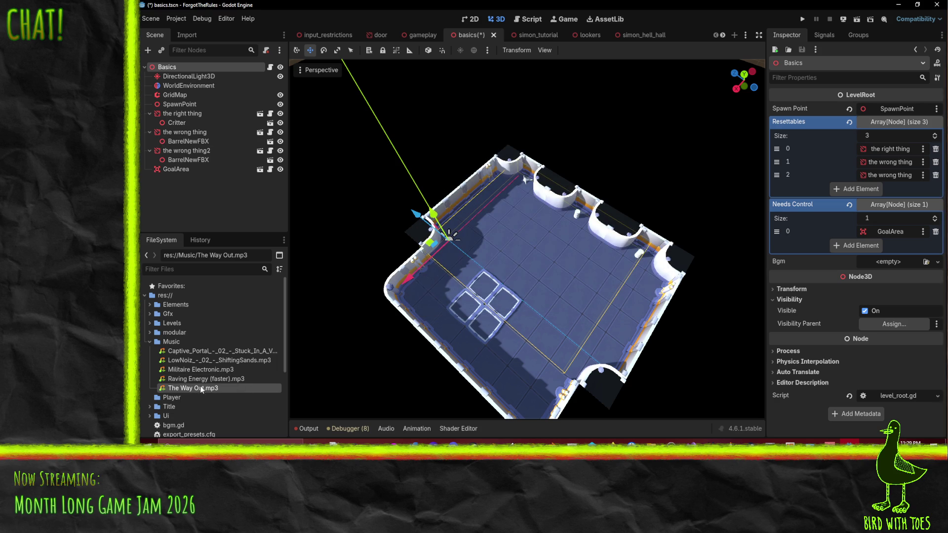
mouse_move(192, 379)
left_mouse_down()
mouse_move(538, 333)
mouse_move(884, 268)
left_mouse_up()
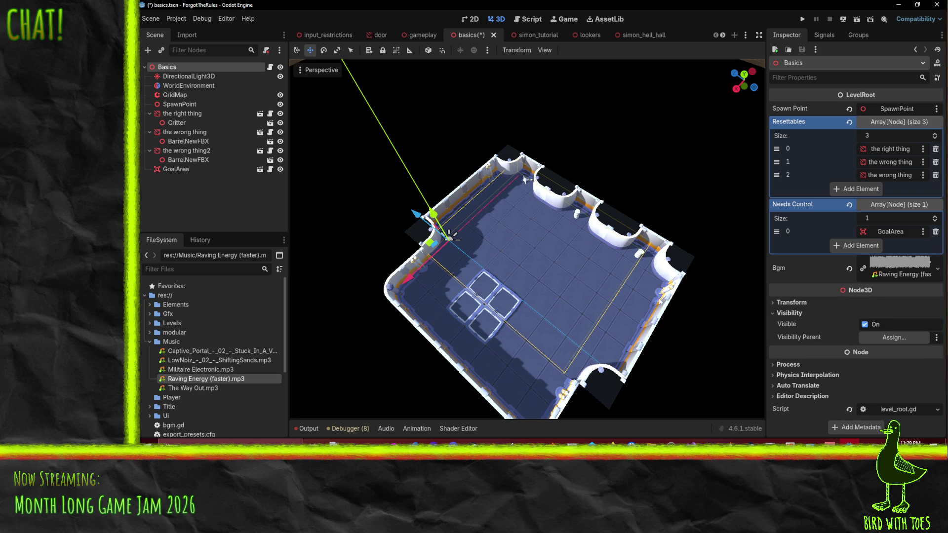
mouse_move(198, 389)
left_mouse_down()
mouse_move(662, 365)
mouse_move(895, 276)
left_mouse_up()
key("ctrl+s")
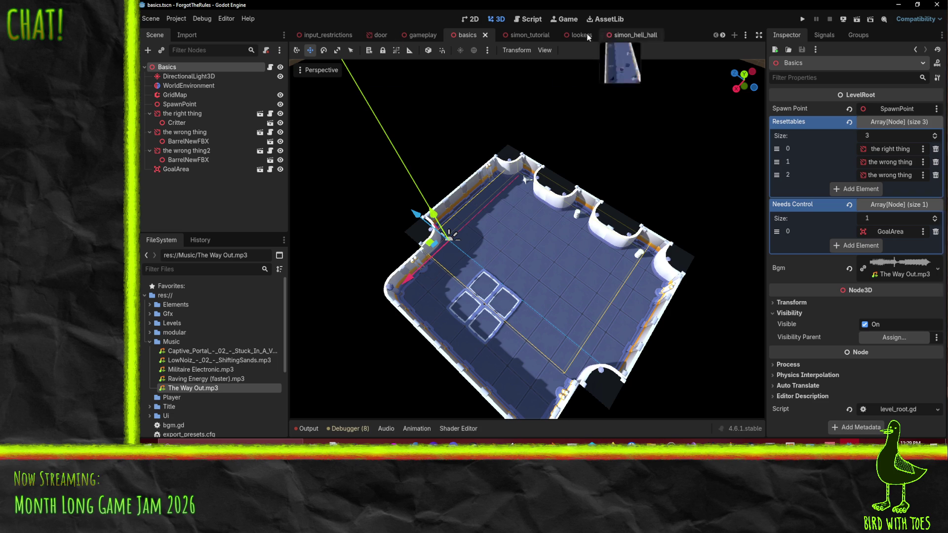
Step: Open bgm.gd in the Script workspace
left_click(528, 19)
left_click(523, 242)
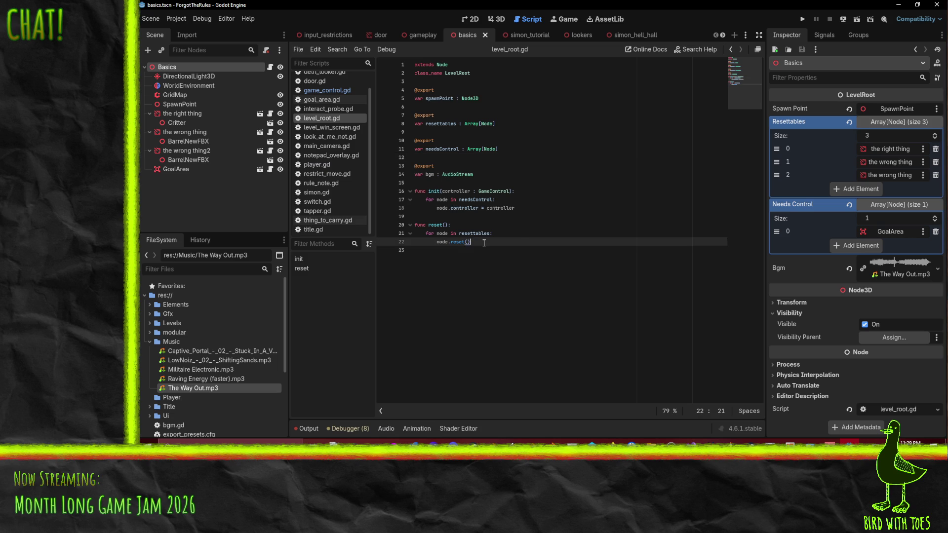
key("Up")
key("Up")
key("Up")
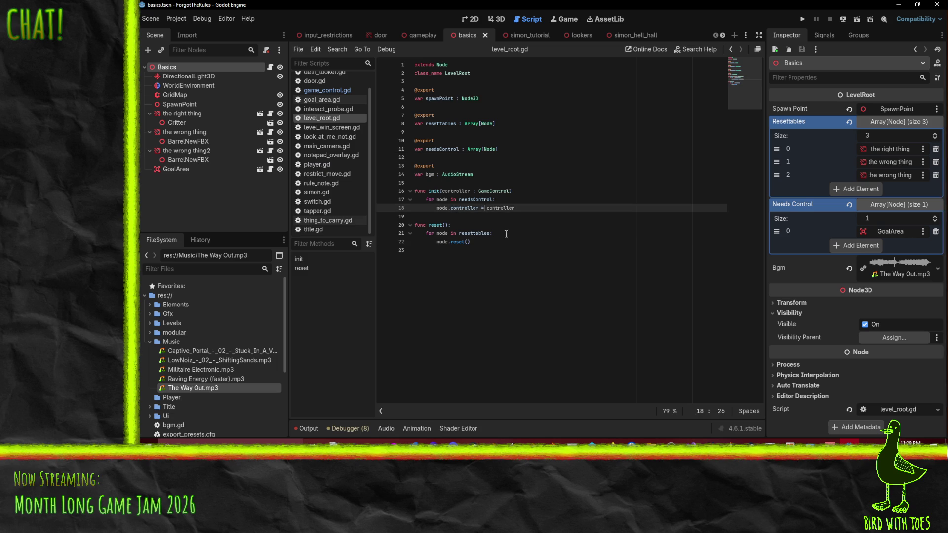
scroll(328, 91, "up", 2)
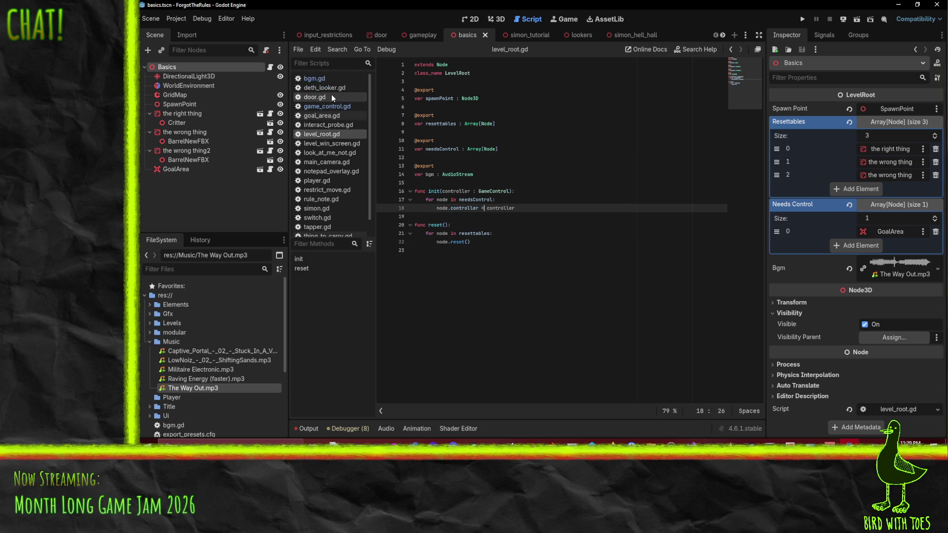
left_click(316, 79)
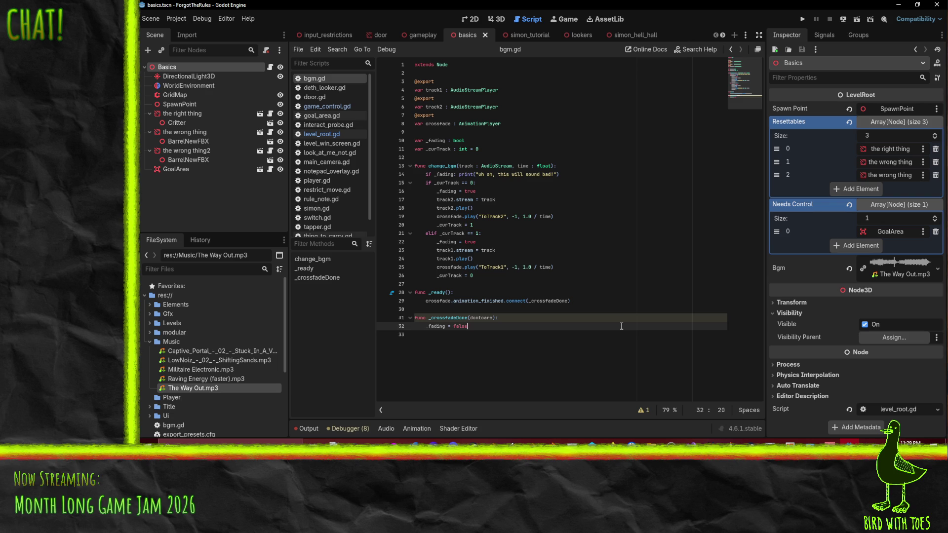
Step: Add 'if _curTrack == 0: track2.stop()' and '== 1: track1.stop()' lines to _crossfadeDone
key("Return")
type("if _curTrack == 0: trac")
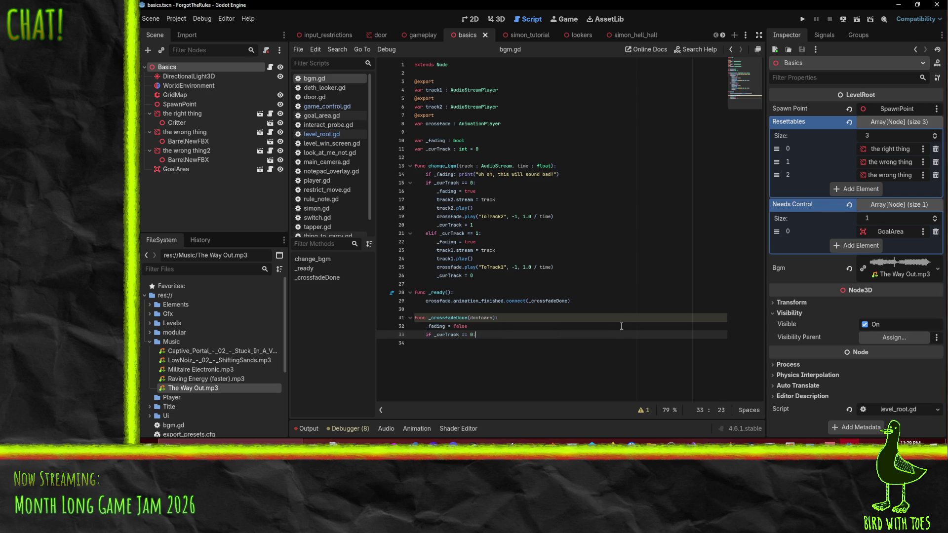
type("k2.stop()")
key("Return")
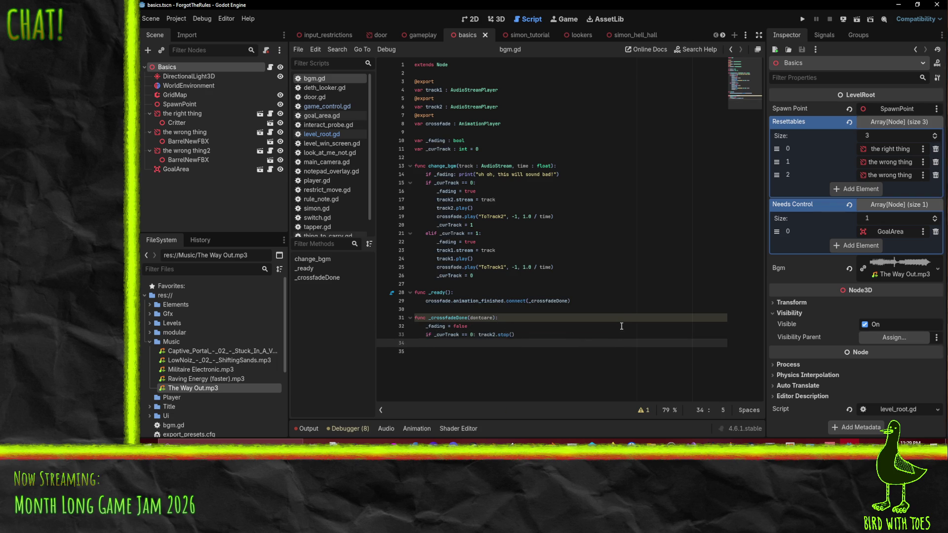
type("if _curT")
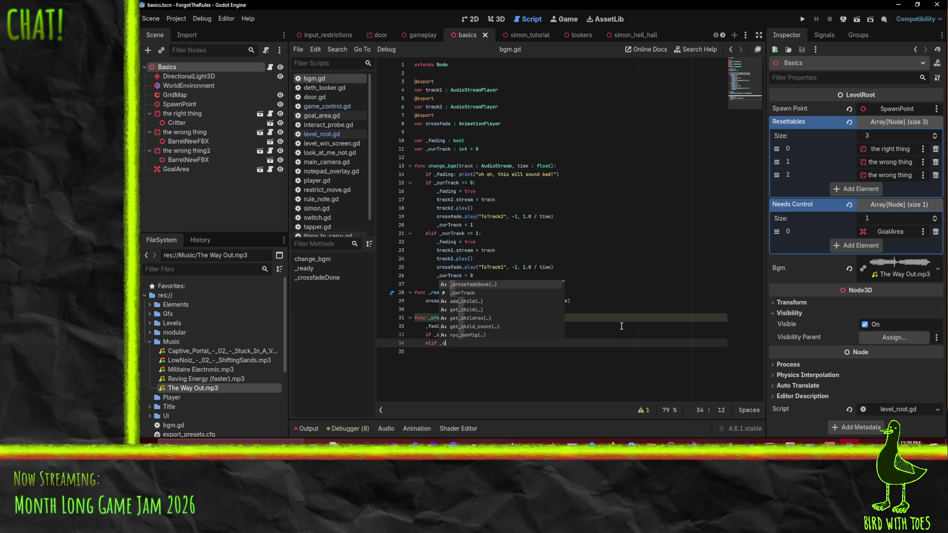
key("Return")
type("== 1: track1.s")
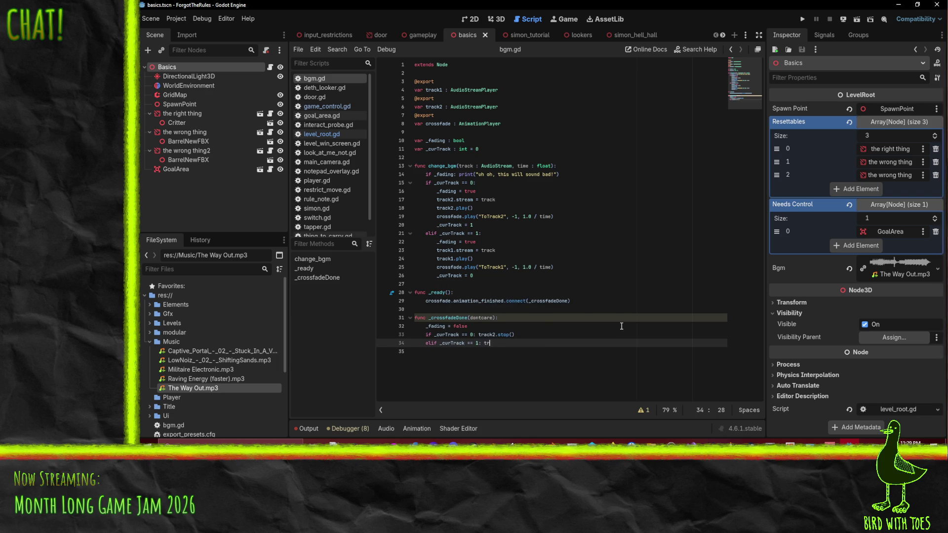
type("top()")
left_click(494, 20)
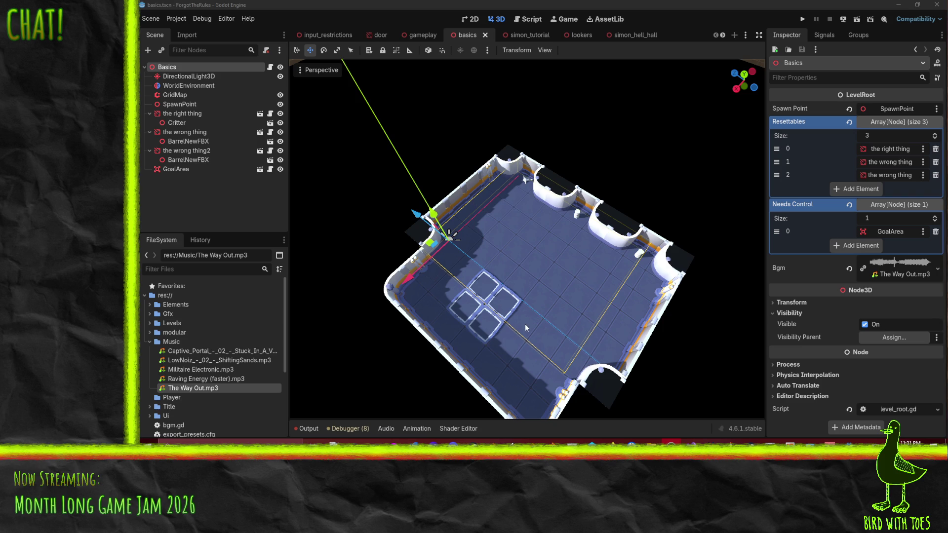
Step: Switch to the simon_tutorial scene and select its SimonTutorial root node
mouse_move(525, 324)
left_mouse_down()
mouse_move(565, 221)
mouse_move(495, 247)
left_mouse_up()
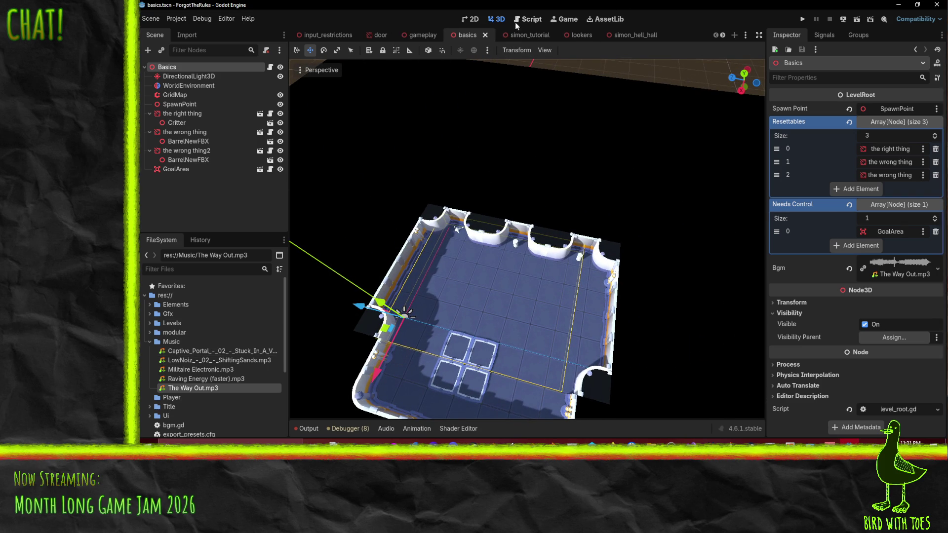
left_click(518, 35)
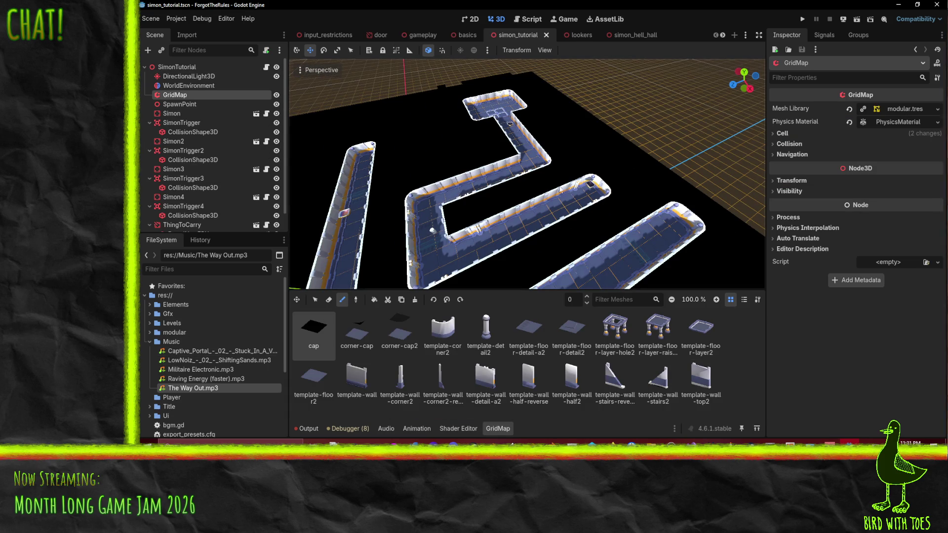
scroll(560, 189, "up", 3)
left_click(202, 66)
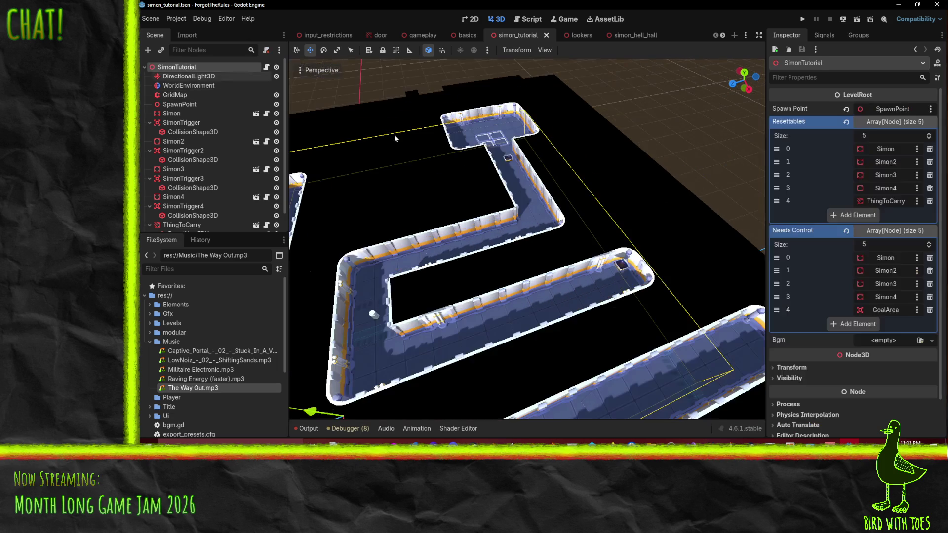
left_click_drag(659, 281, 642, 286)
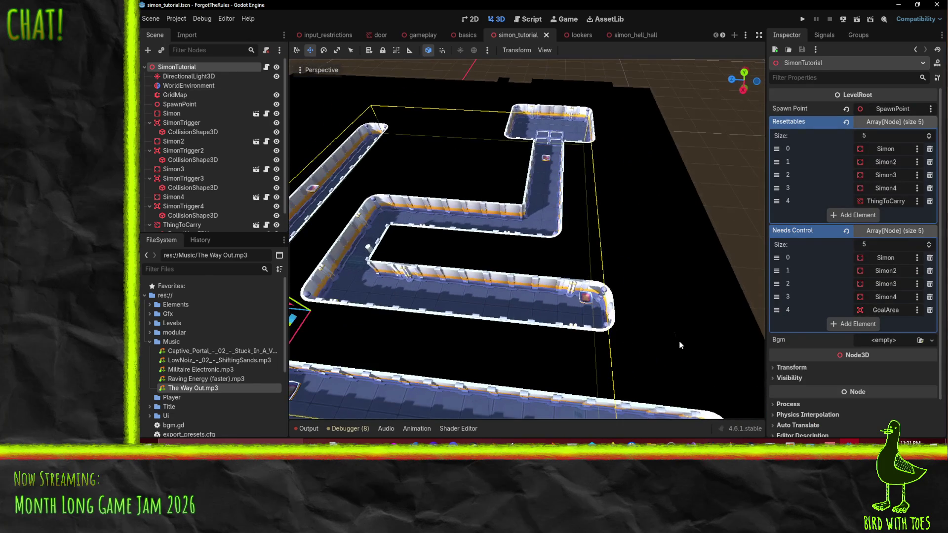
Step: Enable looping on Raving Energy (faster).mp3 and reimport it
double_click(193, 379)
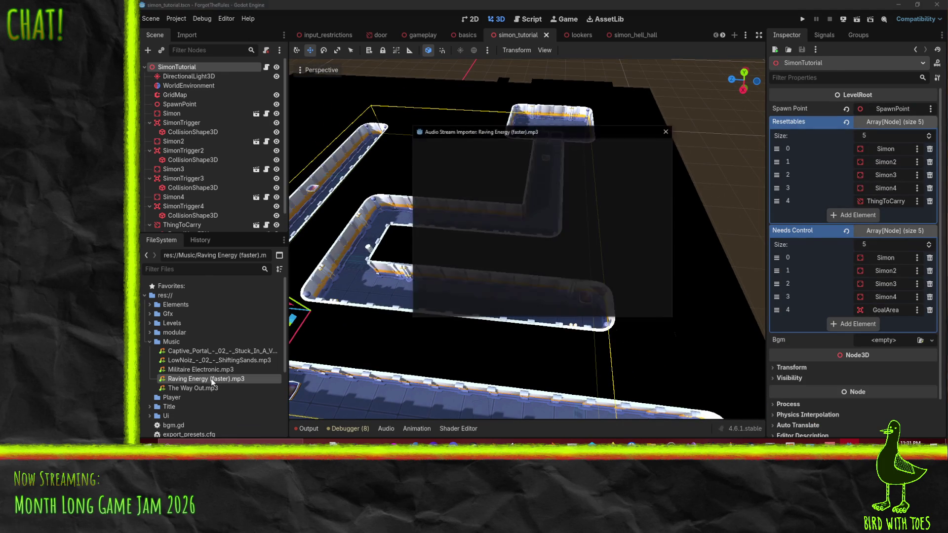
left_click(423, 289)
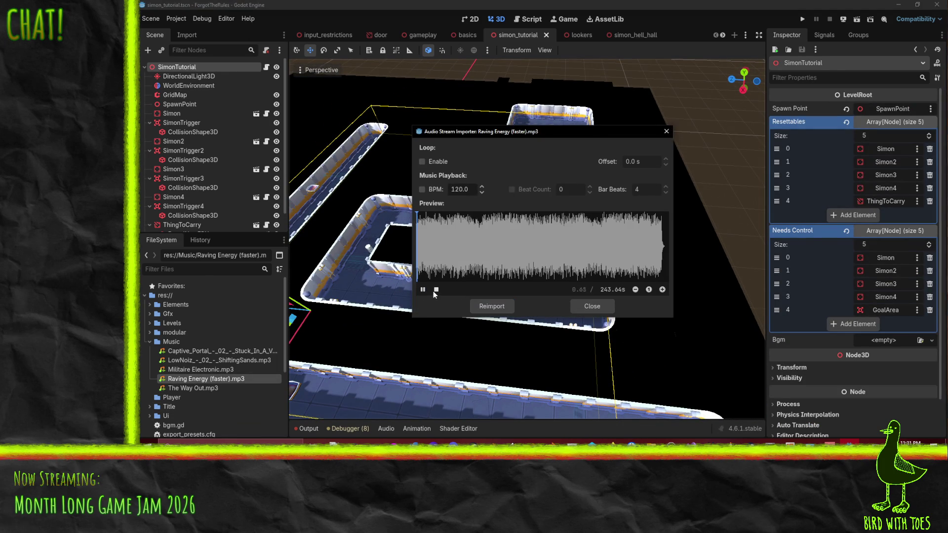
left_click(422, 162)
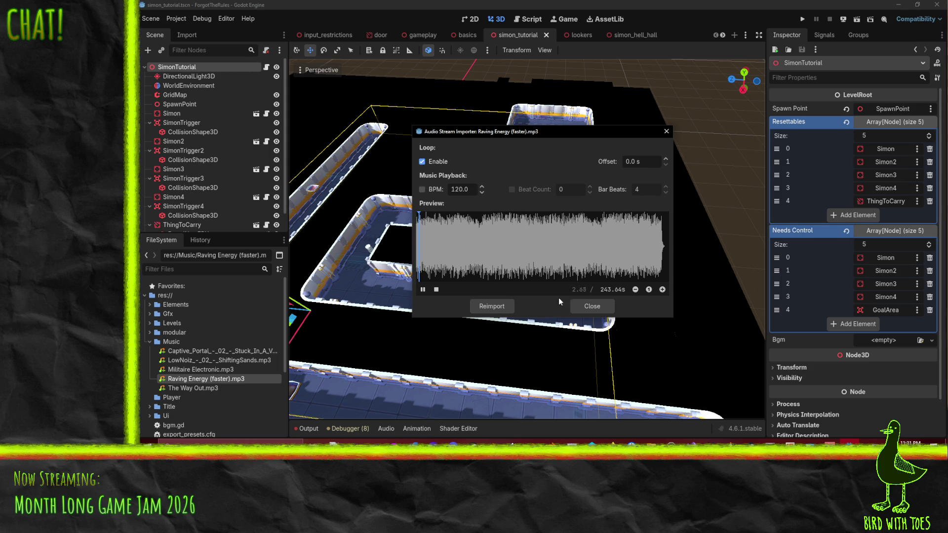
left_click(509, 309)
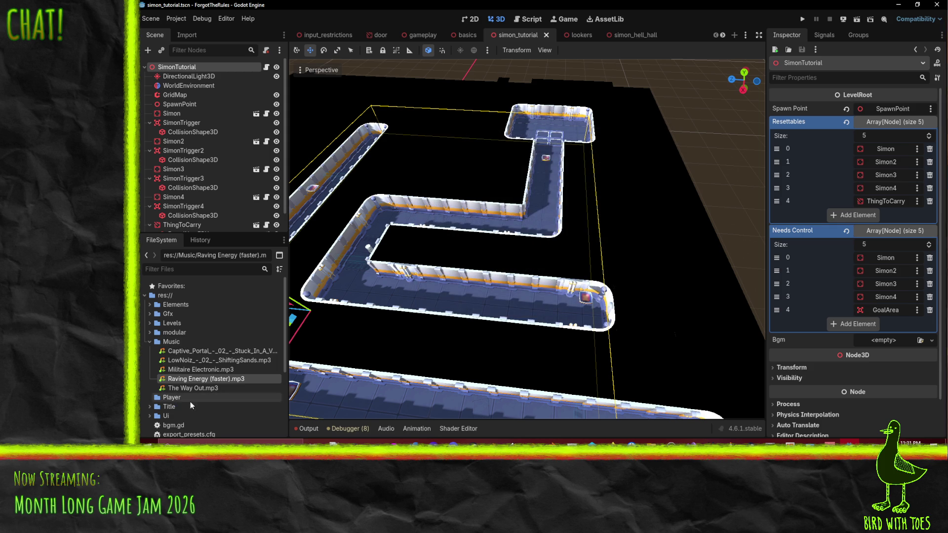
Step: Check the loop setting on The Way Out.mp3 and Raving Energy (faster).mp3
double_click(194, 389)
left_click(422, 162)
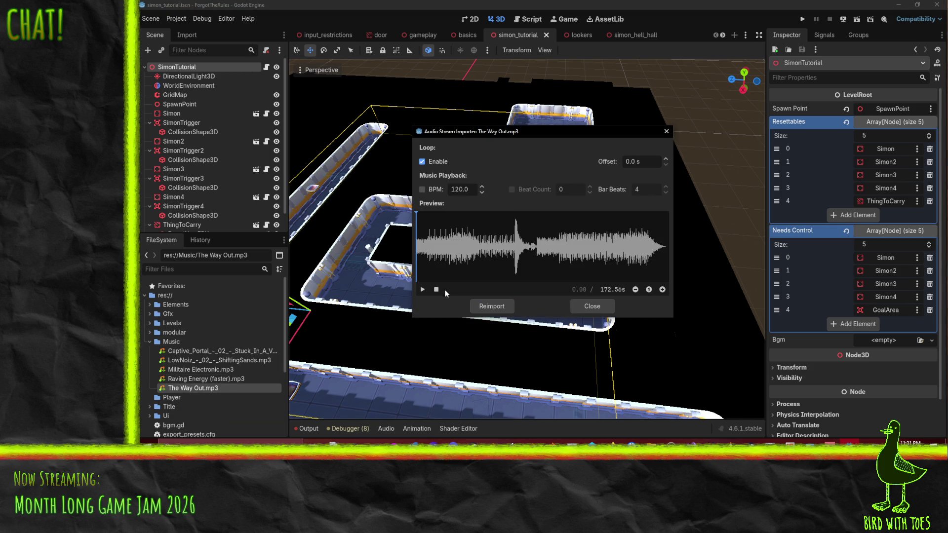
left_click(492, 306)
double_click(200, 380)
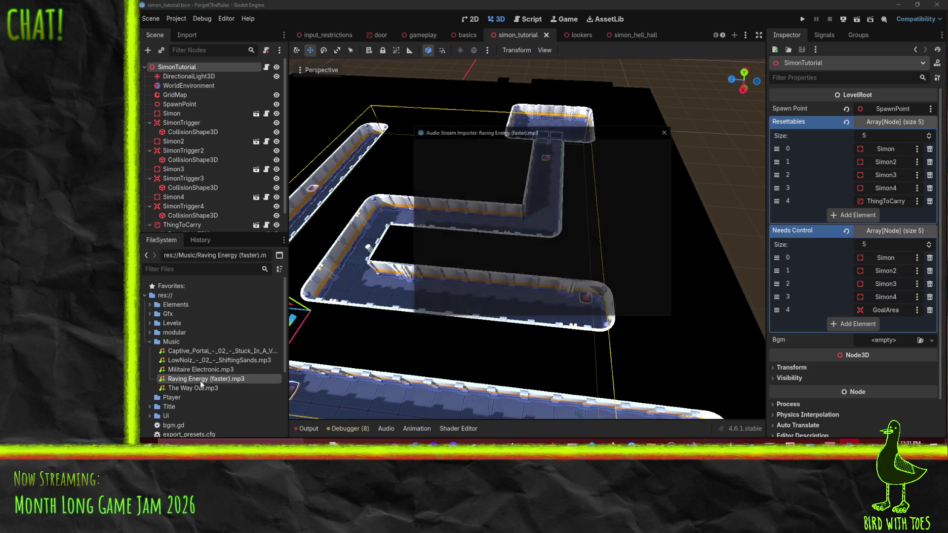
left_click(587, 301)
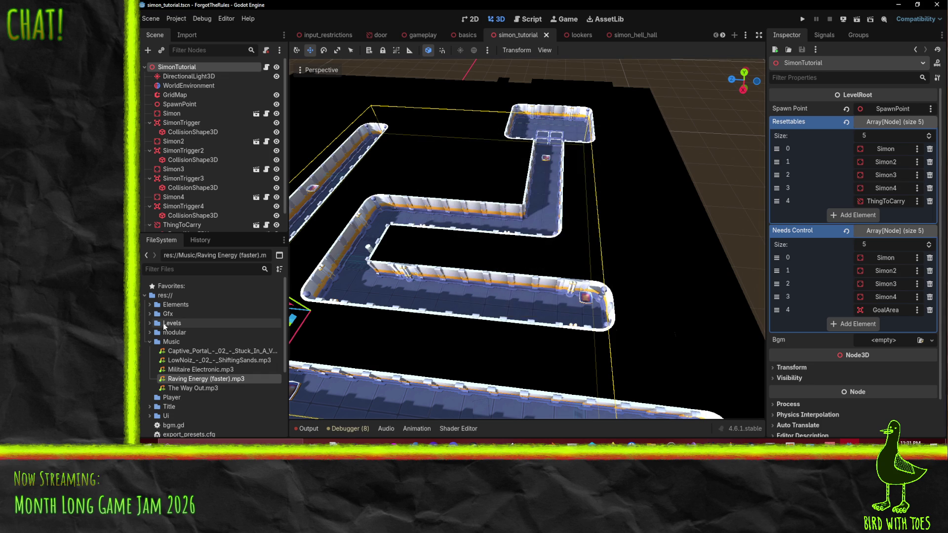
Step: Enable looping on Militaire Electronic.mp3 and close its import settings
double_click(200, 369)
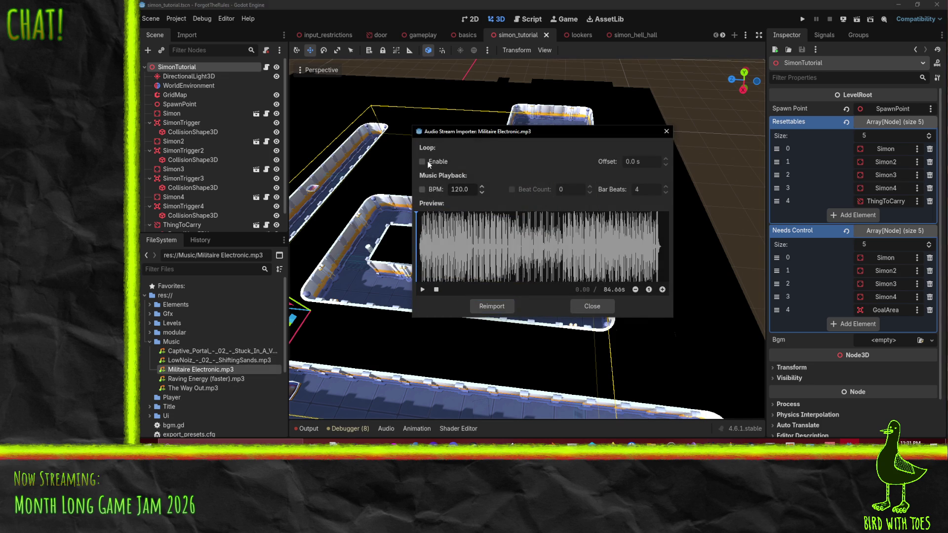
left_click(422, 161)
left_click(423, 290)
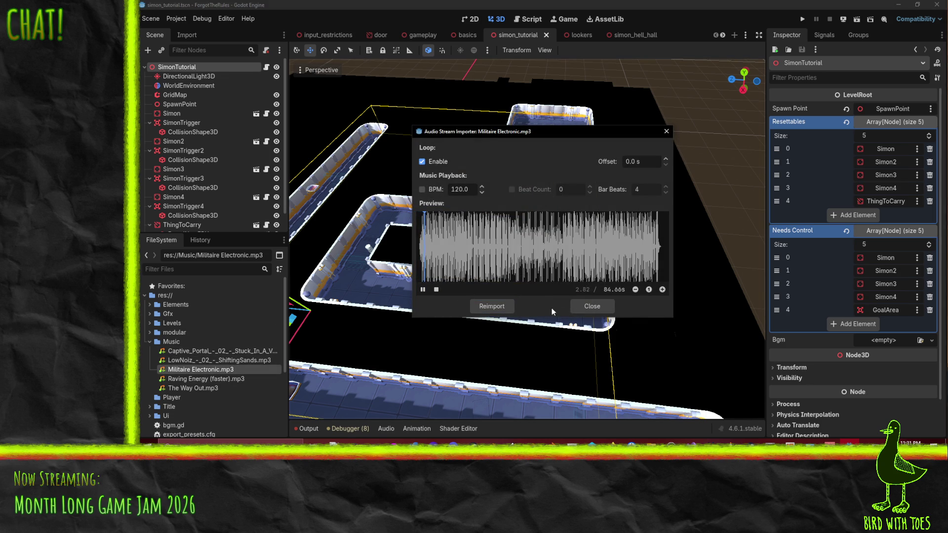
left_click(591, 308)
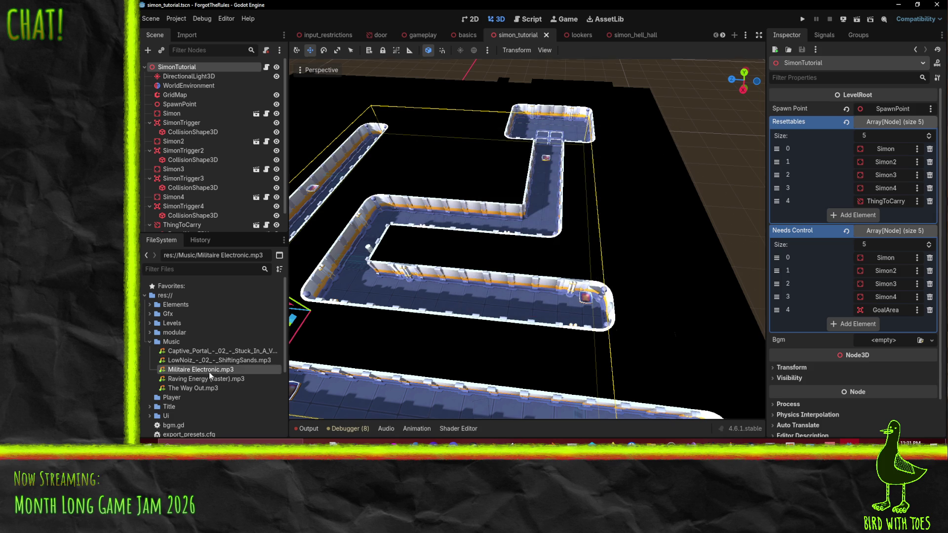